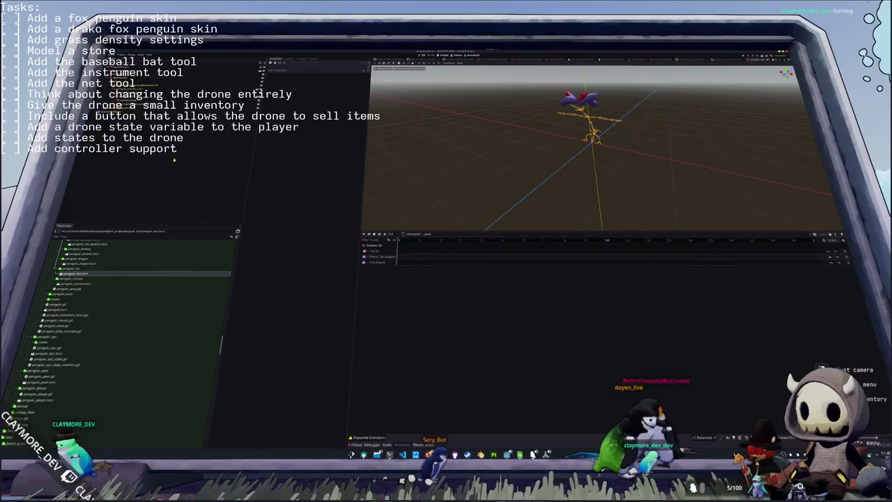
- Delete the drone node from the scene
{"action": "left_click", "coordinate": [589, 132]}
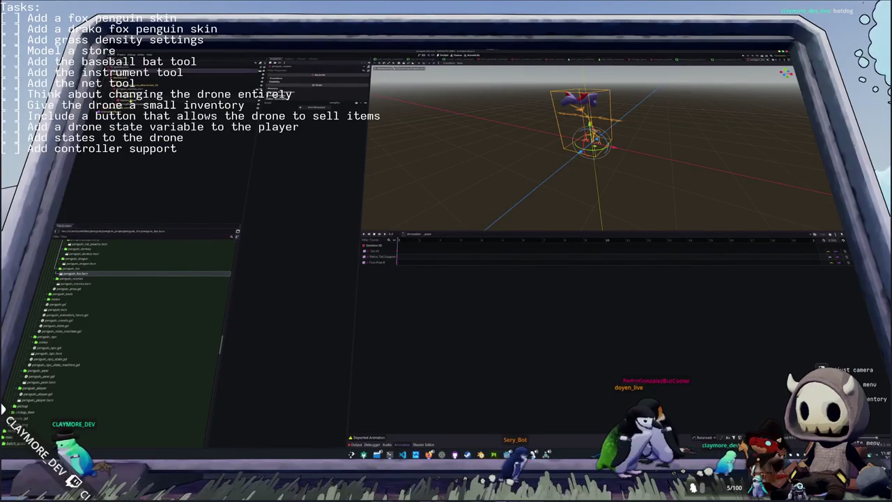
{"action": "key", "text": "Return"}
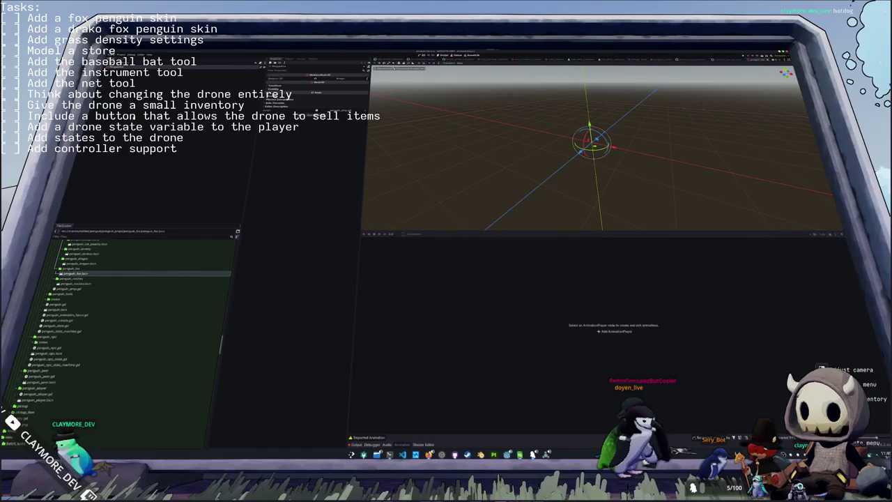
{"action": "scroll", "coordinate": [95, 277], "scroll_direction": "up", "scroll_amount": 3}
{"action": "scroll", "coordinate": [95, 277], "scroll_direction": "up", "scroll_amount": 3}
{"action": "scroll", "coordinate": [95, 277], "scroll_direction": "up", "scroll_amount": 3}
{"action": "scroll", "coordinate": [95, 277], "scroll_direction": "up", "scroll_amount": 3}
{"action": "scroll", "coordinate": [94, 276], "scroll_direction": "up", "scroll_amount": 3}
{"action": "scroll", "coordinate": [95, 279], "scroll_direction": "up", "scroll_amount": 3}
{"action": "scroll", "coordinate": [94, 282], "scroll_direction": "up", "scroll_amount": 5}
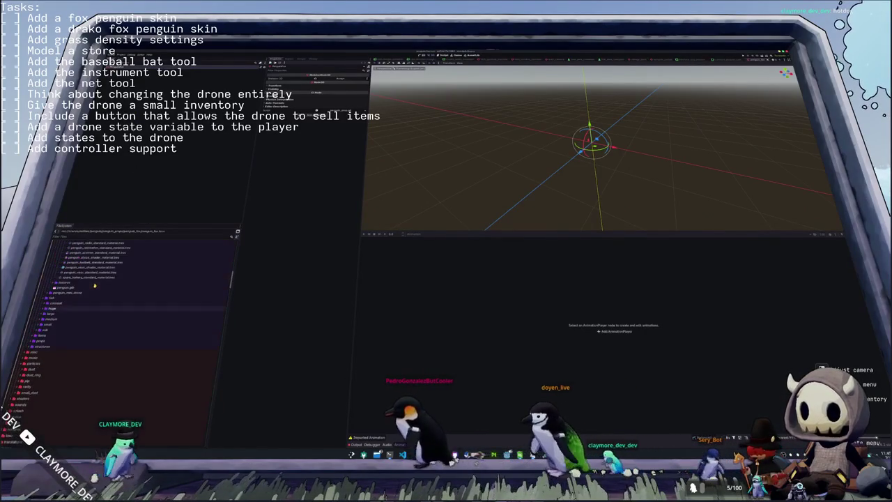
{"action": "scroll", "coordinate": [93, 286], "scroll_direction": "up", "scroll_amount": 3}
{"action": "scroll", "coordinate": [93, 287], "scroll_direction": "up", "scroll_amount": 3}
{"action": "scroll", "coordinate": [91, 288], "scroll_direction": "up", "scroll_amount": 3}
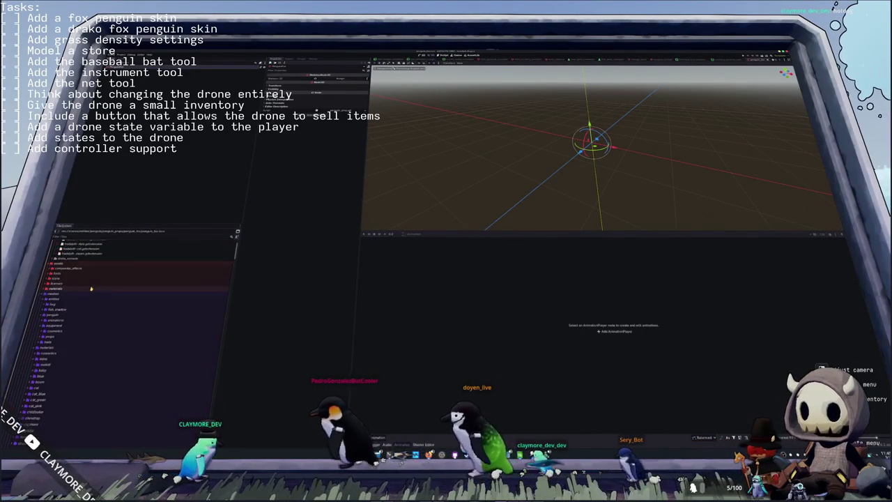
{"action": "scroll", "coordinate": [83, 288], "scroll_direction": "down", "scroll_amount": 3}
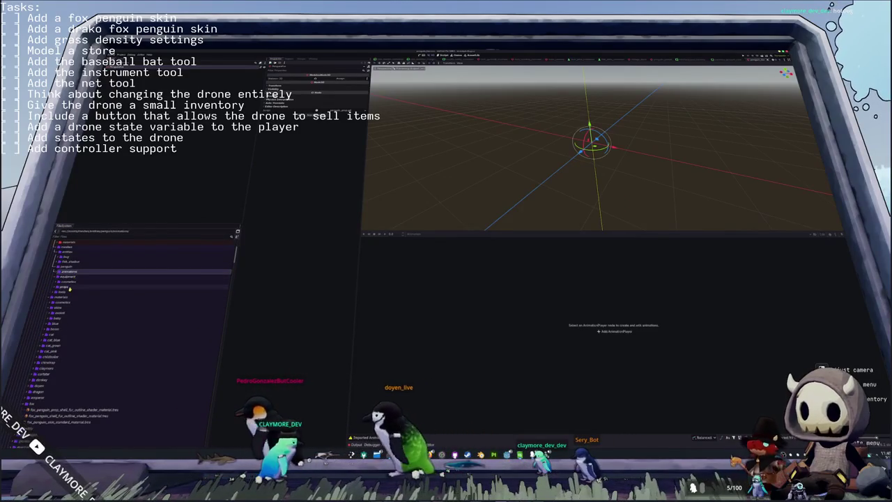
- Drag penguin_fox.glb from the props folder into the scene, then switch to Blender
{"action": "double_click", "coordinate": [70, 288]}
{"action": "left_click", "coordinate": [73, 284]}
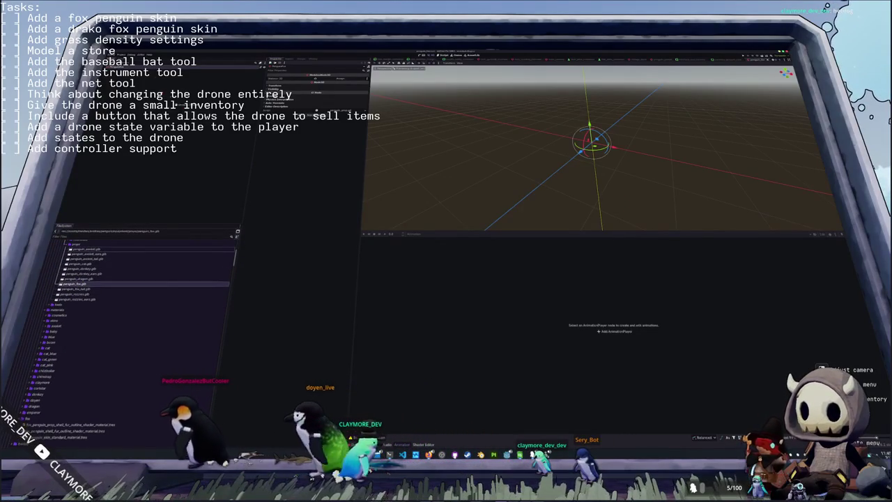
{"action": "left_click_drag", "start_coordinate": [73, 285], "coordinate": [133, 70]}
{"action": "right_click", "coordinate": [116, 71]}
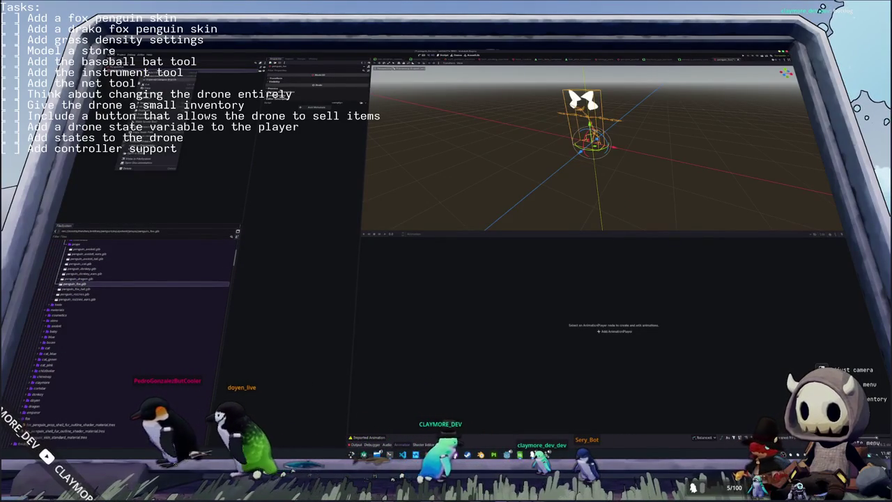
{"action": "key", "text": "Escape"}
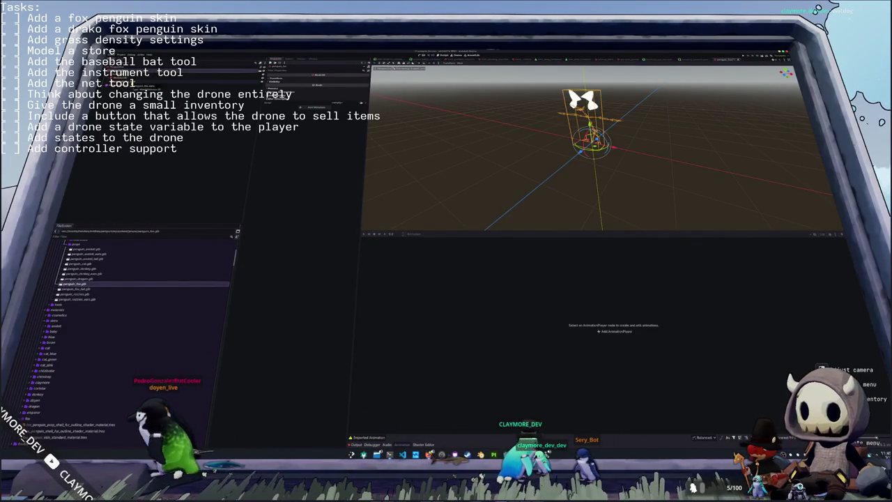
{"action": "key", "text": "alt+Tab"}
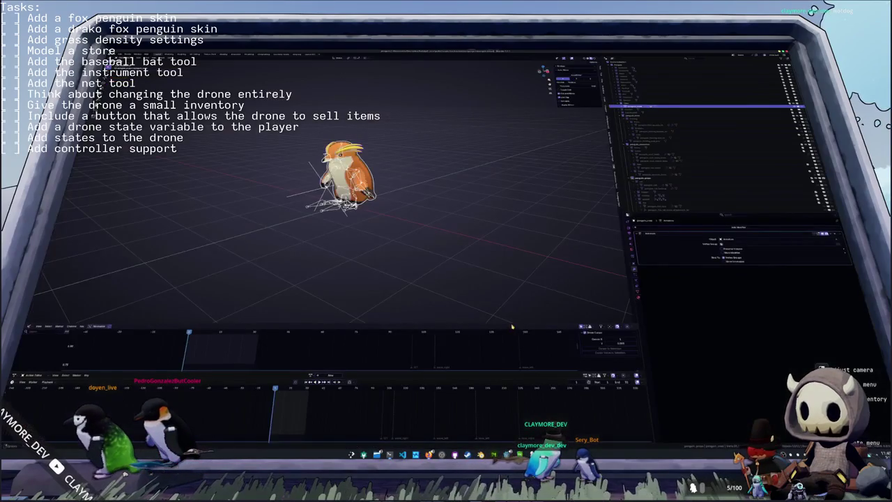
- Select the fox penguin rig with its armature and tail objects, and open glTF export
{"action": "scroll", "coordinate": [439, 228], "scroll_direction": "up", "scroll_amount": 2}
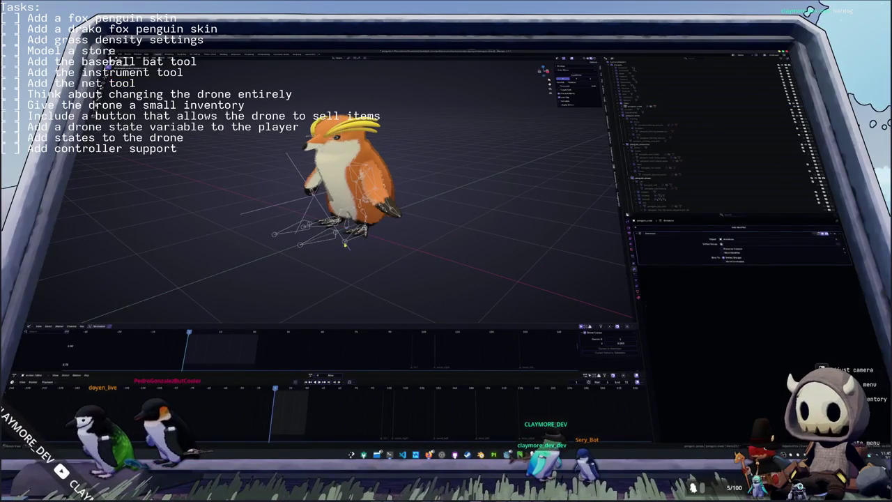
{"action": "left_click", "coordinate": [345, 244]}
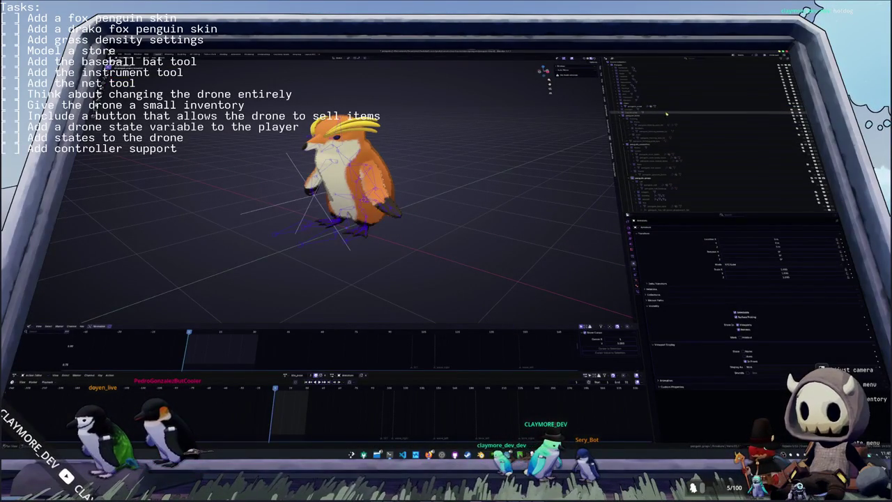
{"action": "scroll", "coordinate": [673, 136], "scroll_direction": "down", "scroll_amount": 1}
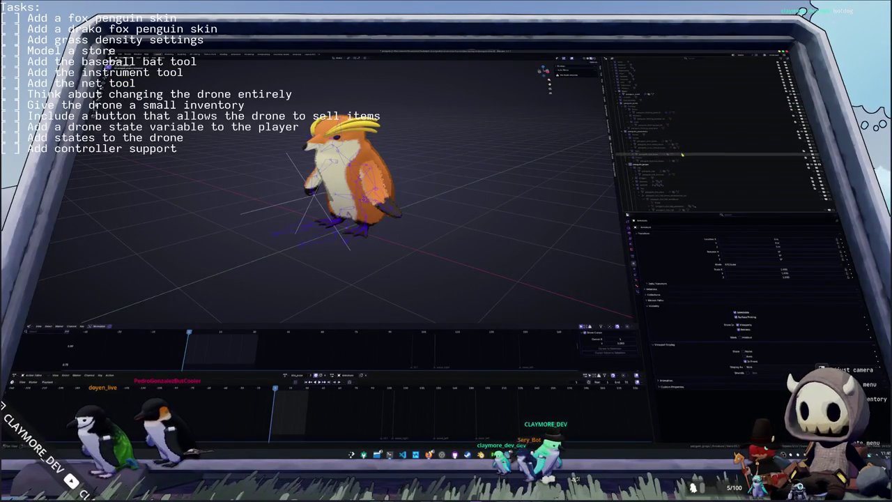
{"action": "scroll", "coordinate": [682, 154], "scroll_direction": "down", "scroll_amount": 2}
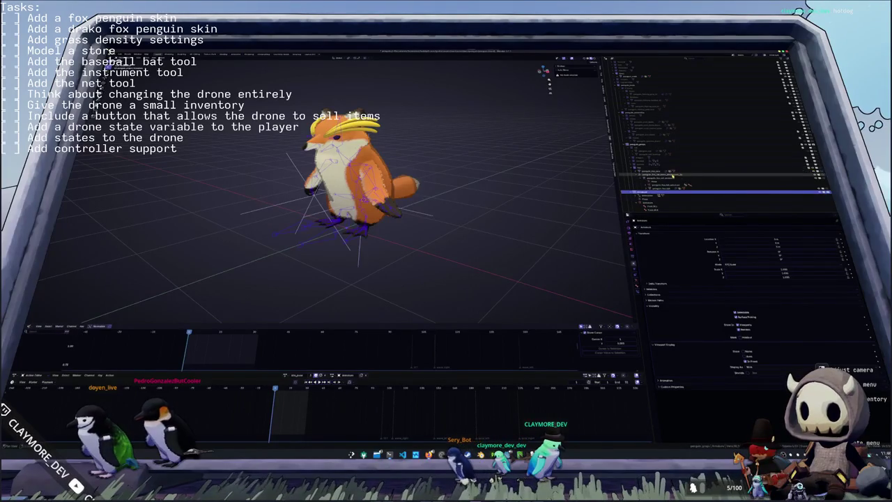
{"action": "left_click", "coordinate": [658, 174]}
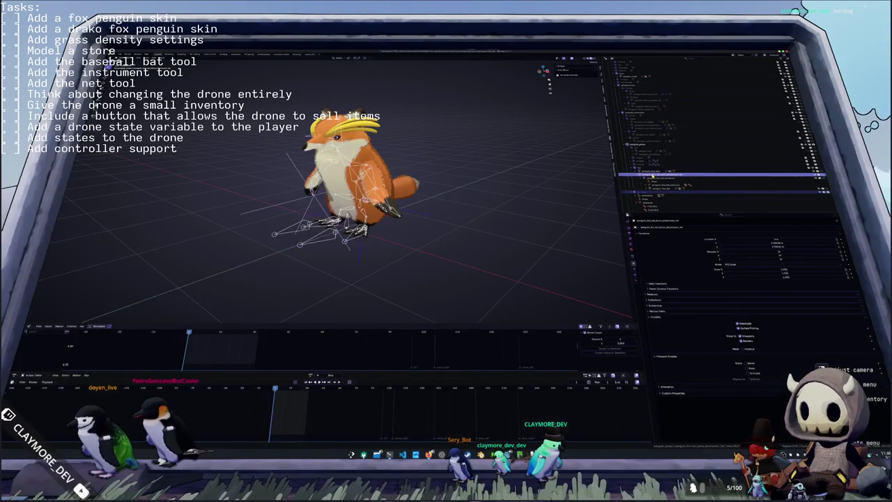
{"action": "left_click", "coordinate": [653, 172]}
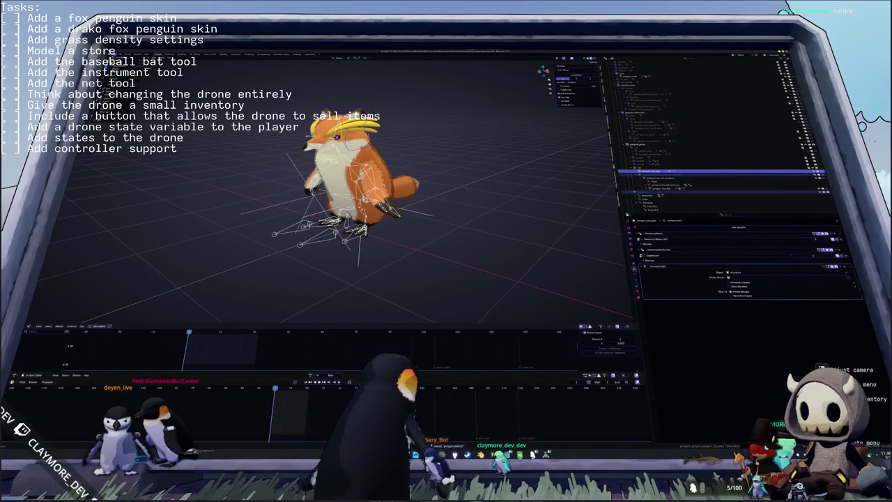
{"action": "key", "text": "shift+r"}
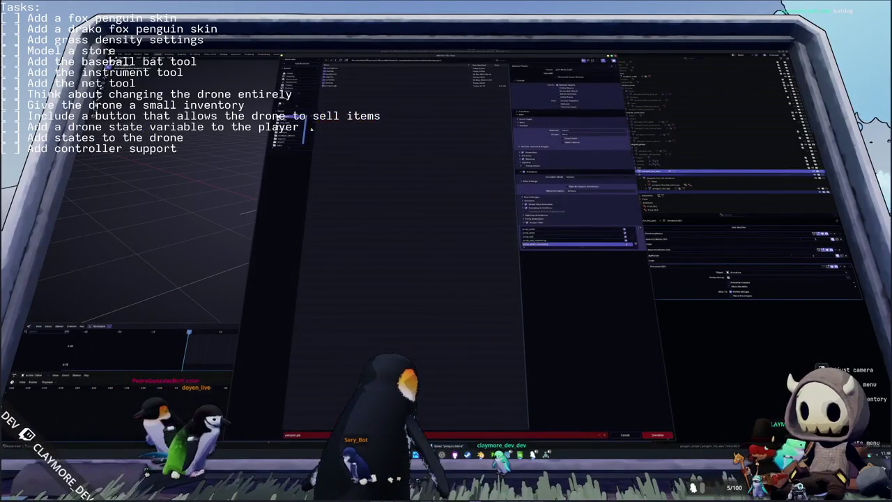
- Export the tail glb to the props folder, excluding the lower actions in the Action Filter
{"action": "double_click", "coordinate": [333, 78]}
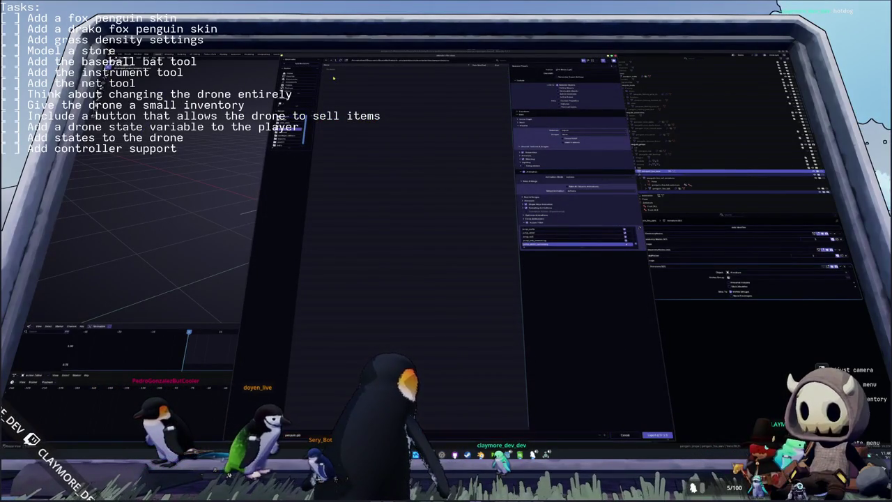
{"action": "double_click", "coordinate": [333, 75]}
{"action": "left_click", "coordinate": [336, 89]}
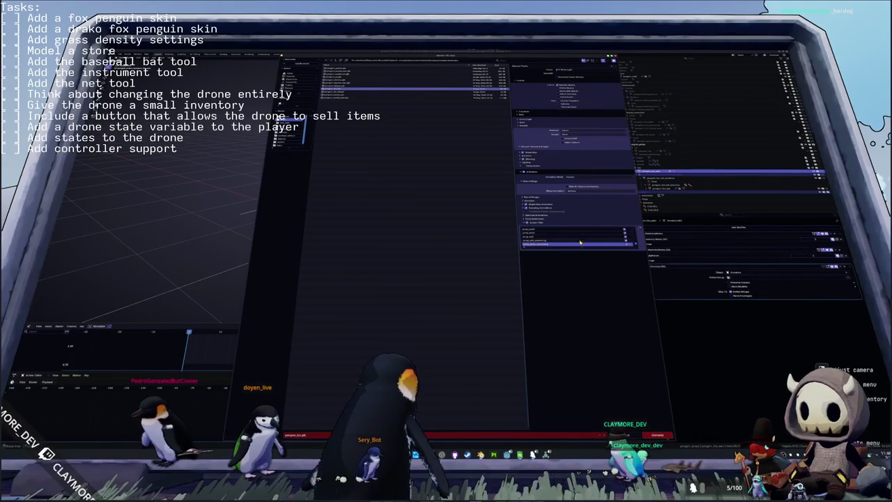
{"action": "left_click_drag", "start_coordinate": [579, 244], "coordinate": [646, 385]}
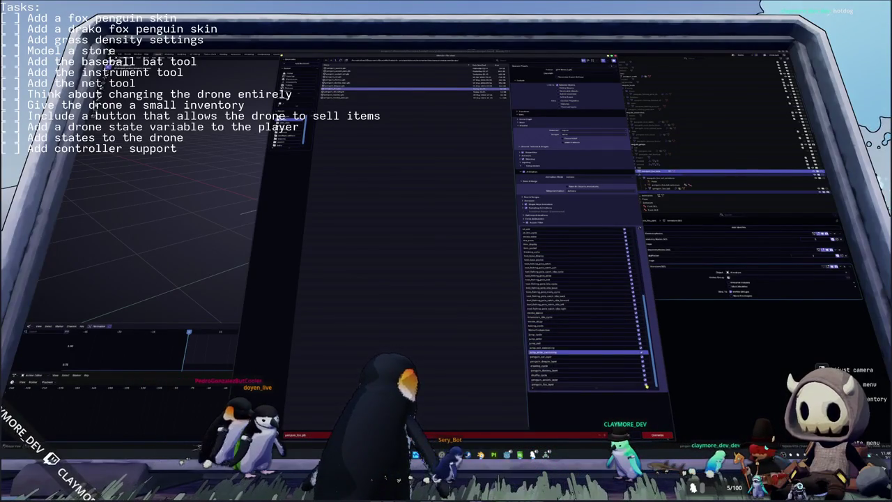
{"action": "left_click_drag", "start_coordinate": [642, 380], "coordinate": [633, 314]}
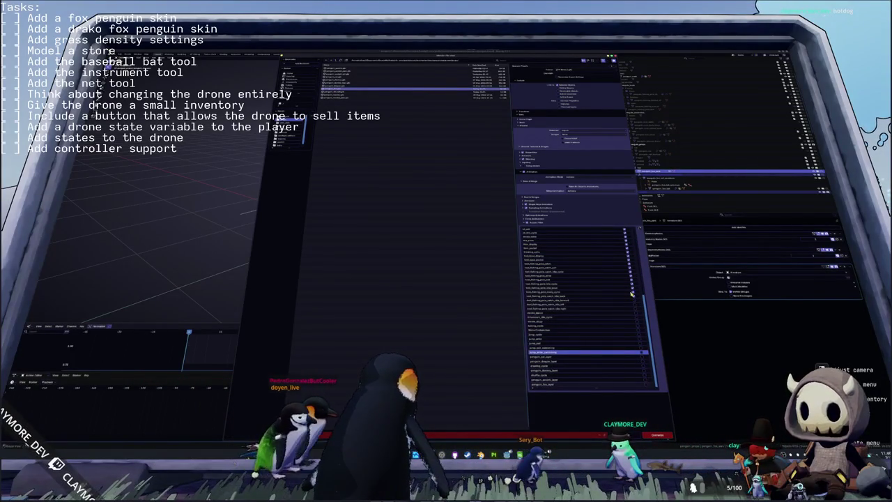
{"action": "scroll", "coordinate": [623, 307], "scroll_direction": "up", "scroll_amount": 2}
{"action": "scroll", "coordinate": [617, 300], "scroll_direction": "up", "scroll_amount": 3}
{"action": "scroll", "coordinate": [624, 320], "scroll_direction": "up", "scroll_amount": 3}
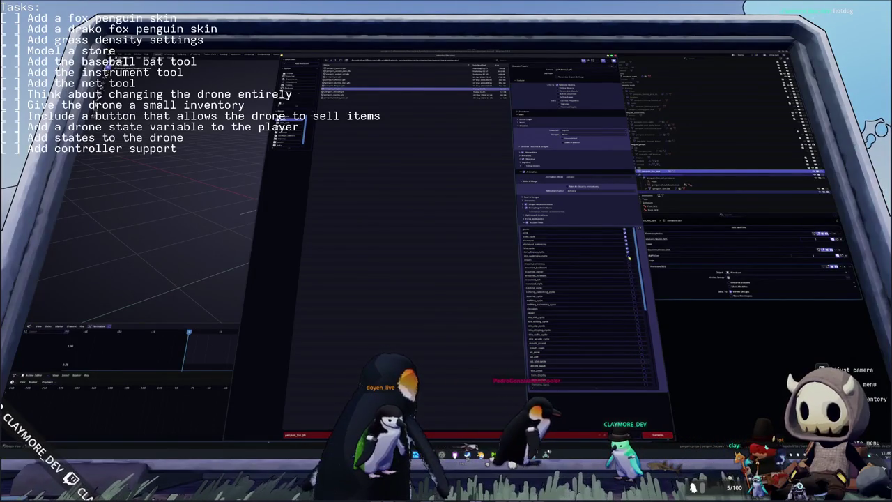
{"action": "left_click", "coordinate": [655, 436]}
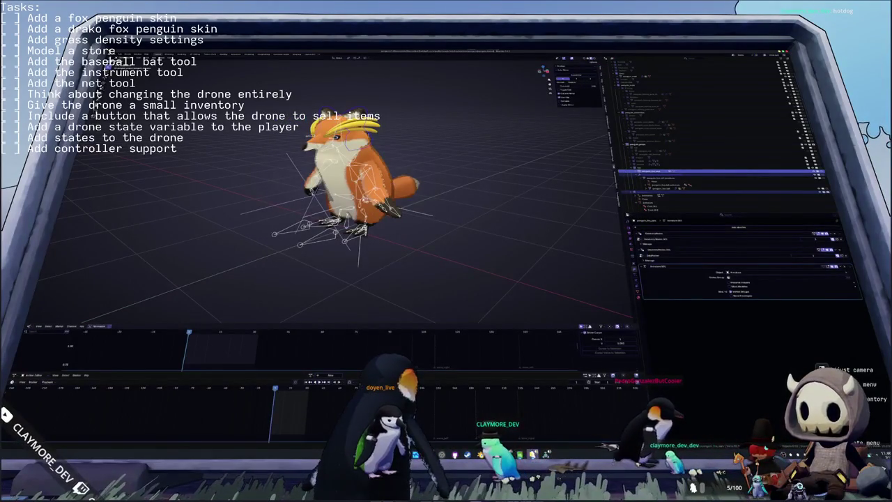
- In Godot, add penguin_fox_tail.glb onto the penguin and override its material with the orange material
{"action": "key", "text": "alt+Tab"}
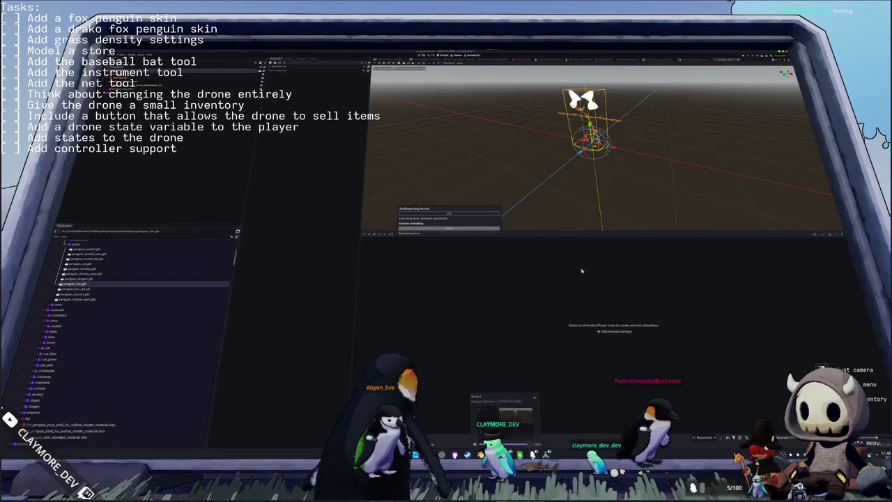
{"action": "key", "text": "f"}
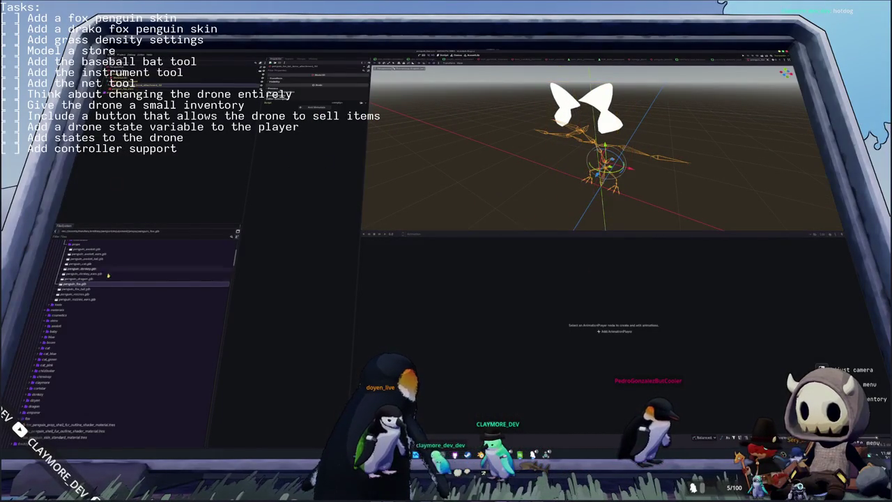
{"action": "left_click", "coordinate": [78, 290]}
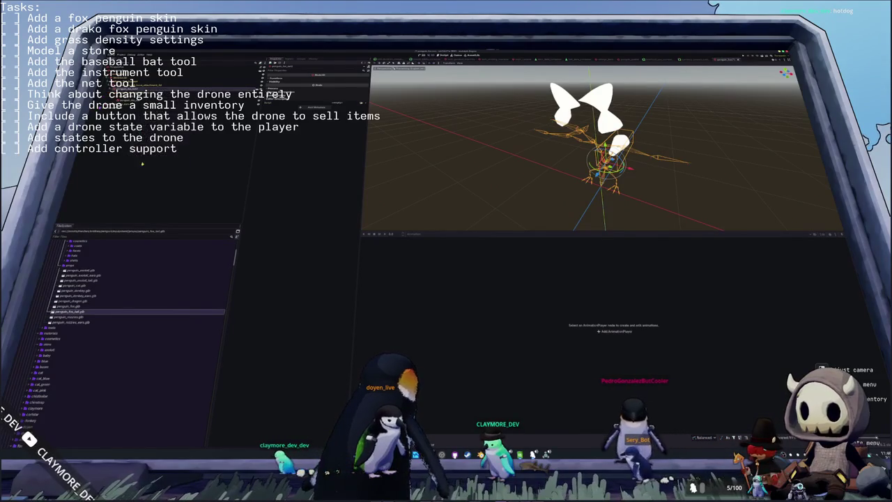
{"action": "middle_click_drag", "start_coordinate": [481, 167], "coordinate": [428, 169]}
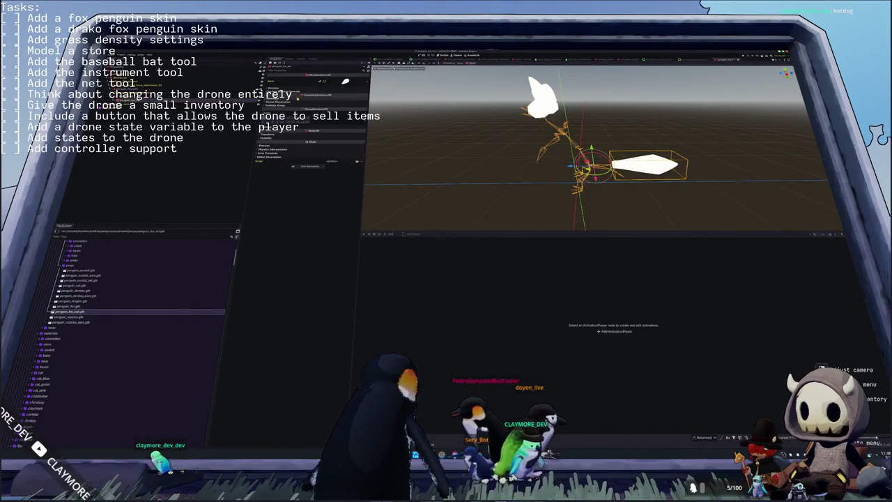
{"action": "left_click", "coordinate": [361, 102]}
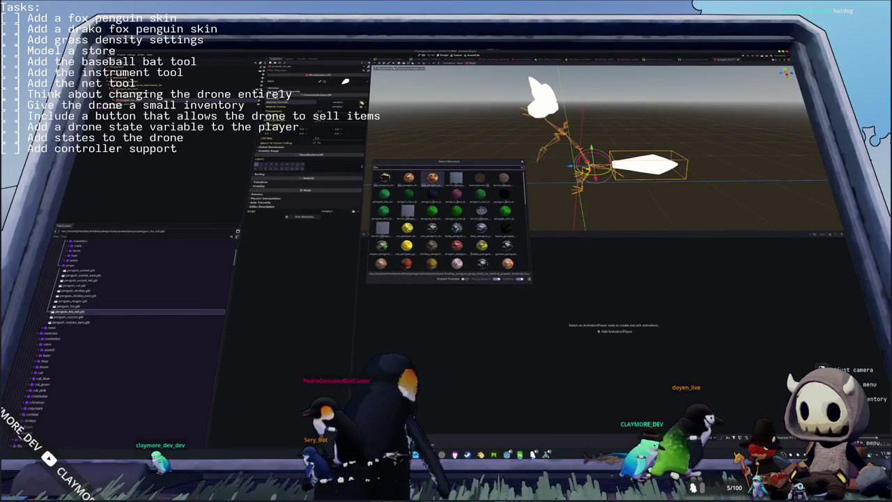
{"action": "double_click", "coordinate": [409, 178]}
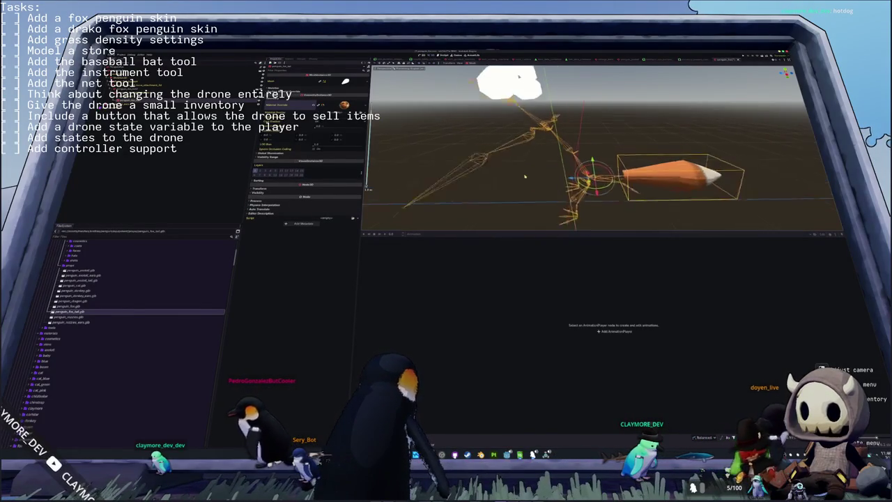
{"action": "key", "text": "alt+Tab"}
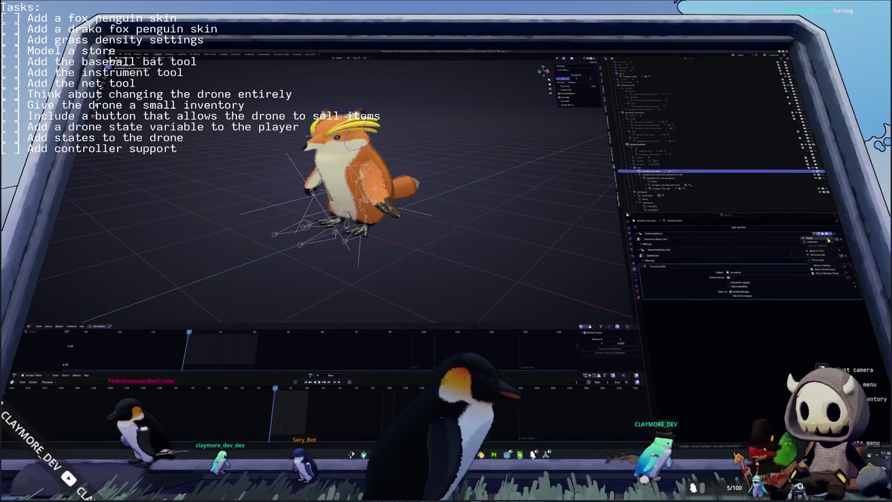
- Apply the top two modifiers on the fox mesh
{"action": "left_click", "coordinate": [692, 227]}
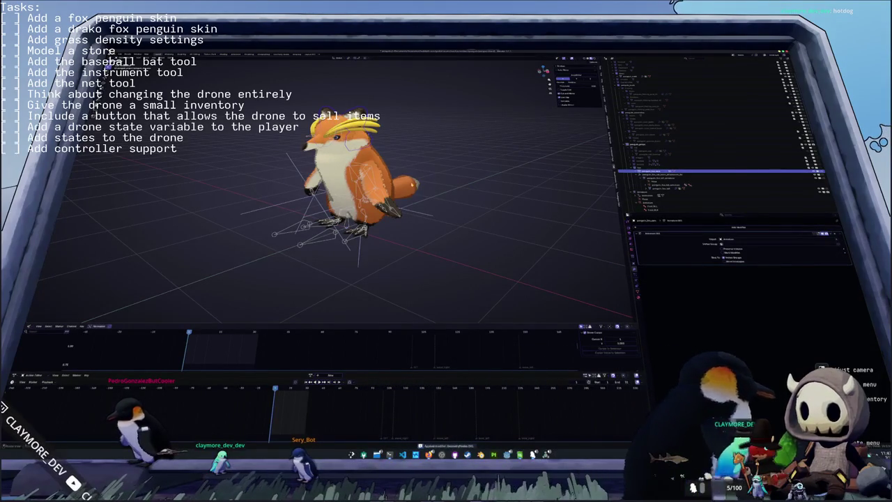
{"action": "left_click", "coordinate": [669, 188]}
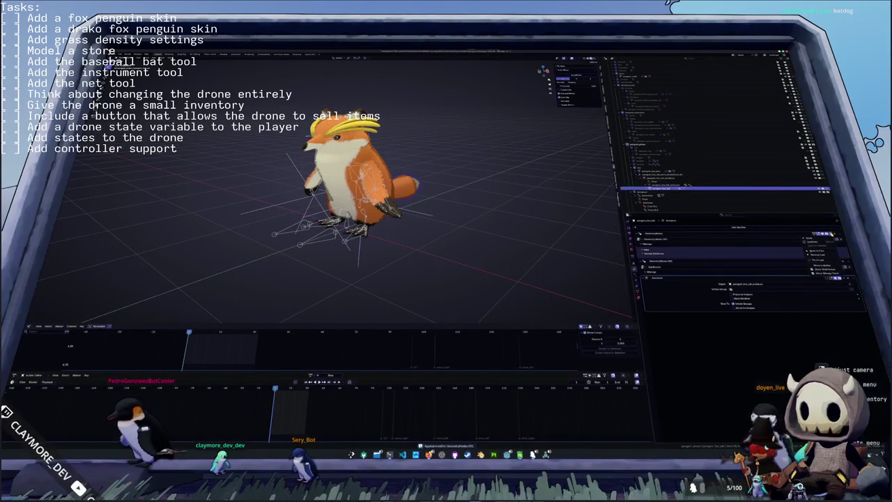
{"action": "left_click", "coordinate": [830, 238]}
{"action": "left_click", "coordinate": [830, 239]}
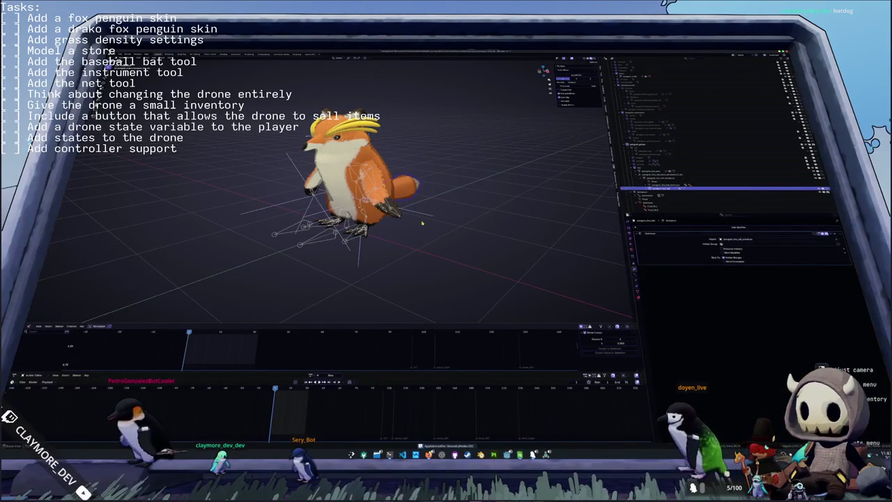
- Orbit around the fox and select its tail and the next object in the list
{"action": "left_click", "coordinate": [429, 217]}
{"action": "middle_click_drag", "start_coordinate": [428, 217], "coordinate": [362, 237]}
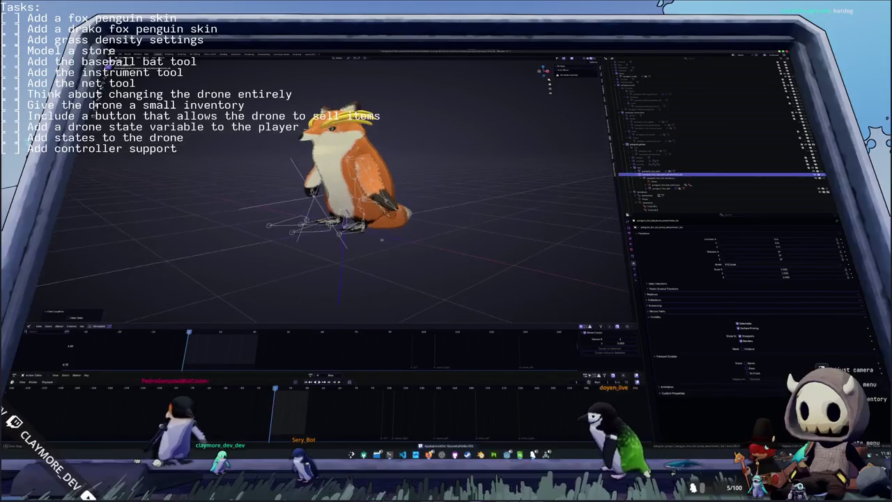
{"action": "left_click", "coordinate": [361, 237]}
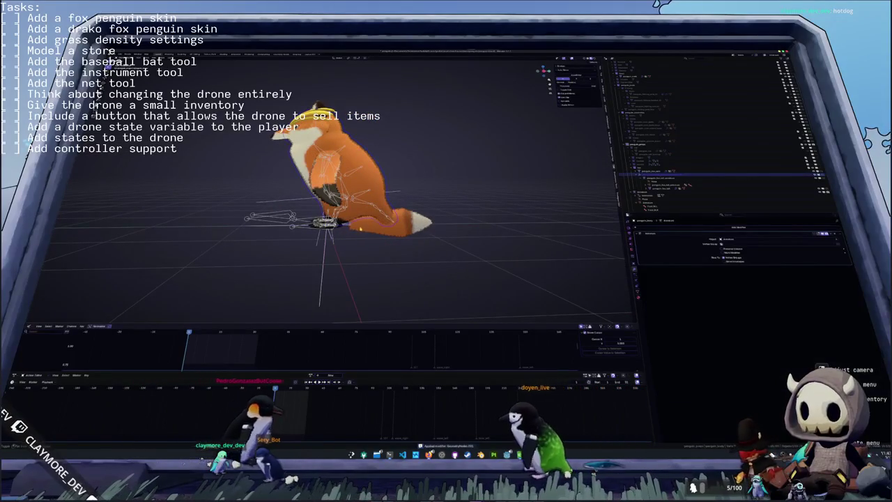
{"action": "left_click", "coordinate": [412, 221]}
{"action": "scroll", "coordinate": [411, 221], "scroll_direction": "up", "scroll_amount": 2}
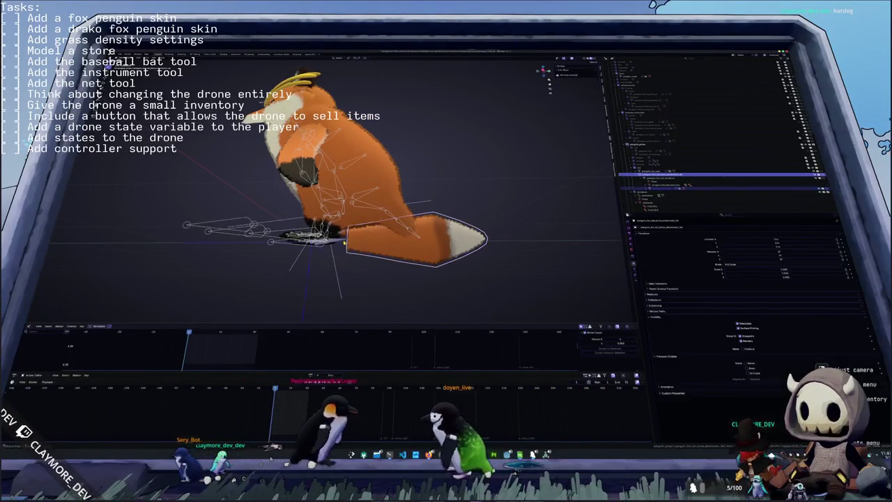
{"action": "left_click", "coordinate": [660, 187]}
{"action": "middle_click_drag", "start_coordinate": [390, 209], "coordinate": [432, 209]}
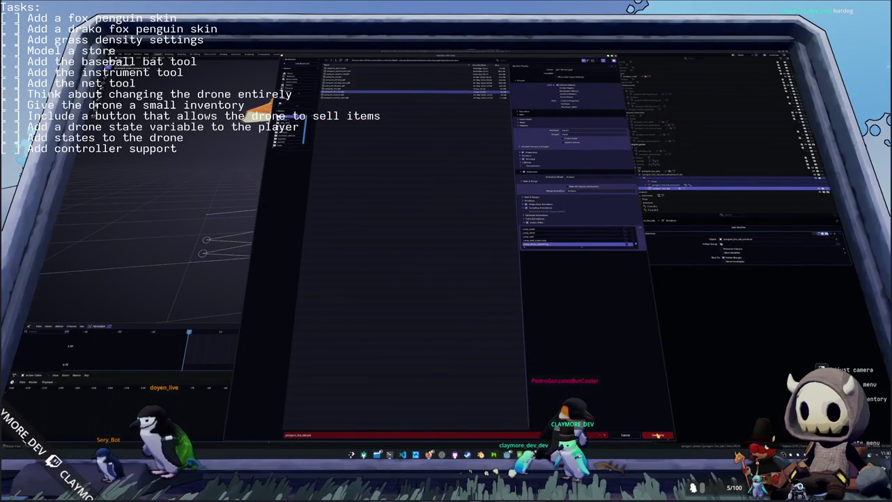
- Export the fox model to the game project, then select the armature and export again
{"action": "left_click", "coordinate": [657, 435]}
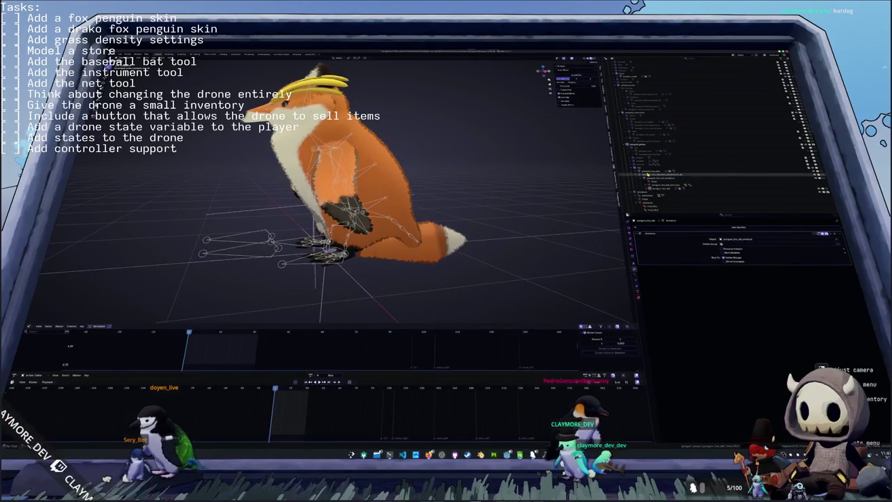
{"action": "left_click", "coordinate": [649, 175]}
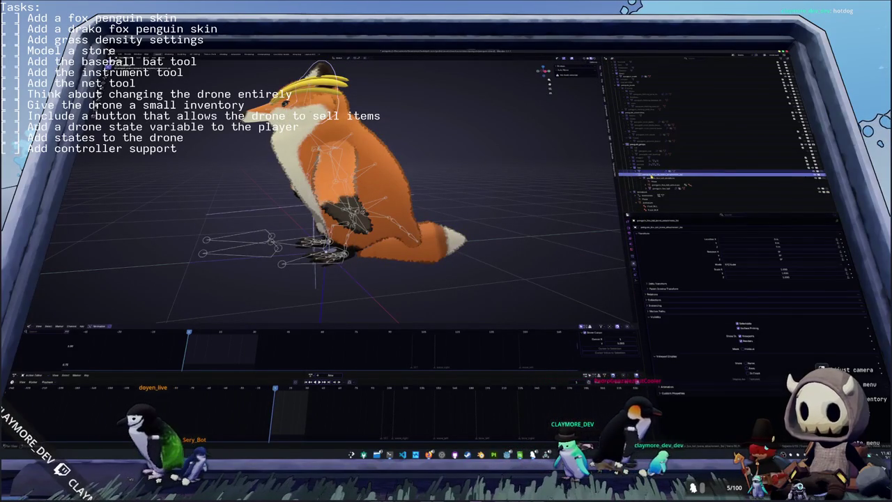
{"action": "left_click", "coordinate": [652, 190]}
{"action": "middle_click_drag", "start_coordinate": [474, 209], "coordinate": [521, 221]}
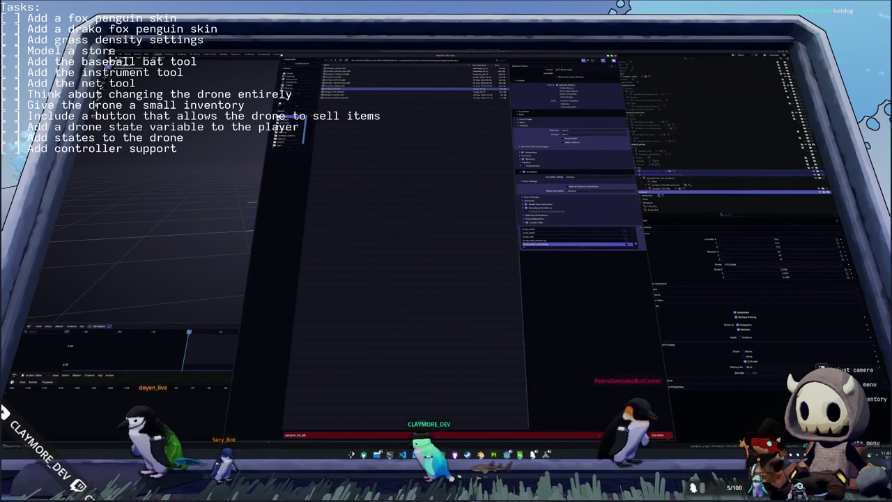
{"action": "left_click", "coordinate": [656, 436]}
- Check the reimported fox in Godot, then return to Blender
{"action": "key", "text": "alt+Tab"}
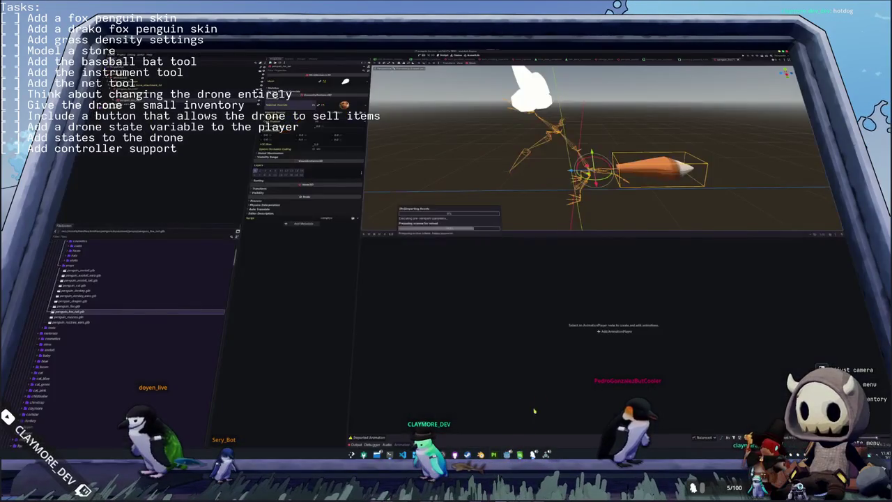
{"action": "middle_click_drag", "start_coordinate": [528, 209], "coordinate": [529, 199]}
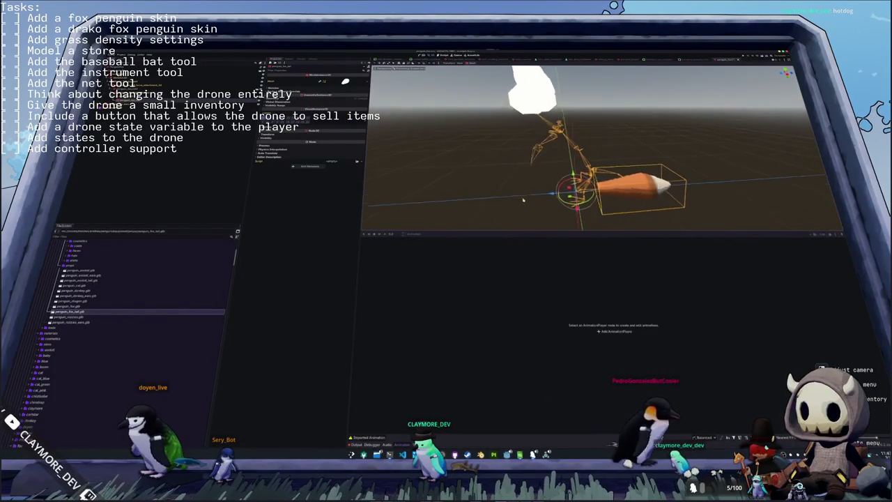
{"action": "key", "text": "alt+Tab"}
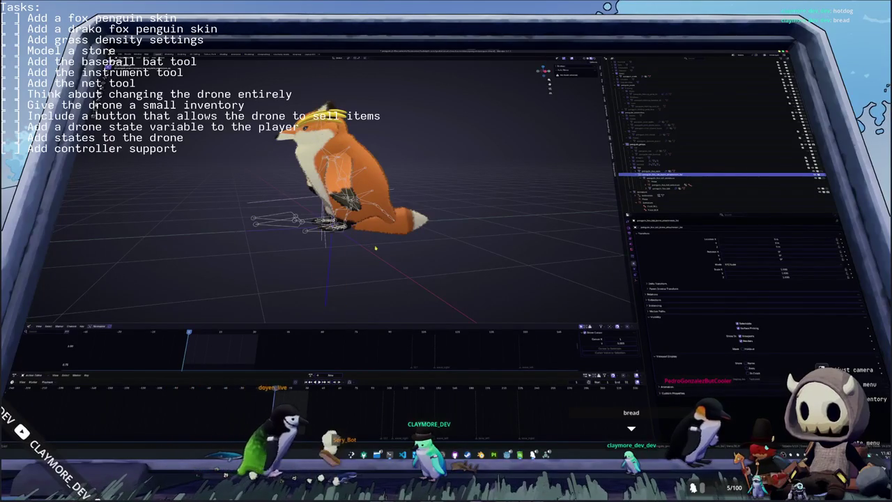
- Pose the tail pointing upward and reselect the fox and its armature
{"action": "key", "text": "alt+r"}
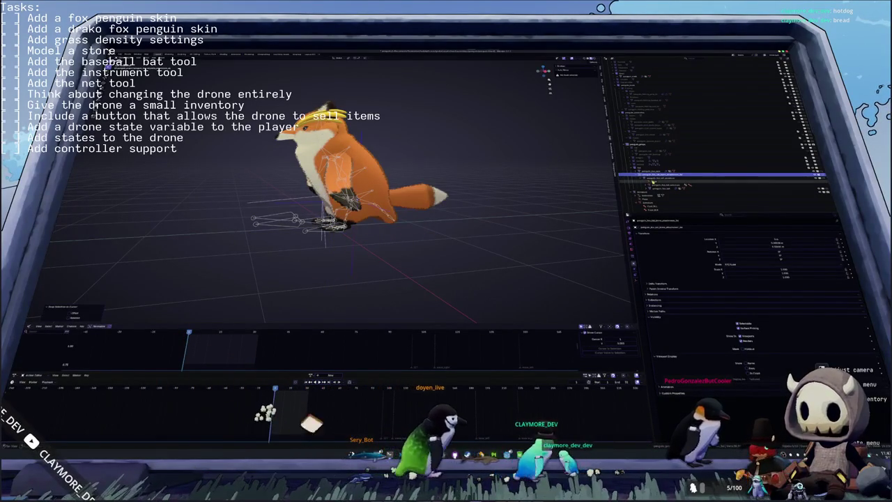
{"action": "left_click", "coordinate": [659, 189]}
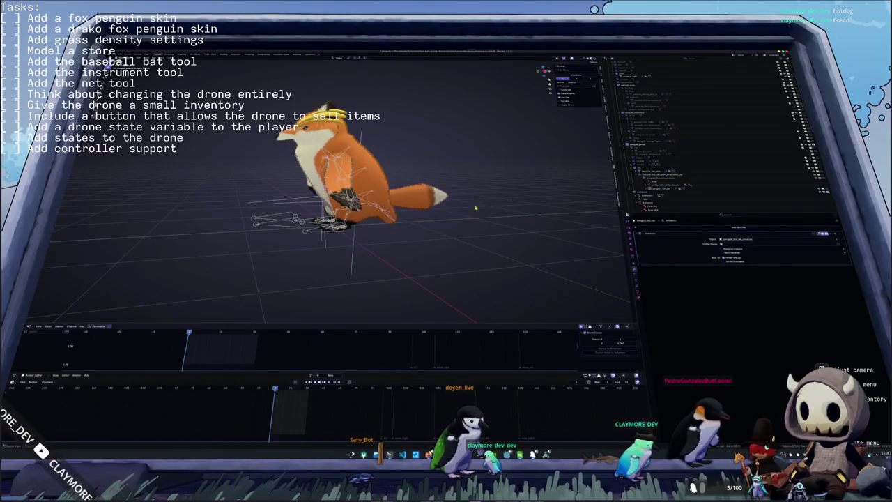
{"action": "left_click", "coordinate": [347, 253]}
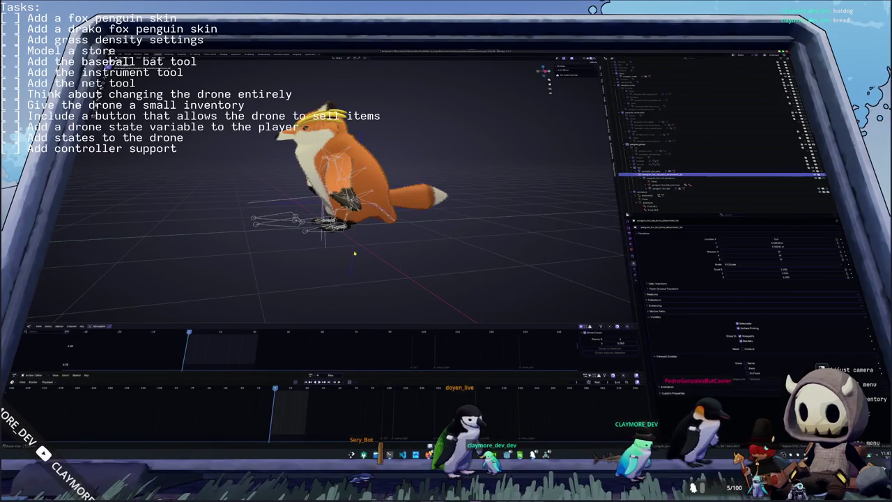
{"action": "left_click", "coordinate": [311, 235]}
{"action": "left_click", "coordinate": [651, 171]}
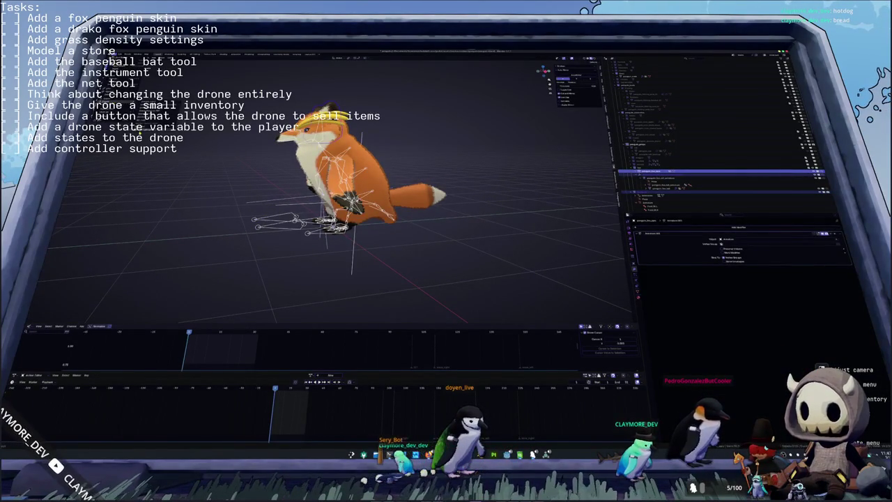
- Re-export the model as glTF with current settings and switch to Godot
{"action": "key", "text": "shift+r"}
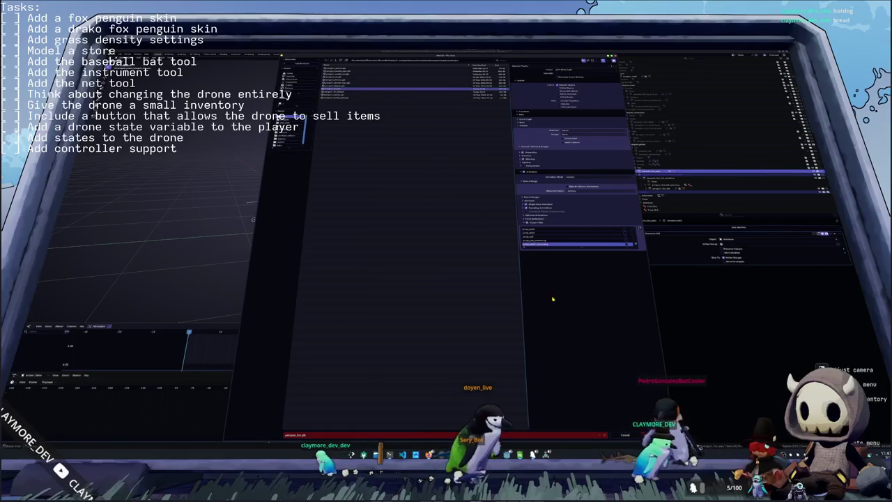
{"action": "key", "text": "Return"}
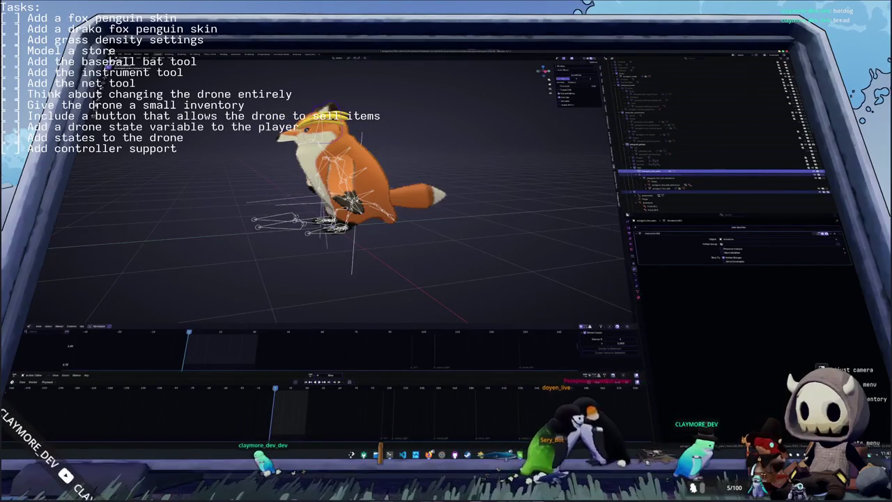
{"action": "key", "text": "alt+Tab"}
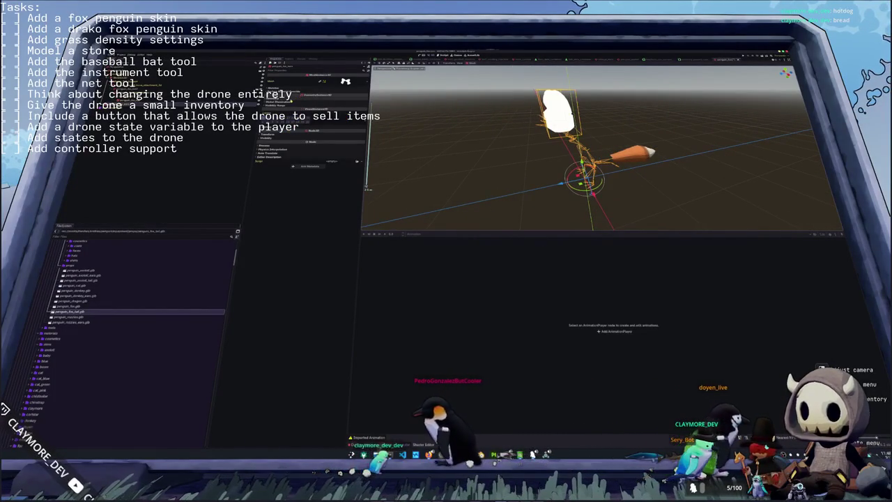
- Set the body mesh's Surface Material Override to the fox_penguin material found by searching 'fox'
{"action": "left_click", "coordinate": [307, 95]}
{"action": "left_click", "coordinate": [361, 105]}
{"action": "type", "text": "fox"}
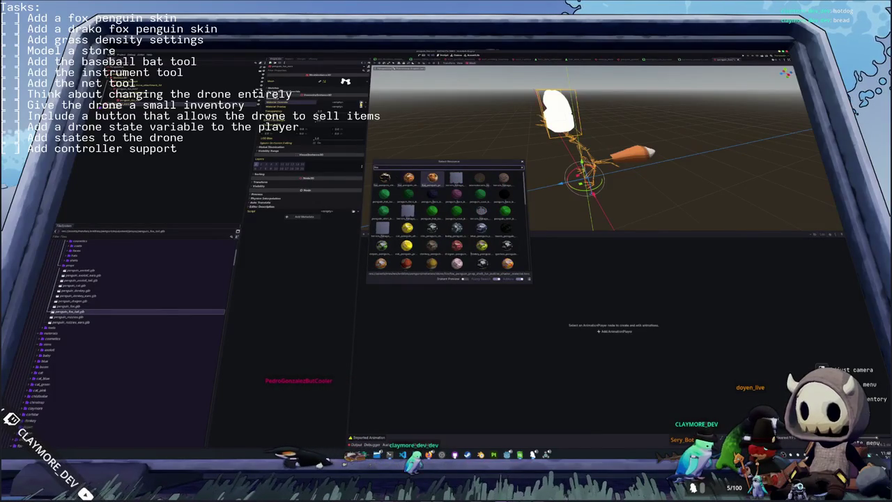
{"action": "double_click", "coordinate": [432, 179]}
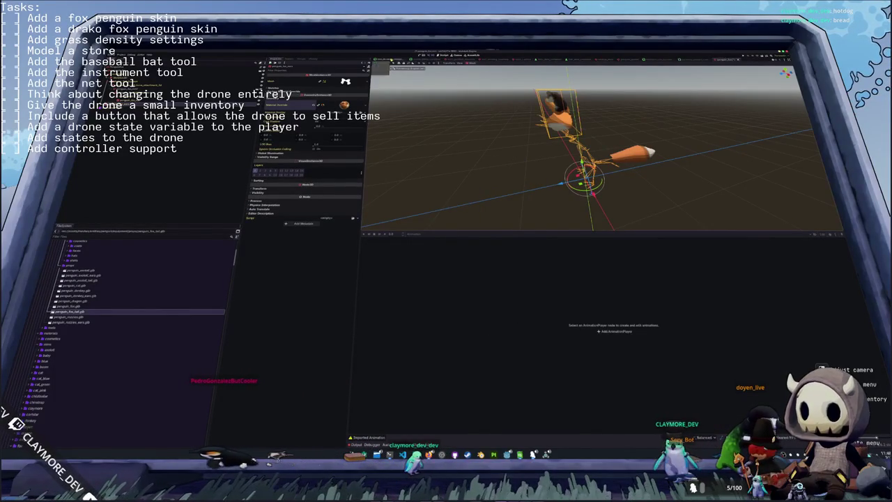
{"action": "middle_click_drag", "start_coordinate": [586, 167], "coordinate": [669, 168]}
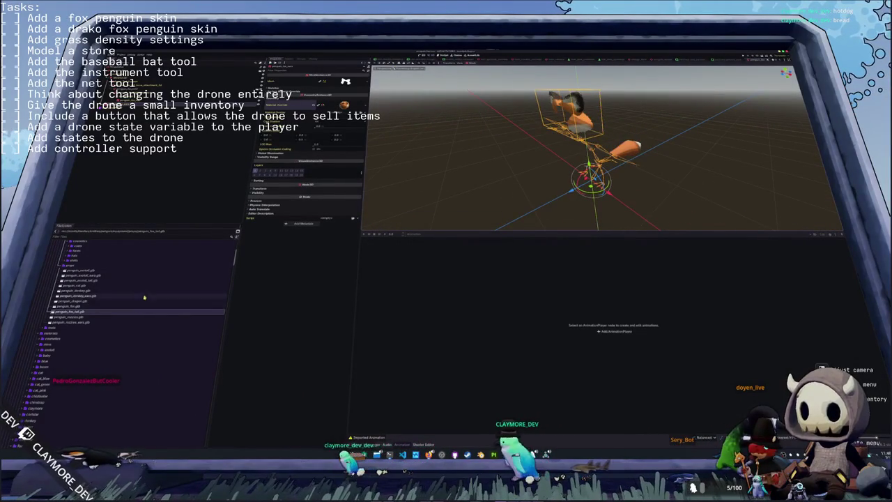
- Duplicate rozzies_penguin.tres as fox_penguin.tres
{"action": "scroll", "coordinate": [139, 300], "scroll_direction": "down", "scroll_amount": 1}
{"action": "scroll", "coordinate": [132, 303], "scroll_direction": "down", "scroll_amount": 1}
{"action": "scroll", "coordinate": [122, 310], "scroll_direction": "down", "scroll_amount": 2}
{"action": "scroll", "coordinate": [114, 315], "scroll_direction": "down", "scroll_amount": 1}
{"action": "scroll", "coordinate": [114, 316], "scroll_direction": "up", "scroll_amount": 3}
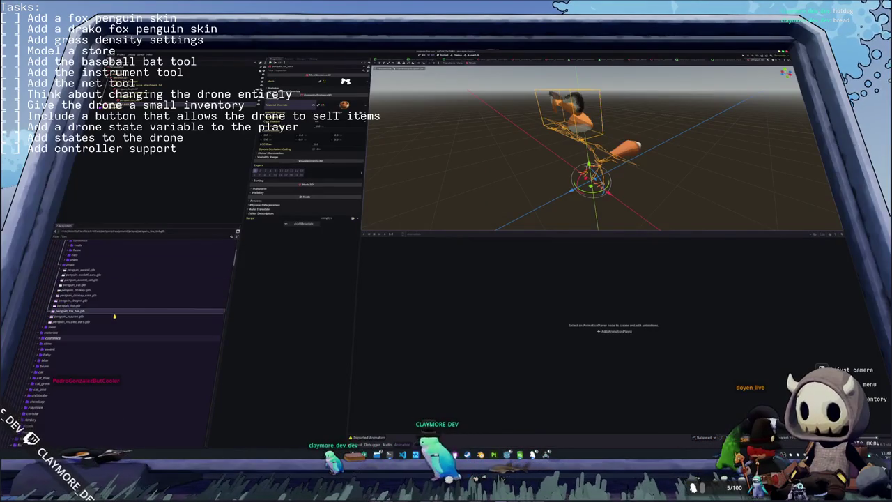
{"action": "scroll", "coordinate": [115, 316], "scroll_direction": "down", "scroll_amount": 3}
{"action": "scroll", "coordinate": [108, 317], "scroll_direction": "down", "scroll_amount": 2}
{"action": "scroll", "coordinate": [101, 318], "scroll_direction": "down", "scroll_amount": 3}
{"action": "scroll", "coordinate": [96, 319], "scroll_direction": "down", "scroll_amount": 3}
{"action": "scroll", "coordinate": [91, 323], "scroll_direction": "down", "scroll_amount": 3}
{"action": "scroll", "coordinate": [80, 328], "scroll_direction": "down", "scroll_amount": 1}
{"action": "scroll", "coordinate": [73, 332], "scroll_direction": "down", "scroll_amount": 3}
{"action": "scroll", "coordinate": [66, 337], "scroll_direction": "down", "scroll_amount": 3}
{"action": "scroll", "coordinate": [66, 339], "scroll_direction": "down", "scroll_amount": 3}
{"action": "left_click", "coordinate": [74, 315]}
{"action": "key", "text": "ctrl+d"}
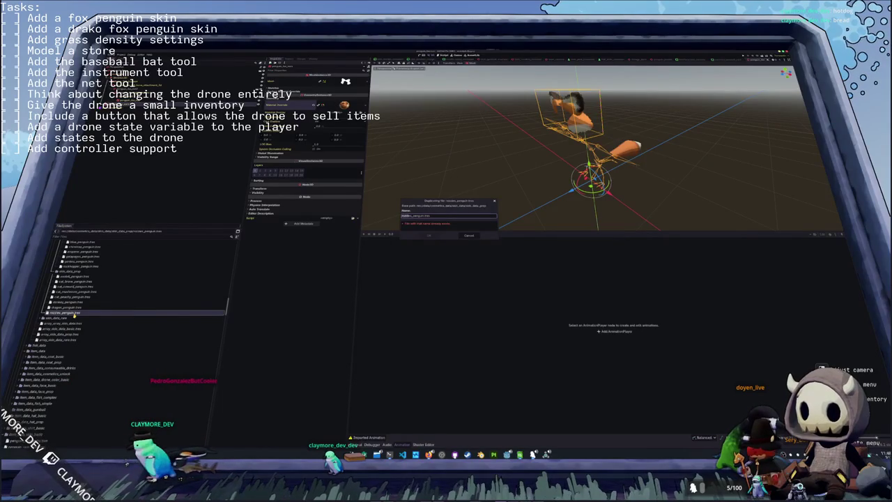
{"action": "key", "text": "Return"}
- Quick Load a fox texture into the fox_penguin.tres skin's texture slot
{"action": "left_click", "coordinate": [70, 312]}
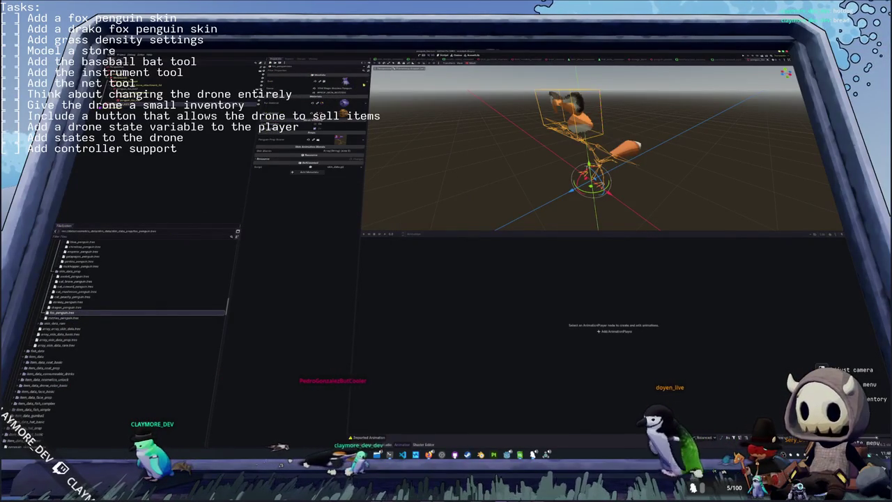
{"action": "left_click", "coordinate": [354, 82]}
{"action": "left_click", "coordinate": [331, 159]}
{"action": "type", "text": "fox"}
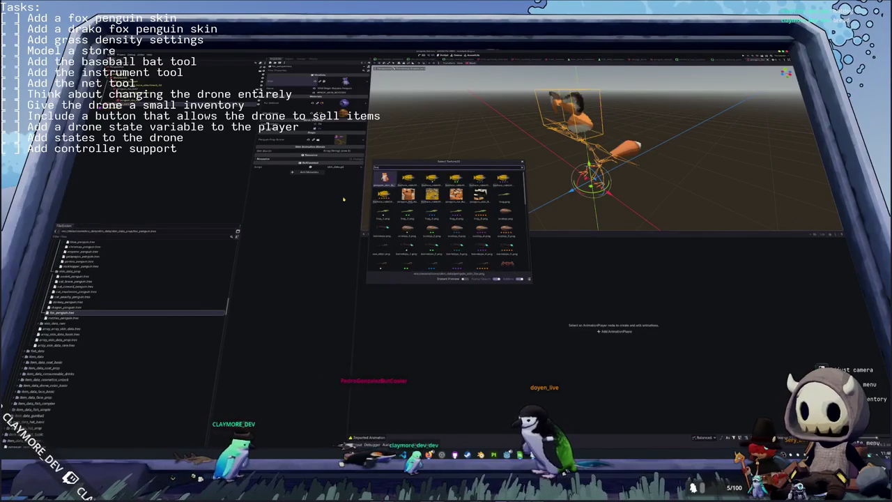
{"action": "key", "text": "Return"}
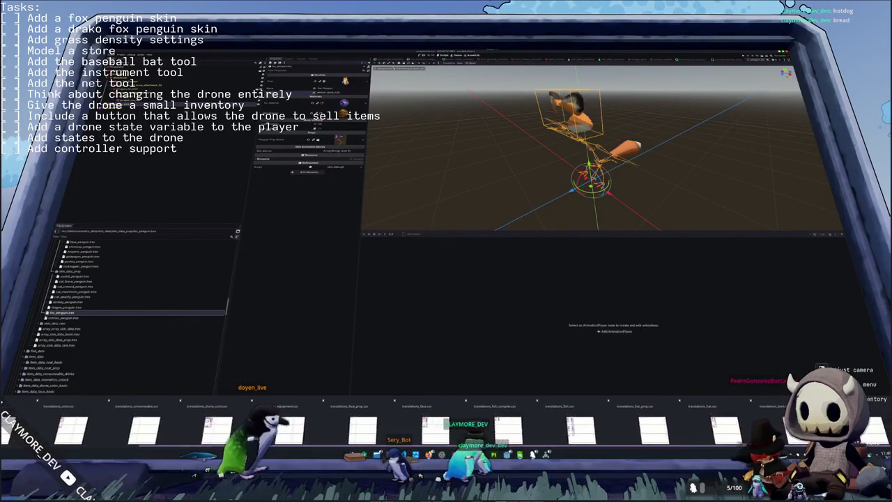
- Reopen the skin translations CSV from Recent Documents in Calc, accept the import, and return to Godot
{"action": "key", "text": "alt+Tab"}
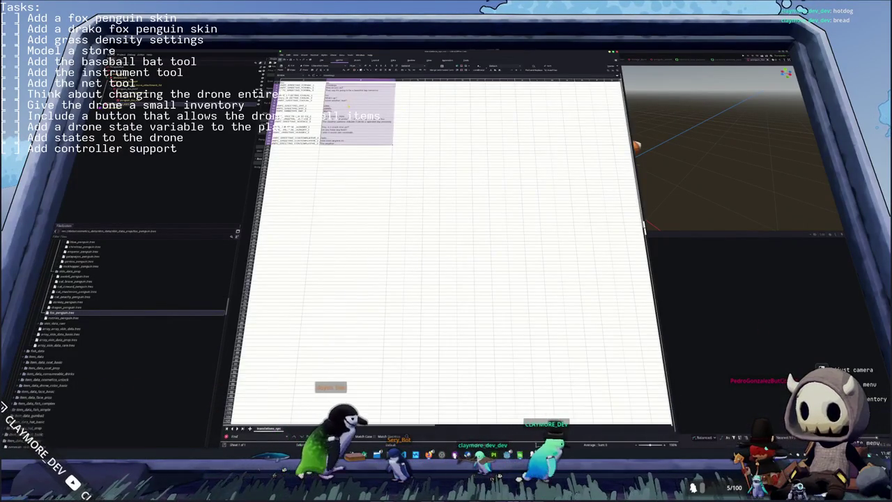
{"action": "left_click", "coordinate": [281, 54]}
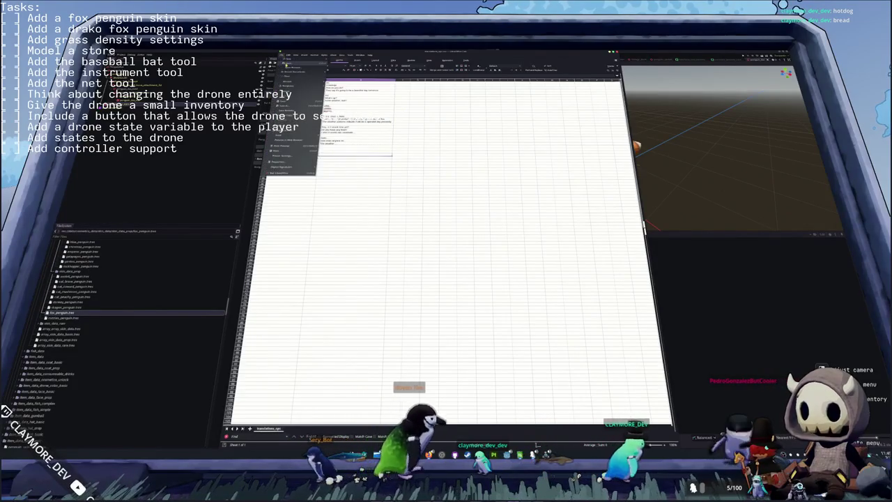
{"action": "mouse_move", "coordinate": [293, 85]}
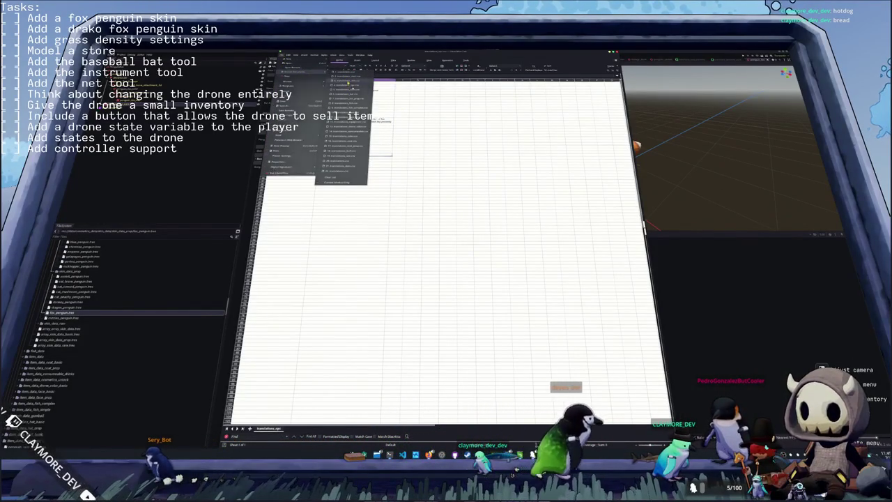
{"action": "left_click", "coordinate": [347, 95]}
{"action": "left_click", "coordinate": [475, 285]}
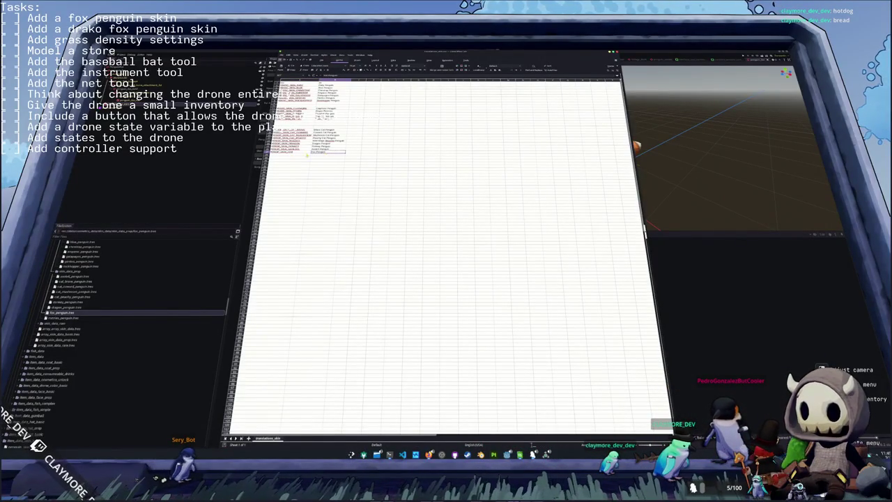
{"action": "key", "text": "alt+Tab"}
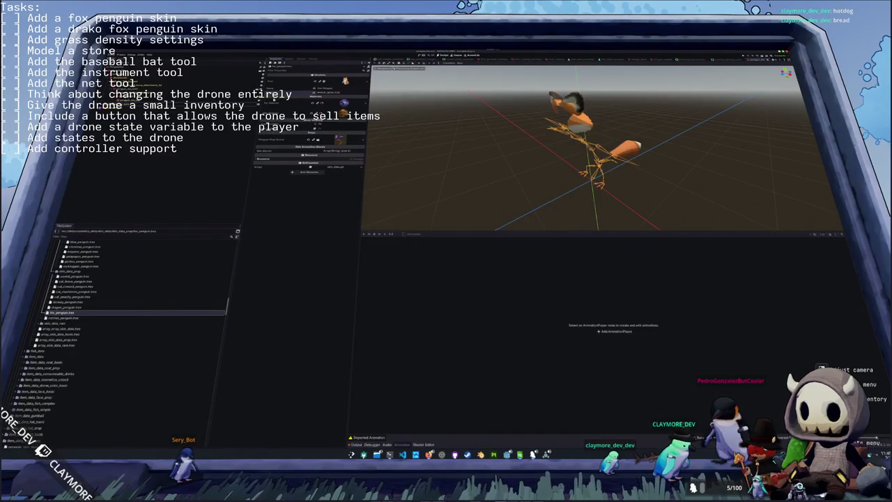
- Quick Load the orange fox material into the skin's material slot
{"action": "left_click", "coordinate": [360, 104]}
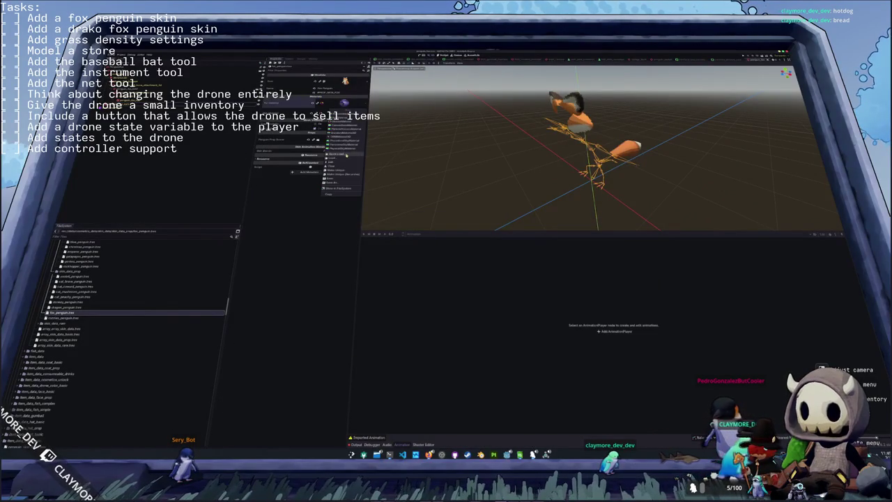
{"action": "left_click", "coordinate": [344, 155]}
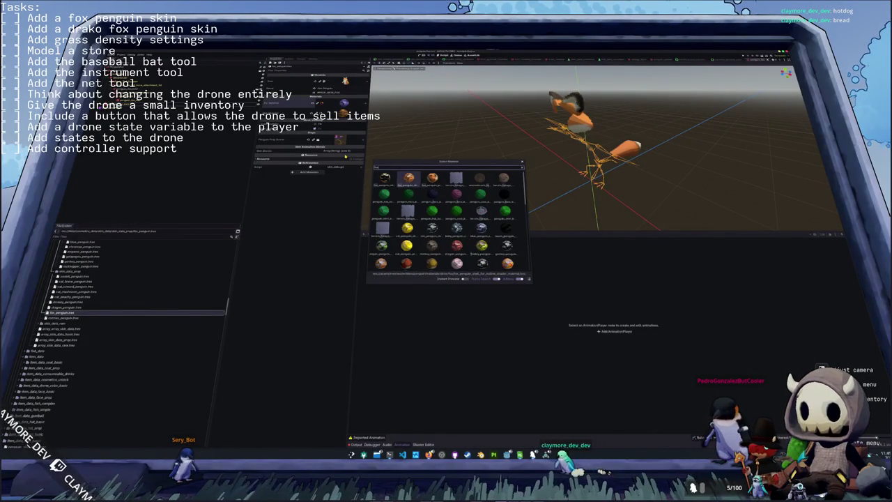
{"action": "key", "text": "Return"}
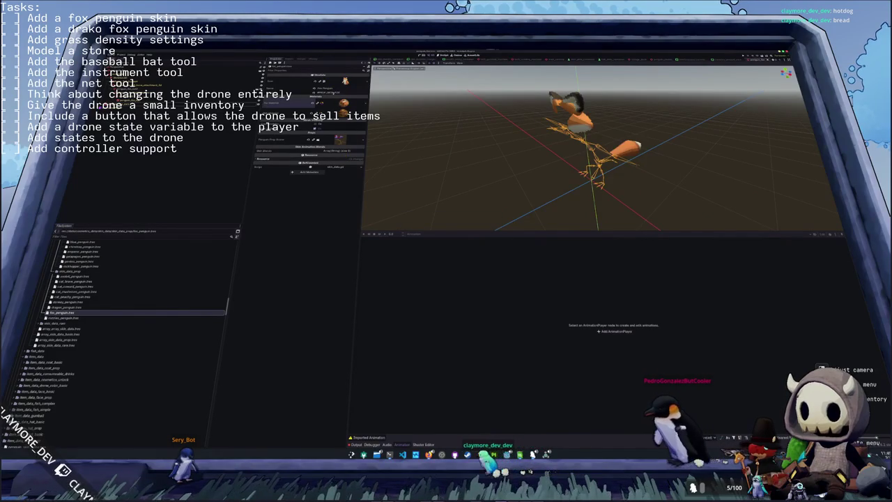
{"action": "left_click", "coordinate": [346, 167]}
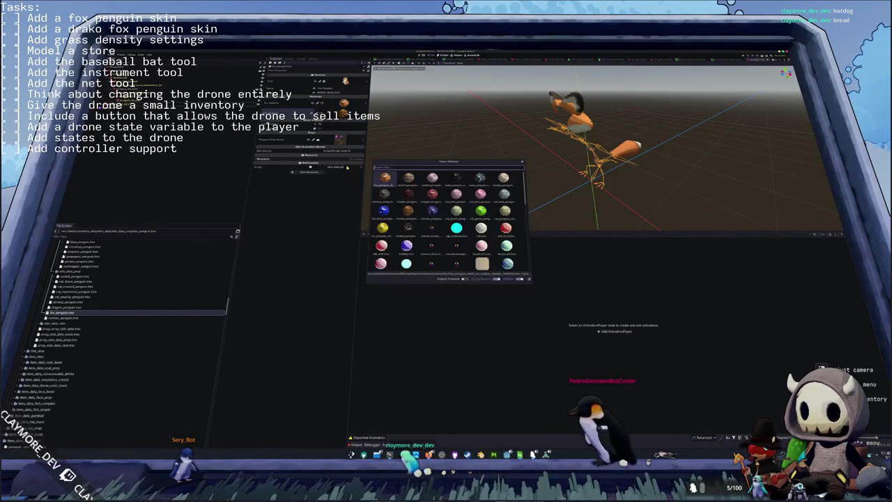
{"action": "type", "text": "fox"}
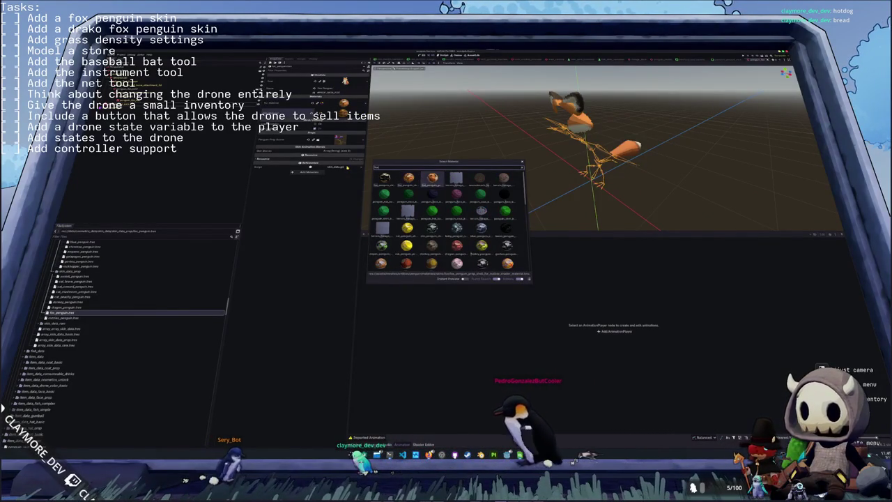
{"action": "key", "text": "Left"}
{"action": "key", "text": "Left"}
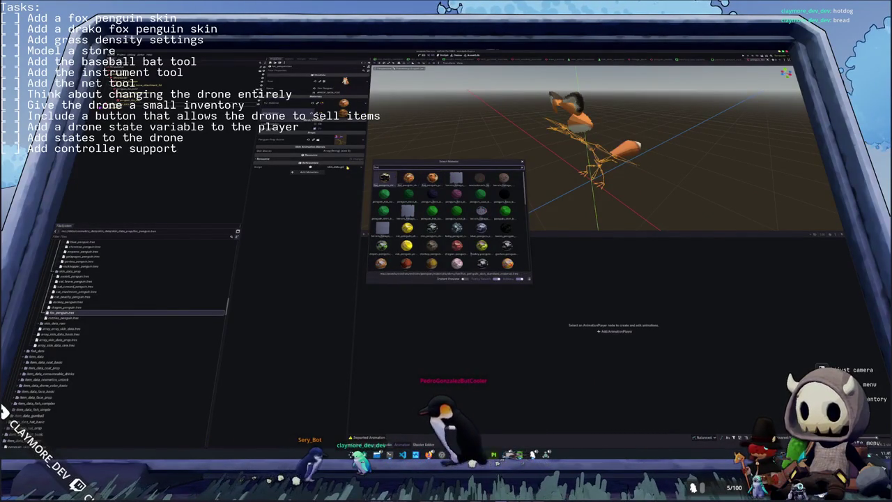
{"action": "key", "text": "Return"}
- Quick Load an existing project resource into the resource slot
{"action": "left_click", "coordinate": [348, 163]}
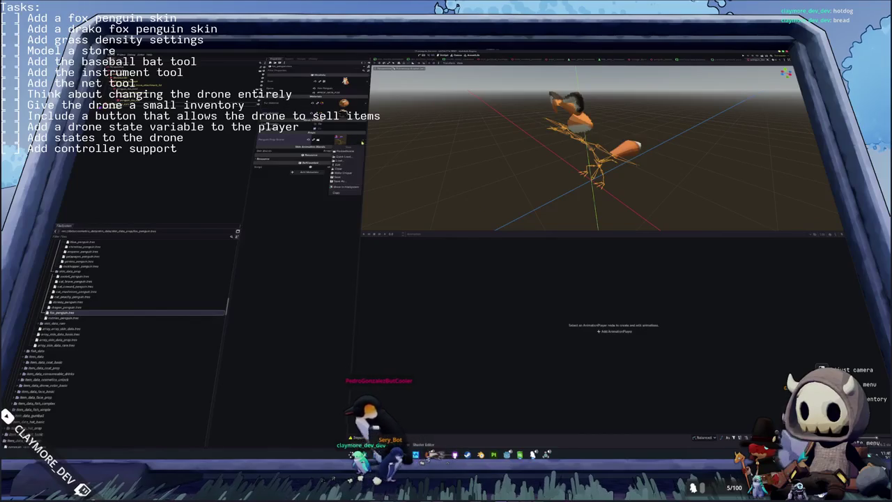
{"action": "left_click", "coordinate": [351, 157]}
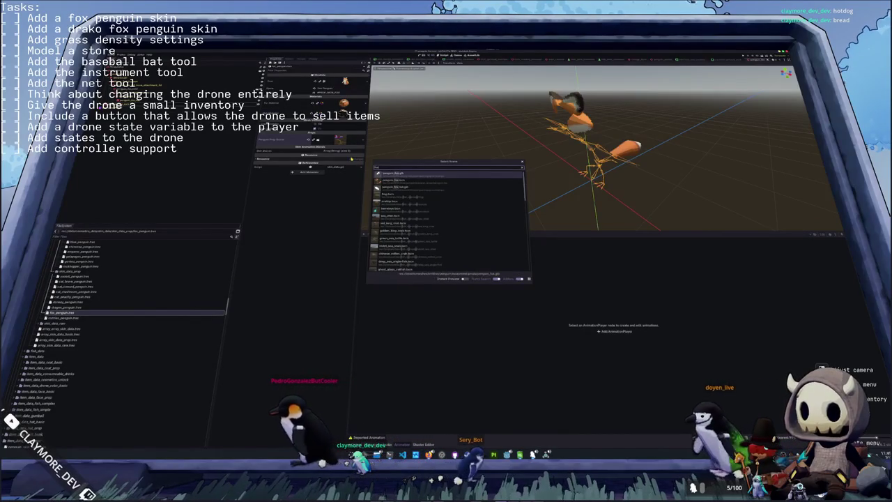
{"action": "key", "text": "Return"}
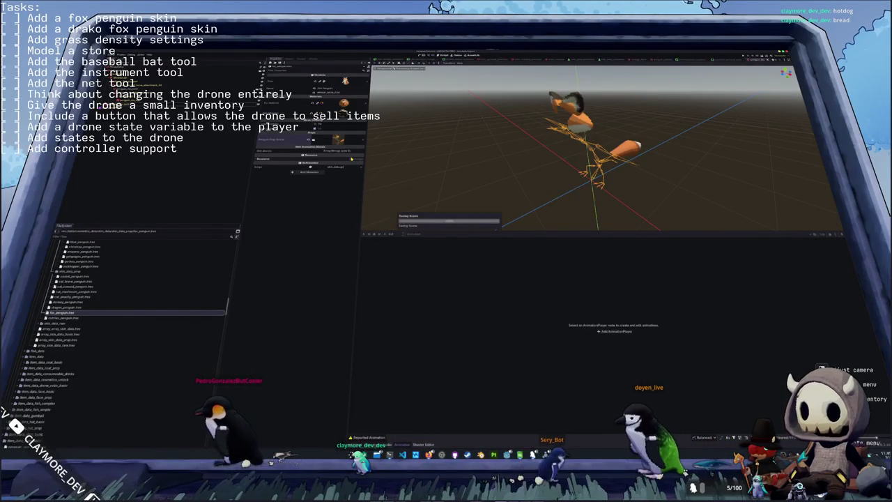
- Add a Skin Animation Blends element and copy the fox blend parameter path from the script
{"action": "left_click", "coordinate": [346, 153]}
{"action": "left_click", "coordinate": [320, 160]}
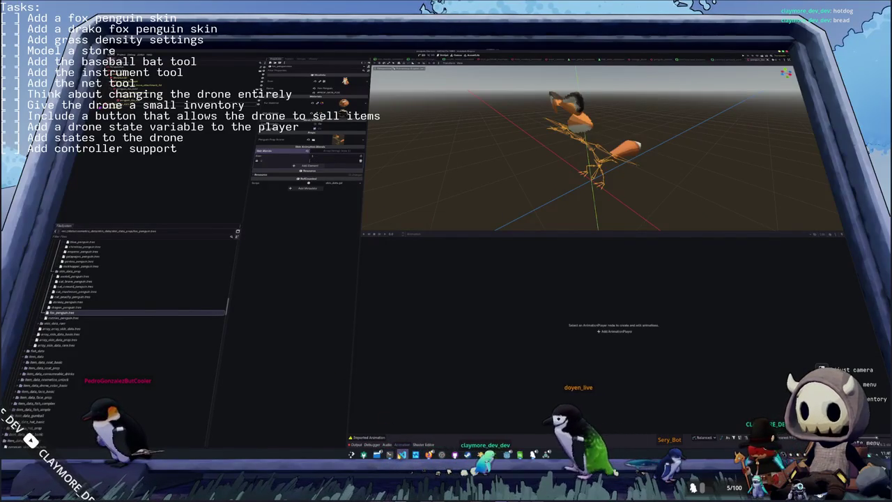
{"action": "key", "text": "alt+Tab"}
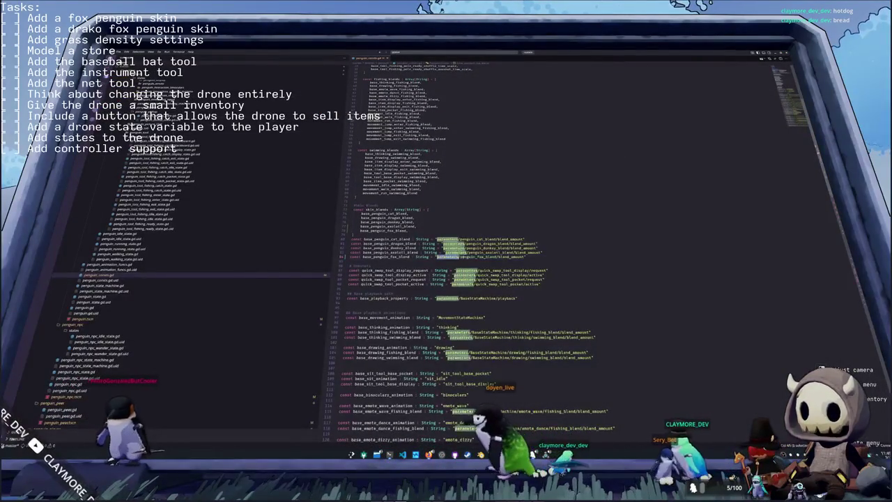
{"action": "left_click_drag", "start_coordinate": [436, 256], "coordinate": [525, 257]}
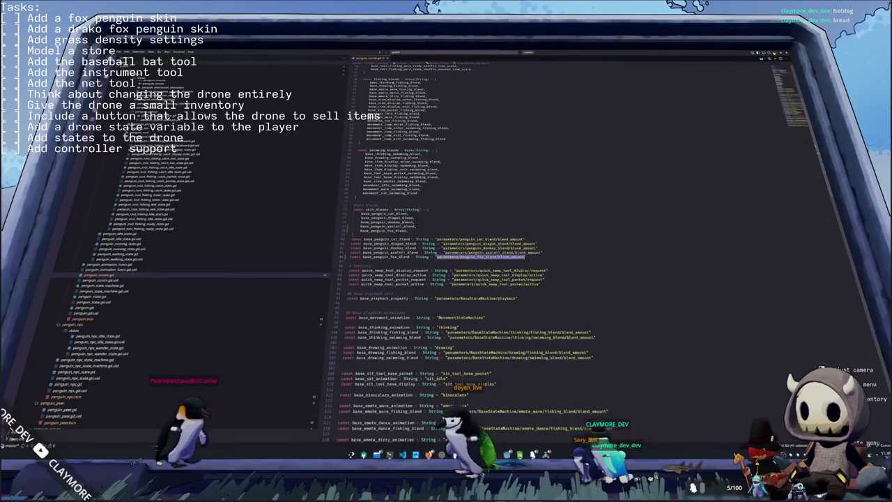
{"action": "key", "text": "alt+Tab"}
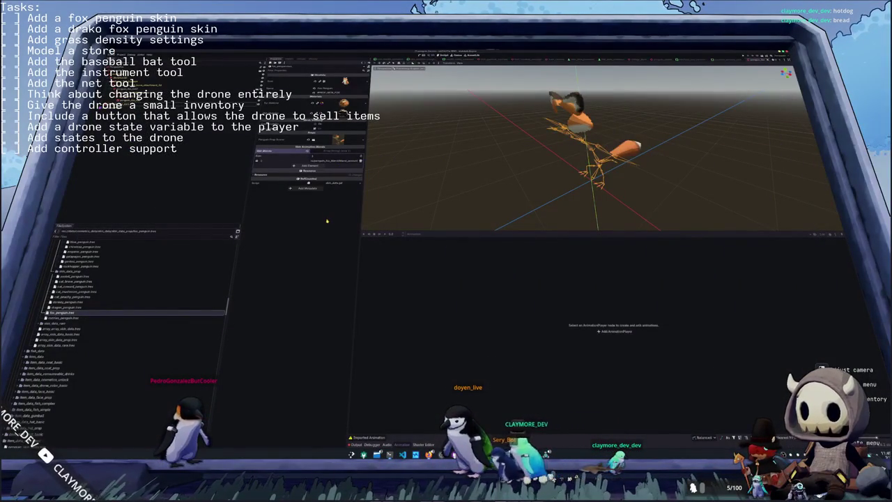
- Add fox_penguin.tres as a new entry in array_skin_data_prop and save
{"action": "left_click", "coordinate": [335, 152]}
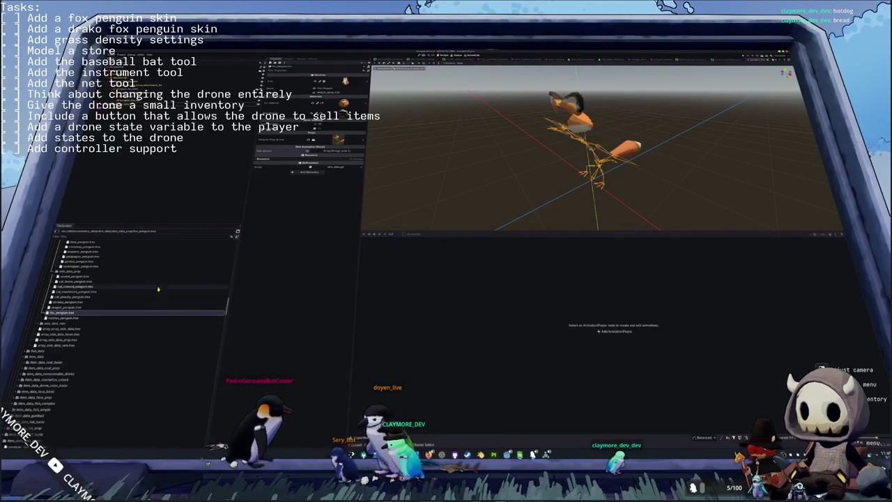
{"action": "scroll", "coordinate": [133, 297], "scroll_direction": "down", "scroll_amount": 2}
{"action": "scroll", "coordinate": [115, 298], "scroll_direction": "down", "scroll_amount": 2}
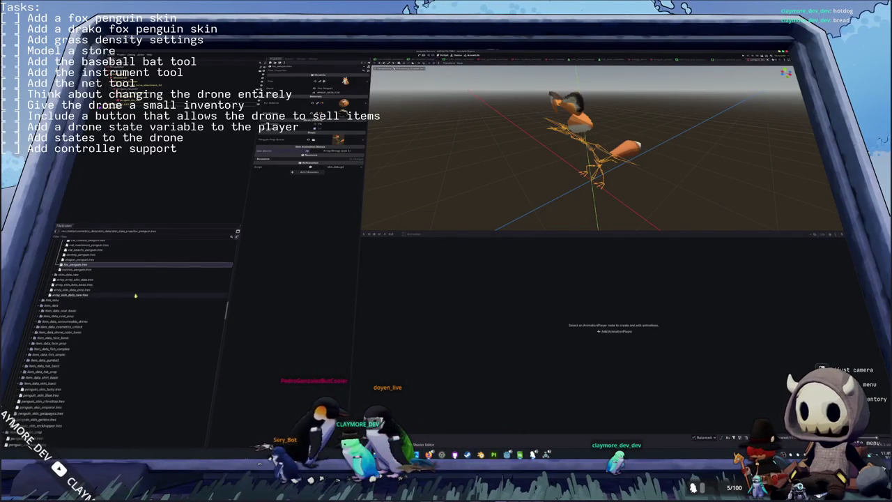
{"action": "left_click", "coordinate": [87, 290]}
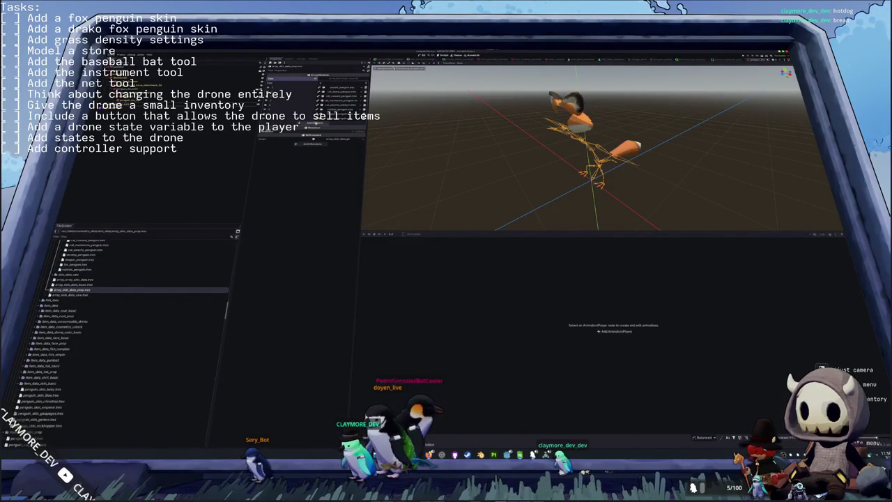
{"action": "left_click", "coordinate": [315, 123]}
{"action": "left_click", "coordinate": [335, 124]}
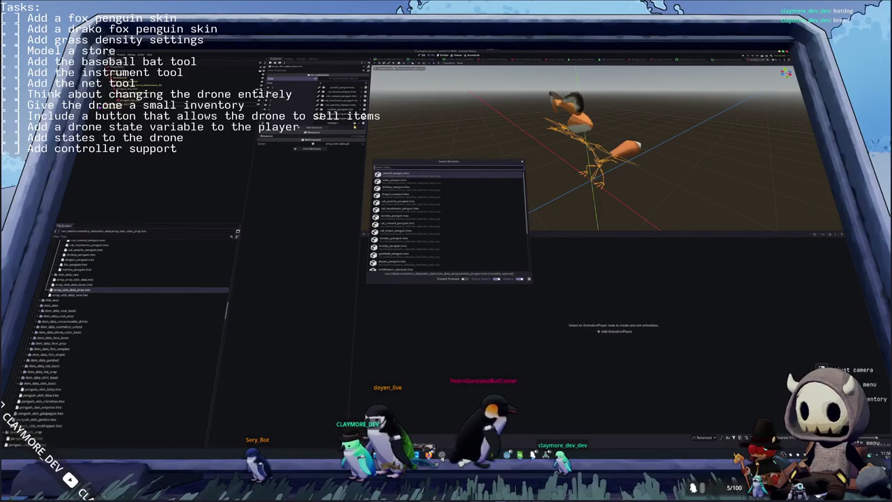
{"action": "key", "text": "Return"}
{"action": "key", "text": "ctrl+s"}
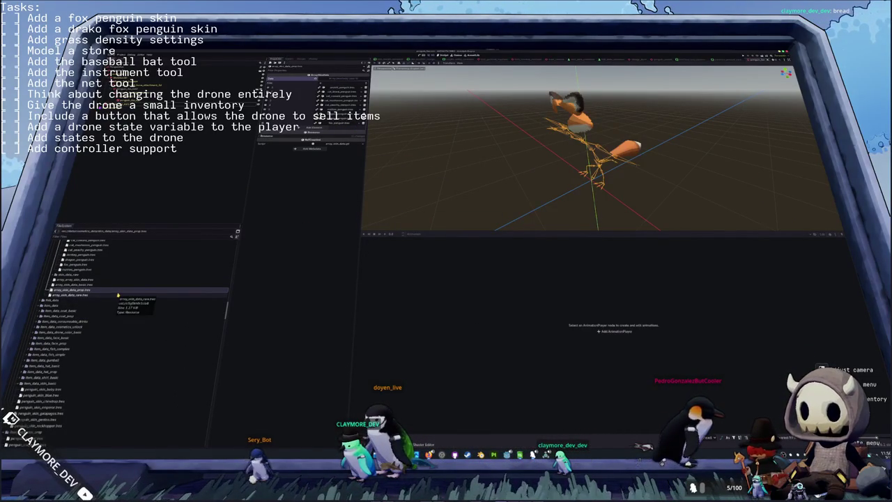
- Duplicate penguin_nozzles.tres as penguin_fox.tres and Quick Load its mesh
{"action": "scroll", "coordinate": [117, 295], "scroll_direction": "down", "scroll_amount": 2}
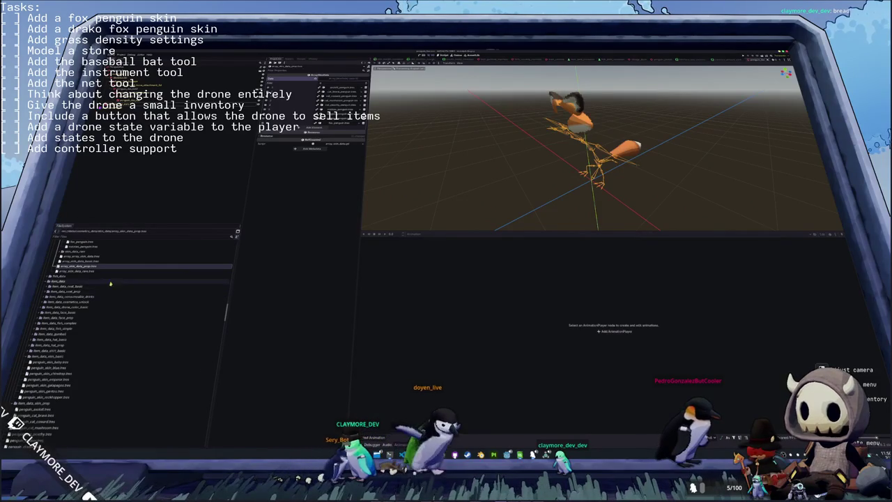
{"action": "scroll", "coordinate": [111, 284], "scroll_direction": "down", "scroll_amount": 3}
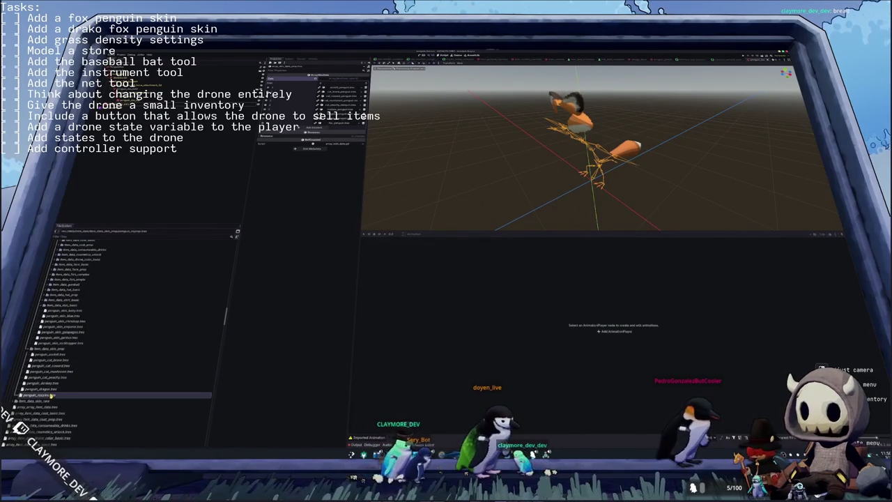
{"action": "left_click", "coordinate": [51, 395]}
{"action": "key", "text": "ctrl+d"}
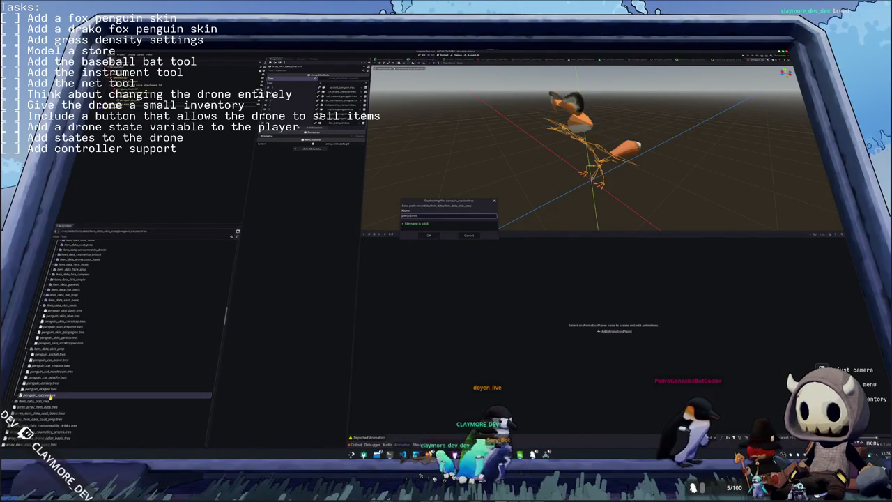
{"action": "key", "text": "Return"}
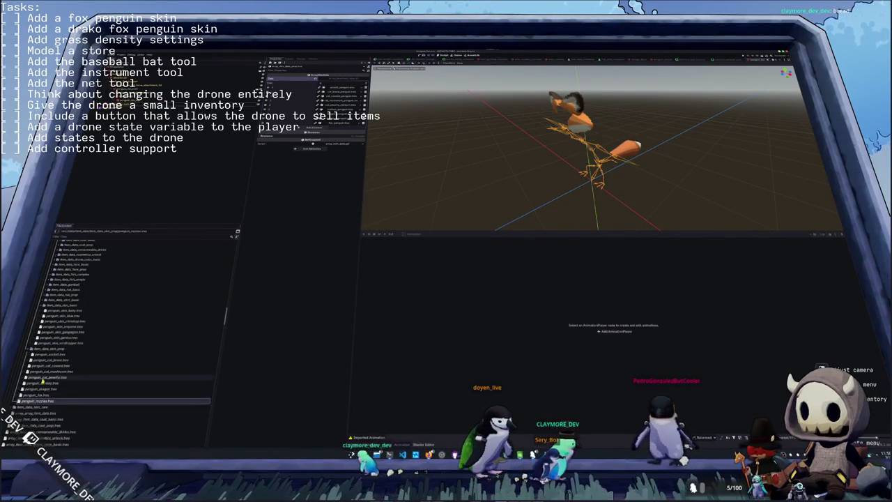
{"action": "scroll", "coordinate": [53, 348], "scroll_direction": "down", "scroll_amount": 3}
{"action": "left_click", "coordinate": [55, 342]}
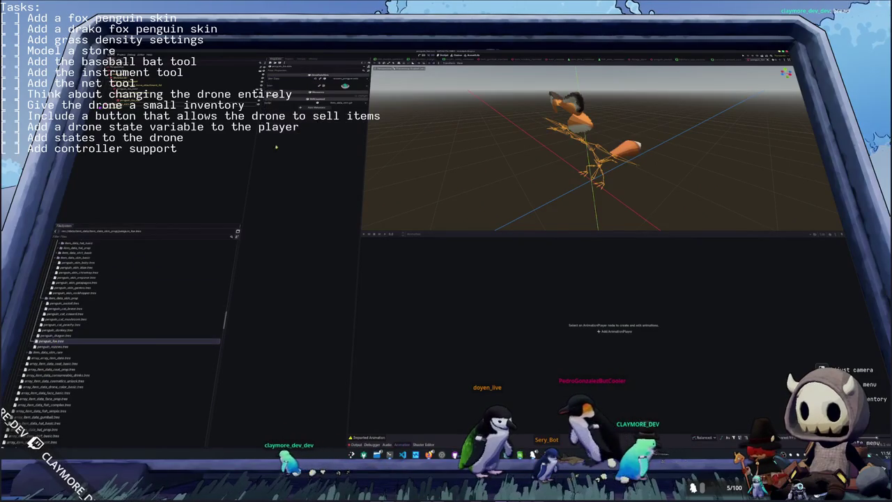
{"action": "left_click", "coordinate": [340, 91]}
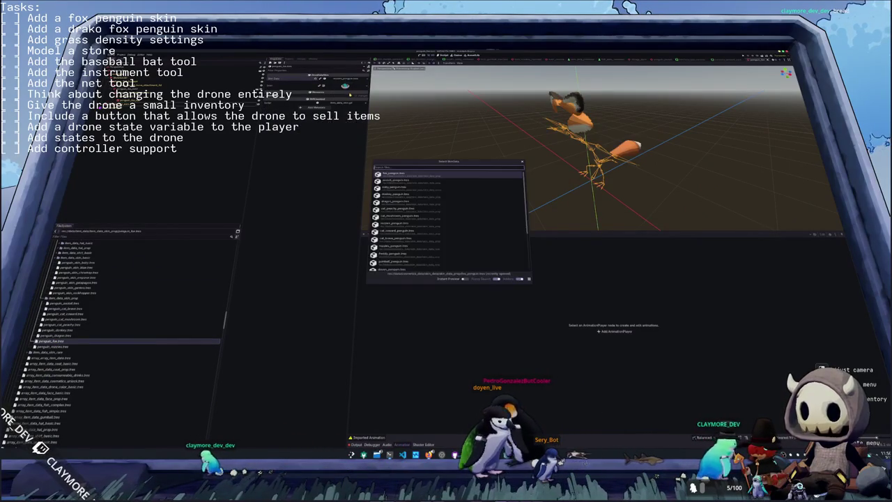
{"action": "key", "text": "Return"}
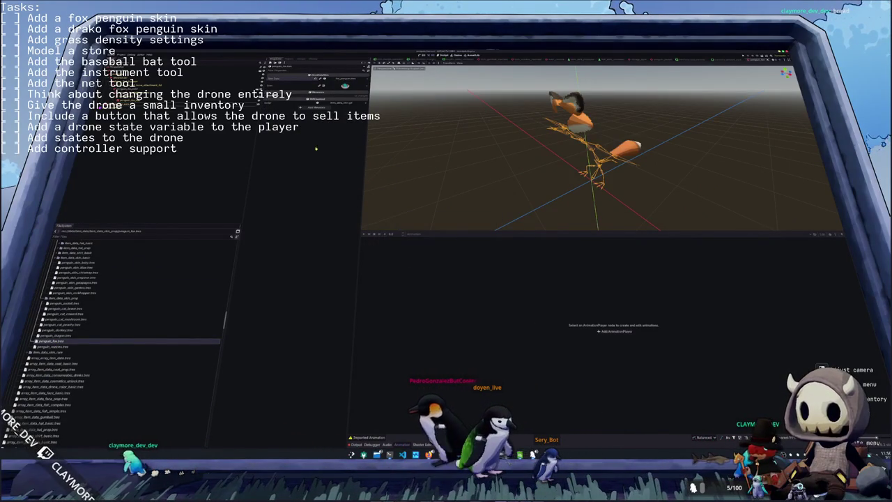
- Add penguin_fox.tres to the array_item_data_skin_prop array
{"action": "scroll", "coordinate": [103, 335], "scroll_direction": "down", "scroll_amount": 2}
{"action": "scroll", "coordinate": [104, 335], "scroll_direction": "down", "scroll_amount": 1}
{"action": "left_click", "coordinate": [56, 390]}
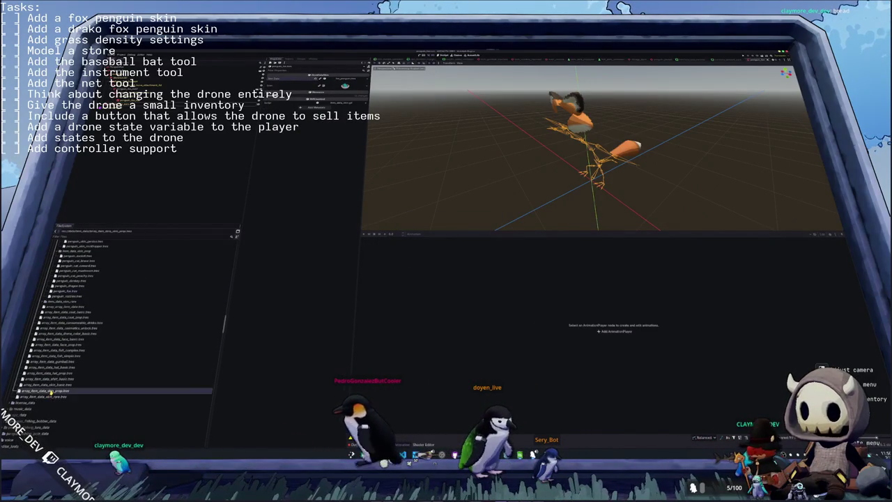
{"action": "left_click", "coordinate": [343, 162]}
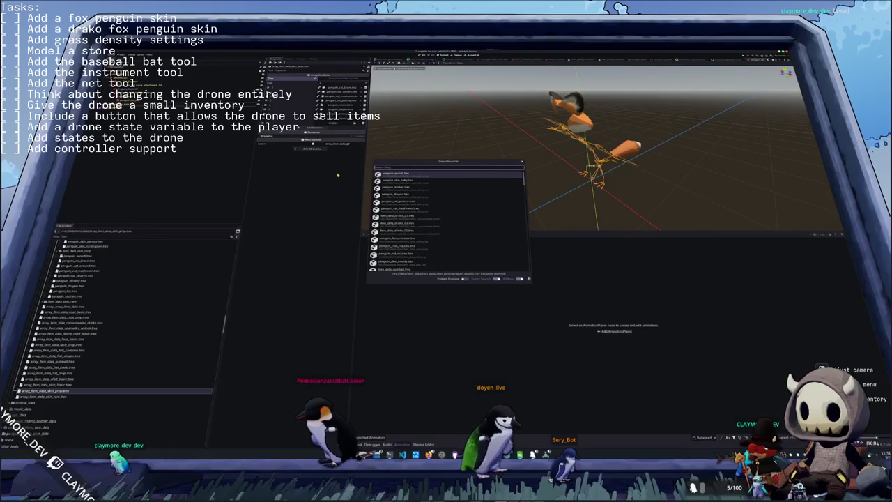
{"action": "key", "text": "Return"}
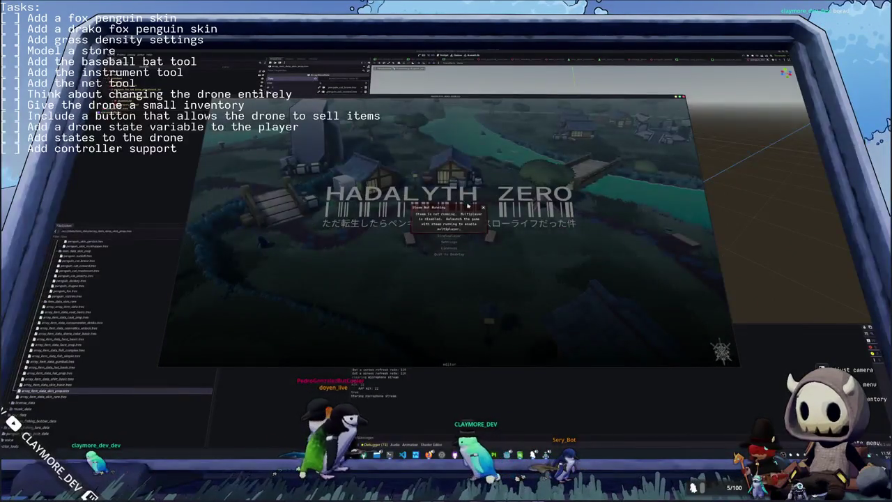
- Dismiss the Steam warning, start singleplayer, and open the inventory's penguin skins page
{"action": "left_click", "coordinate": [484, 208]}
{"action": "left_click", "coordinate": [439, 237]}
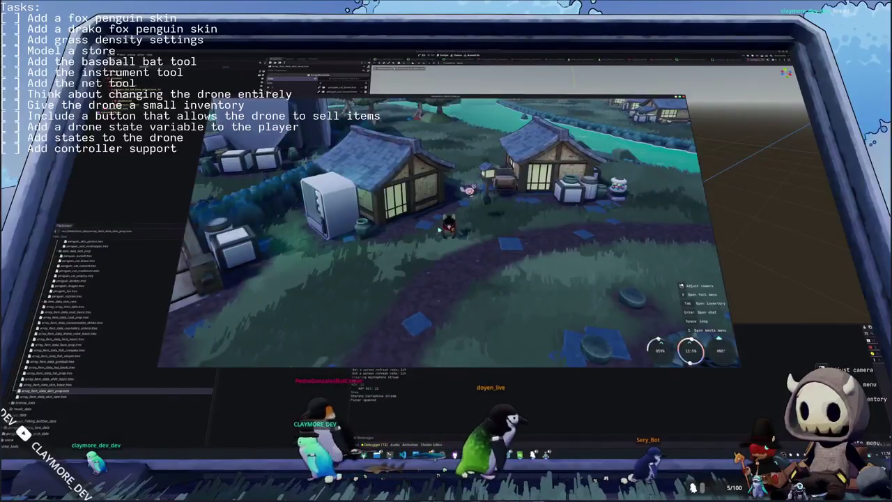
{"action": "key", "text": "Tab"}
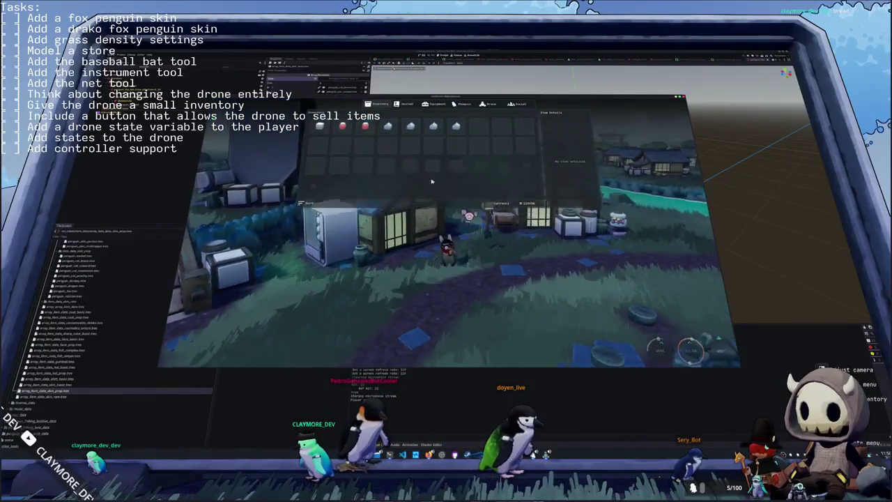
{"action": "left_click", "coordinate": [466, 106]}
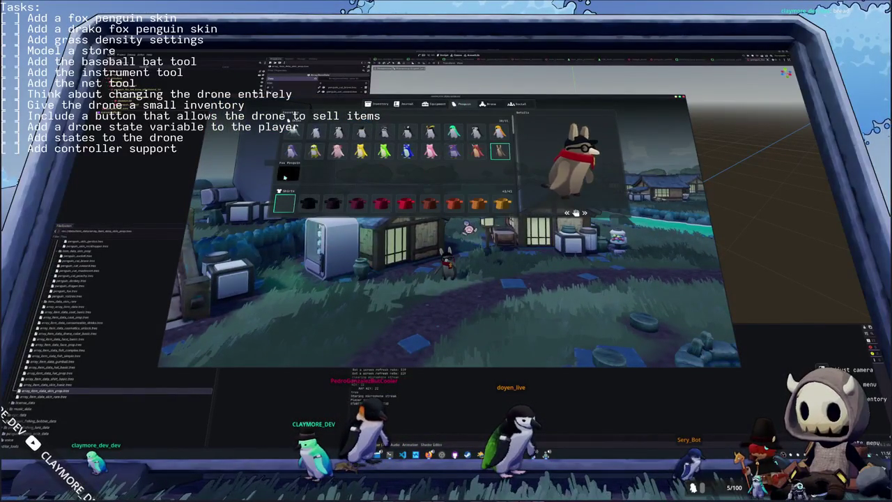
- Close and reopen the inventory to view the penguin skins and hats again
{"action": "key", "text": "Tab"}
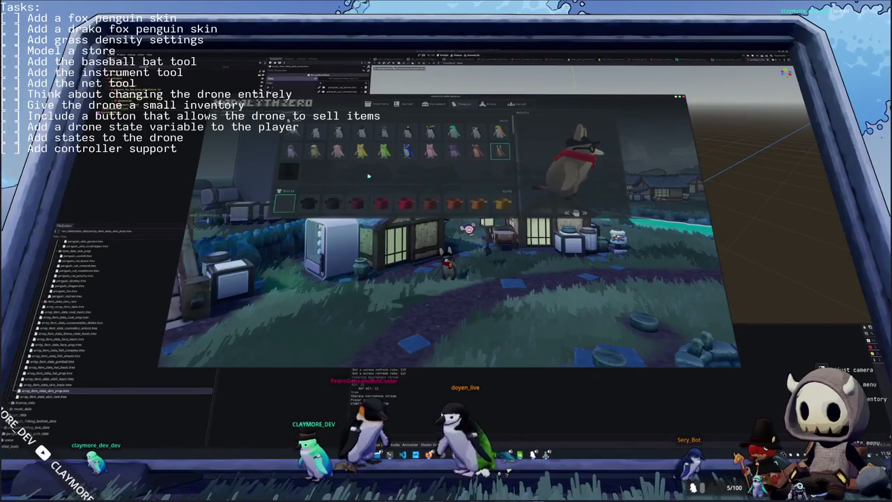
{"action": "key", "text": "Tab"}
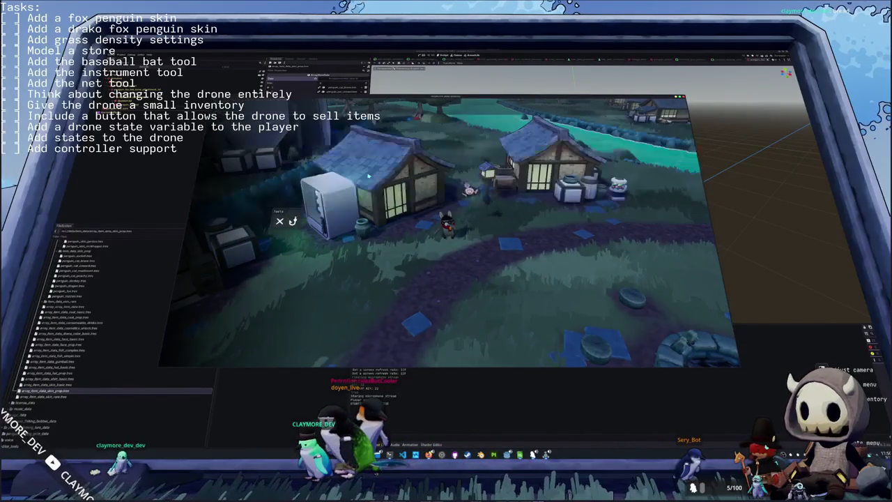
{"action": "key", "text": "Tab"}
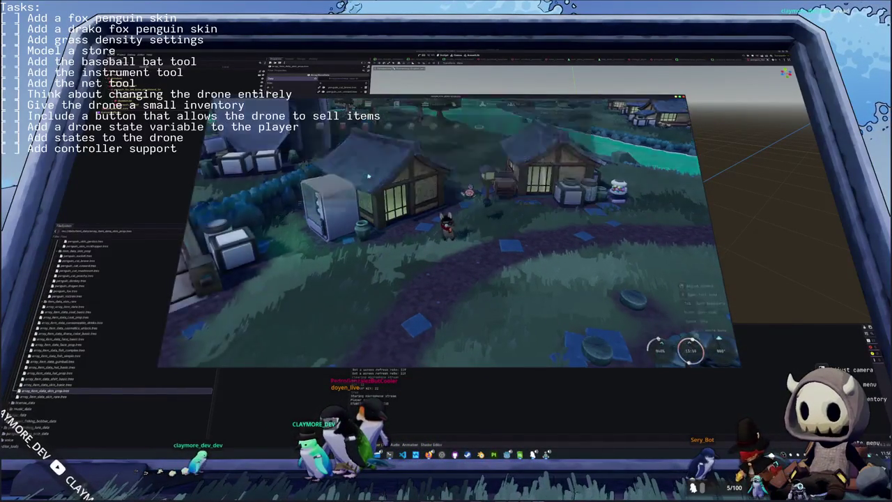
{"action": "key", "text": "Tab"}
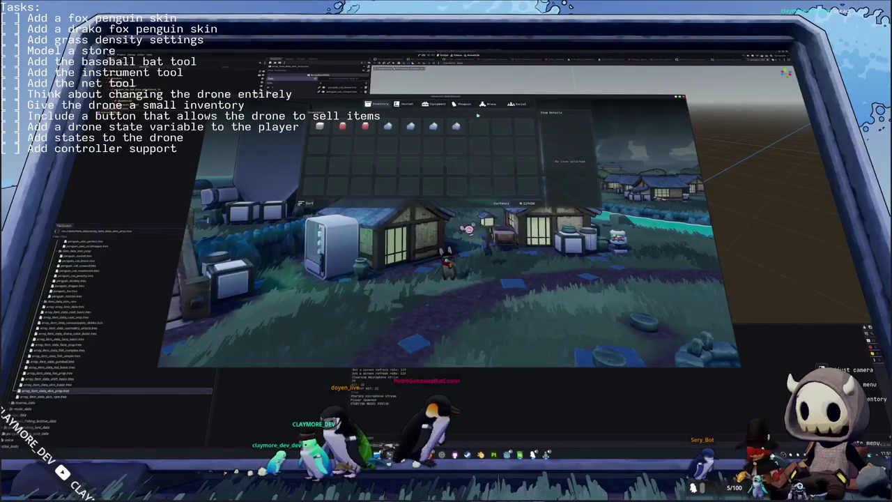
{"action": "key", "text": "p"}
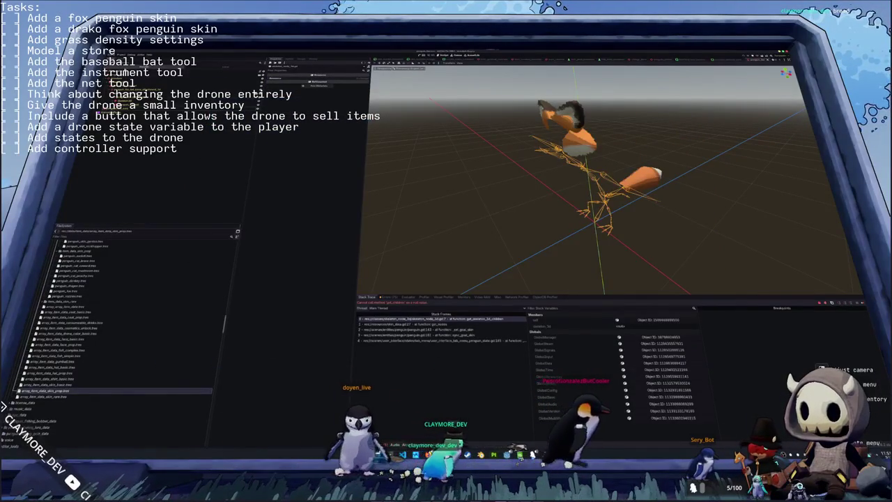
- Assign a node from the Select a Node dialog, then add a spring bone child node under the rig
{"action": "left_click", "coordinate": [317, 75]}
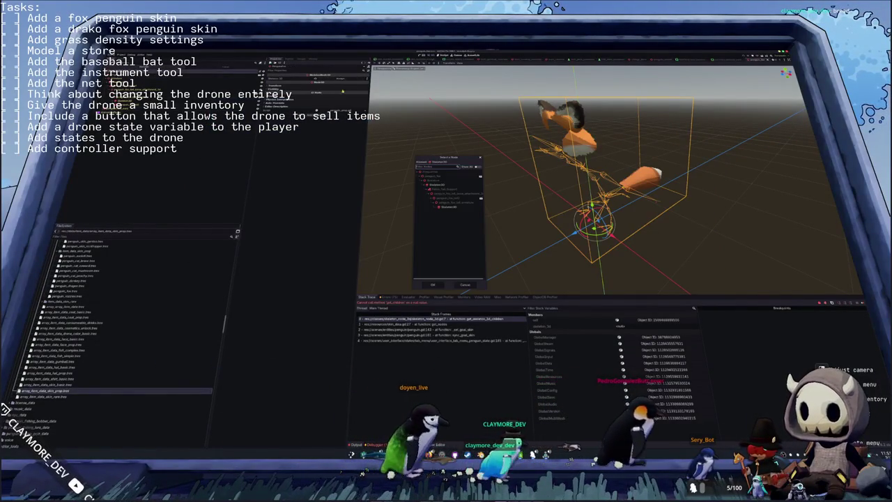
{"action": "double_click", "coordinate": [444, 201]}
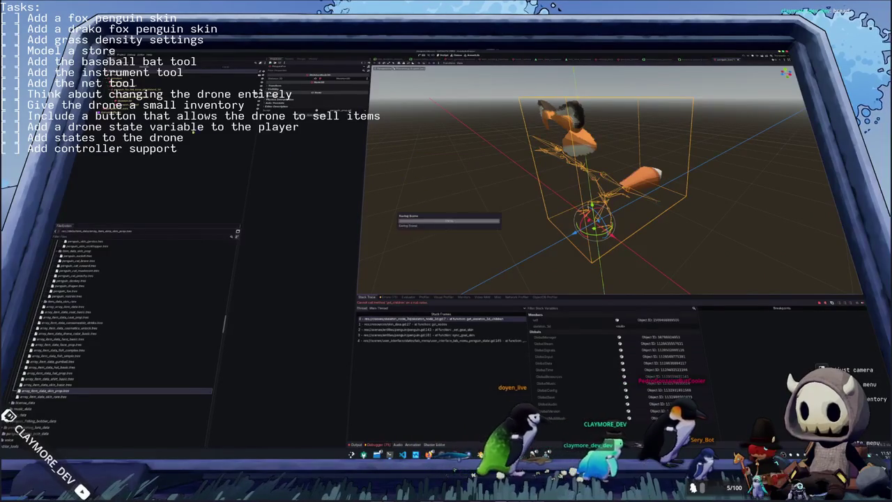
{"action": "right_click", "coordinate": [102, 101]}
{"action": "key", "text": "ctrl+a"}
{"action": "type", "text": "spring"}
{"action": "key", "text": "Down"}
{"action": "key", "text": "Down"}
{"action": "key", "text": "Down"}
{"action": "key", "text": "Down"}
{"action": "key", "text": "Down"}
{"action": "key", "text": "Return"}
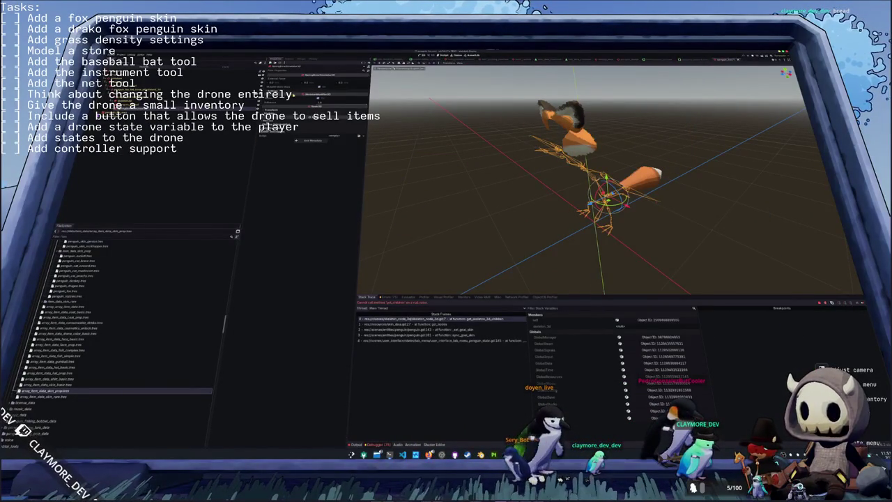
- Expand the spring node's Inspector sections and relaunch the game
{"action": "left_click", "coordinate": [315, 97]}
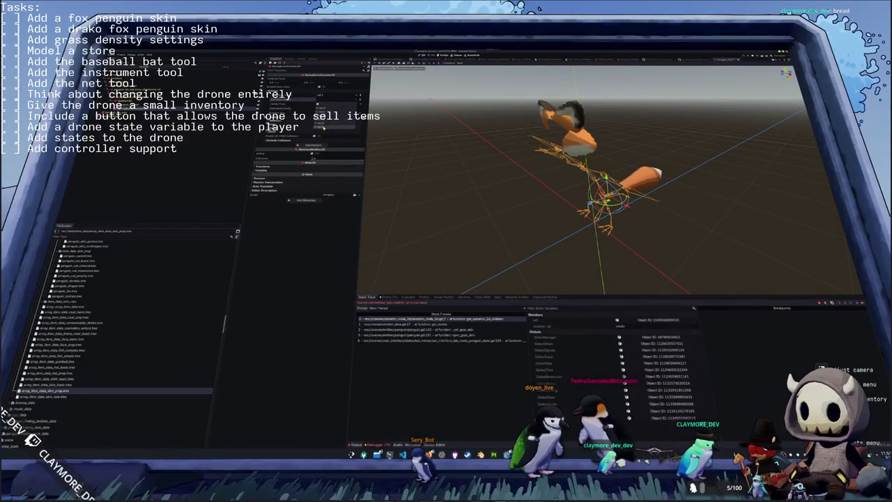
{"action": "left_click", "coordinate": [324, 127]}
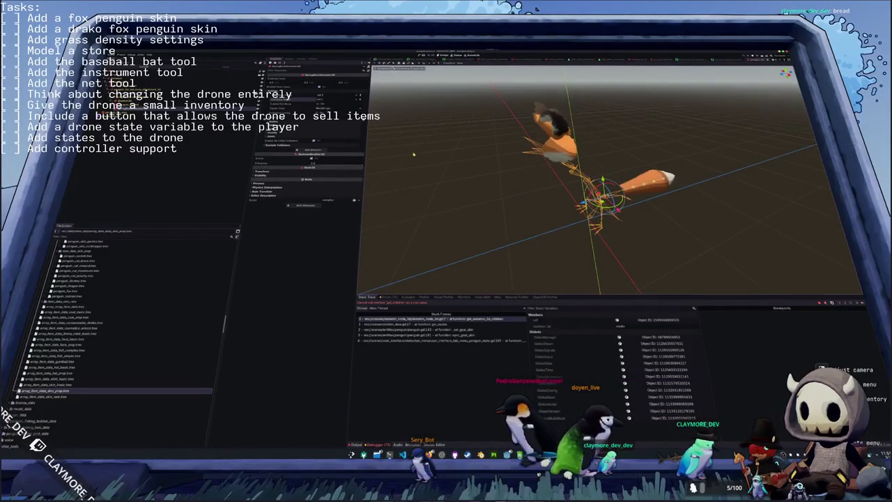
{"action": "key", "text": "F8"}
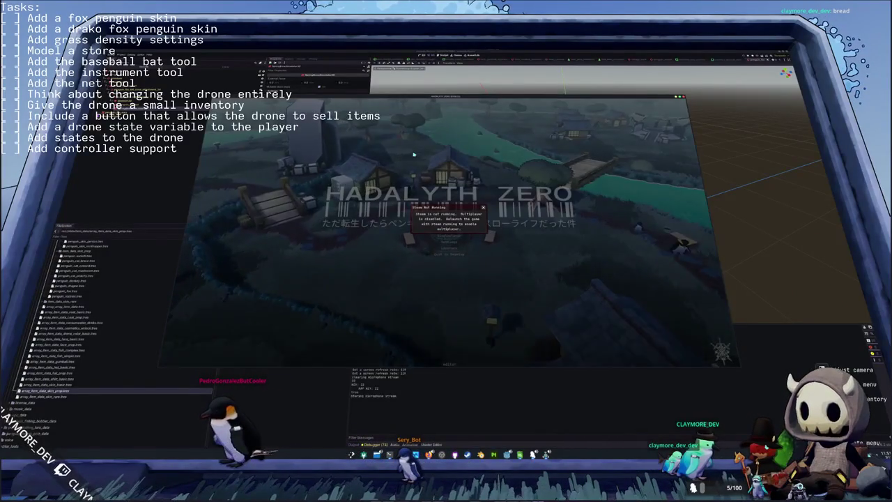
- Start the game, equip the orange fox skin from the inventory, and run forward
{"action": "left_click", "coordinate": [485, 208]}
{"action": "left_click", "coordinate": [450, 235]}
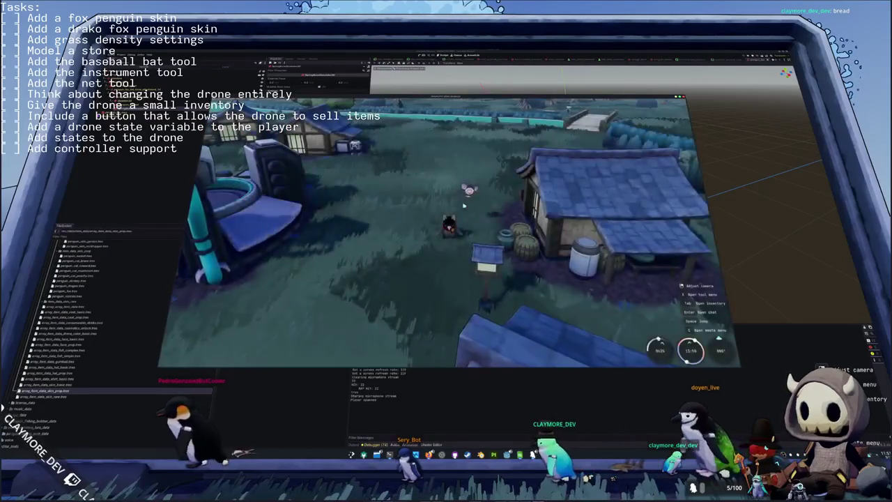
{"action": "key", "text": "Tab"}
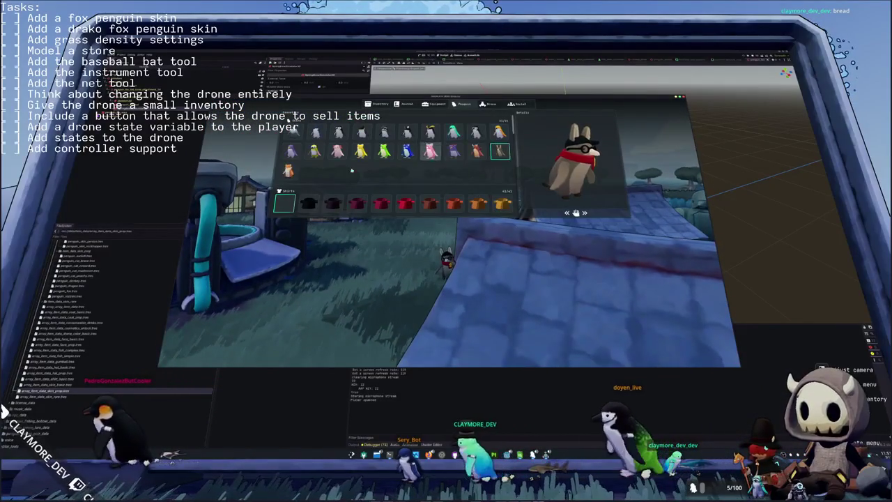
{"action": "key", "text": "Tab"}
{"action": "key", "text": "w"}
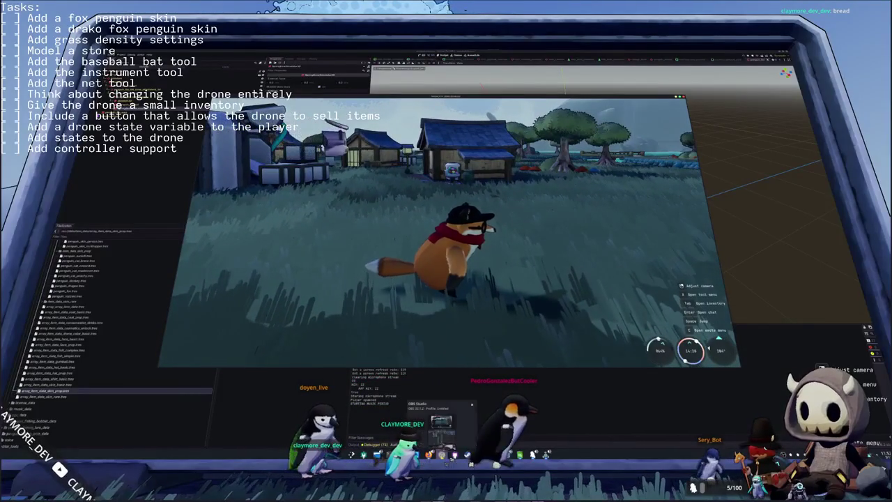
- Tick the fox skin task in the OBS Tasks text source
{"action": "key", "text": "alt+Tab"}
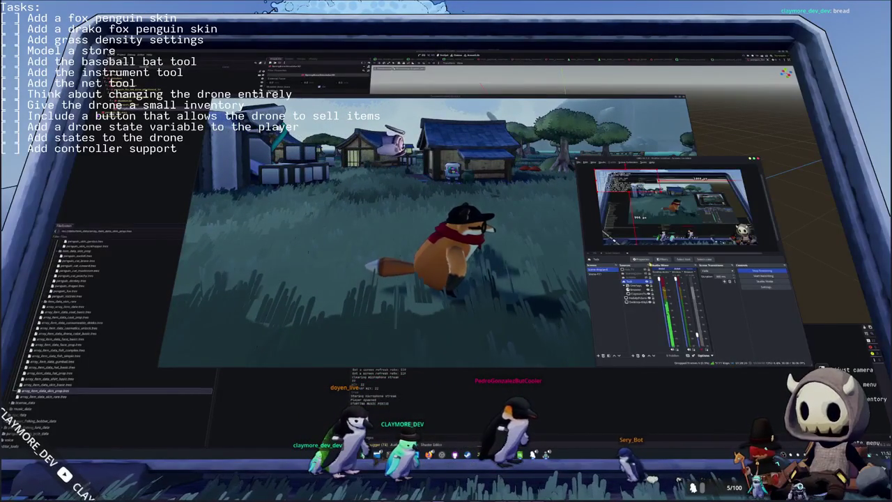
{"action": "left_click", "coordinate": [640, 262]}
{"action": "left_click", "coordinate": [535, 277]}
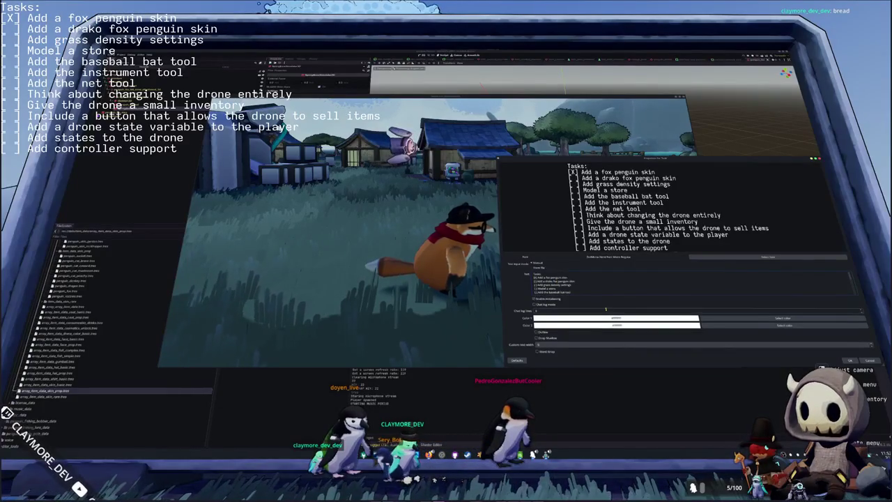
{"action": "key", "text": "Escape"}
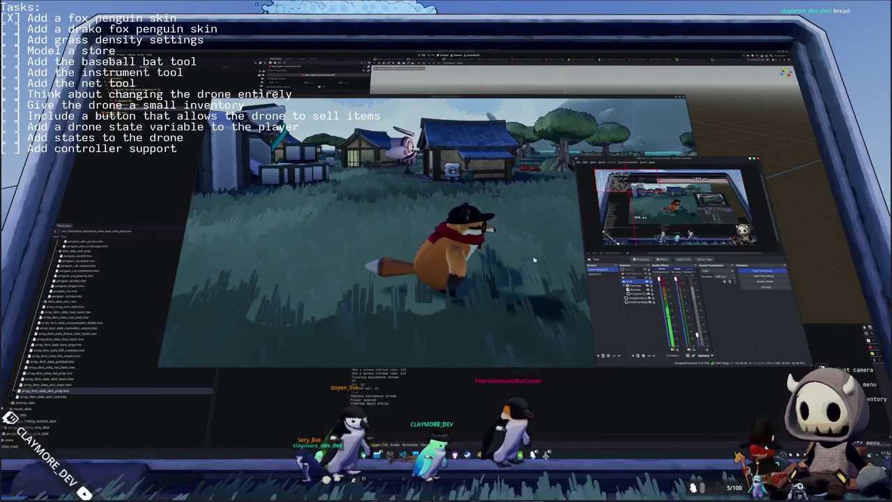
- Back in the game, preview the grey raccoon skin, then switch back to the orange fox skin
{"action": "left_click", "coordinate": [534, 260]}
{"action": "key", "text": "w"}
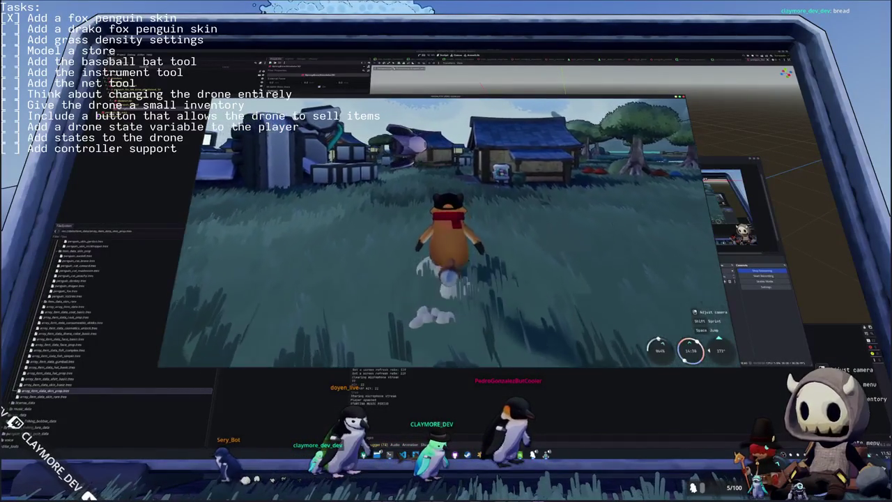
{"action": "key", "text": "d"}
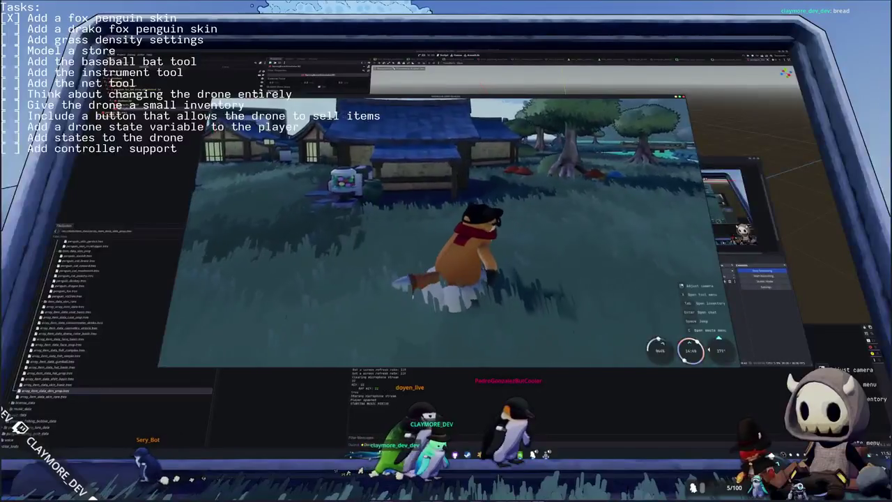
{"action": "key", "text": "Tab"}
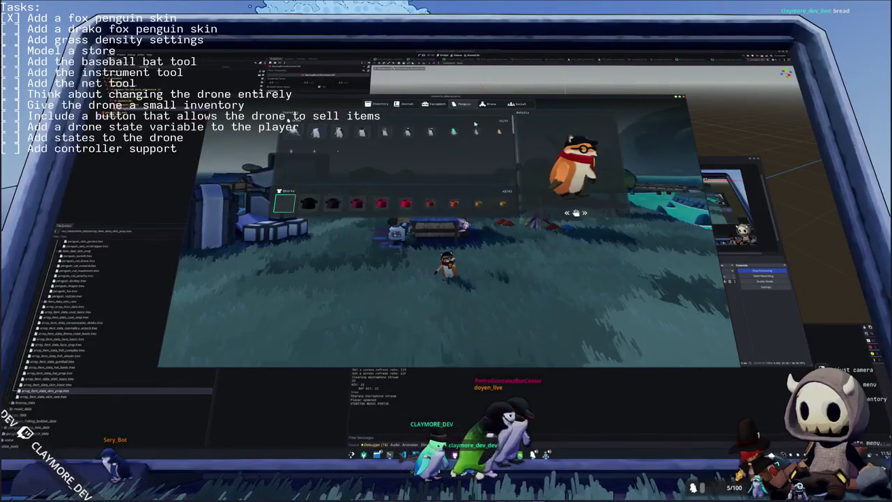
{"action": "left_click", "coordinate": [499, 151]}
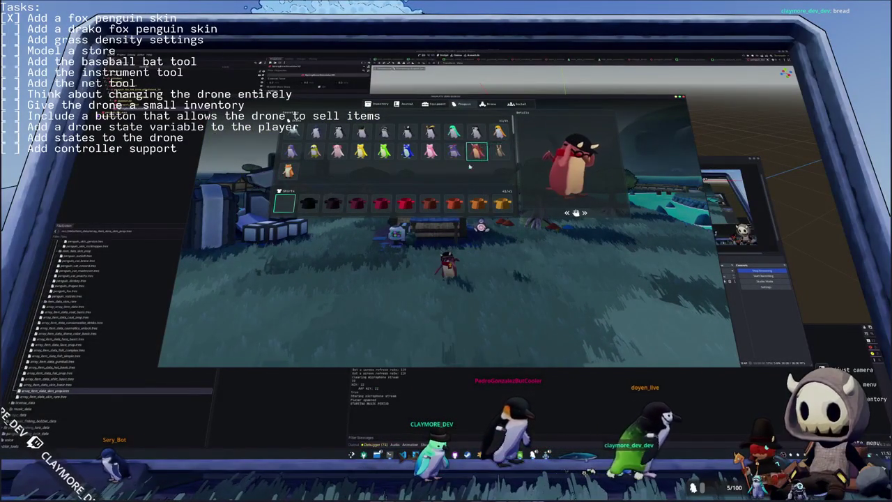
{"action": "left_click", "coordinate": [288, 171]}
{"action": "key", "text": "Tab"}
- Run toward the trees, then reopen the penguin skins page and close it
{"action": "key", "text": "w"}
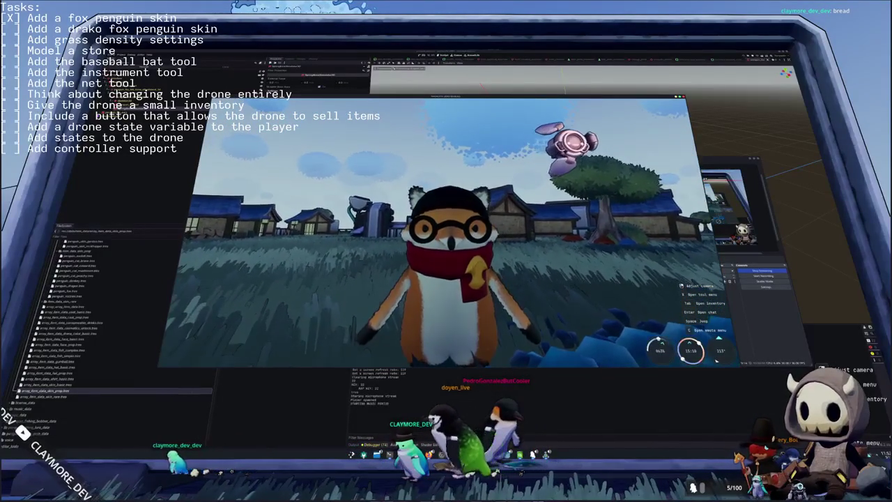
{"action": "key", "text": "Tab"}
{"action": "left_click", "coordinate": [463, 103]}
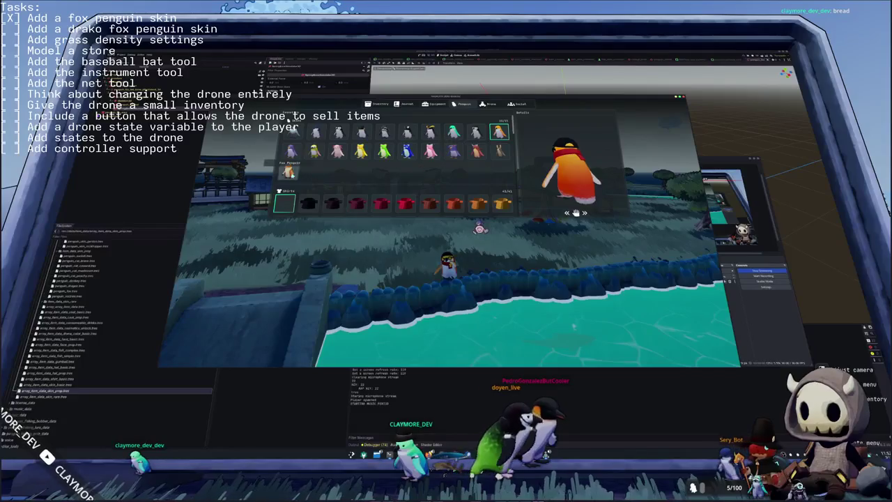
{"action": "key", "text": "Escape"}
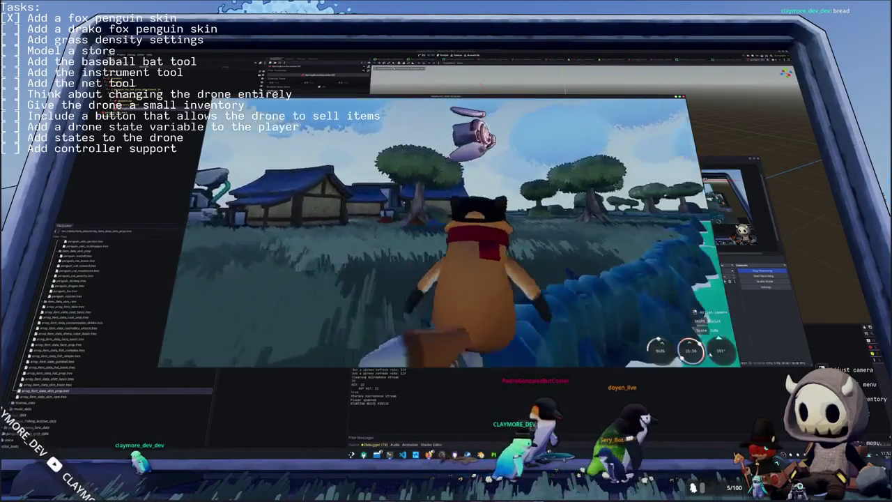
- Run the fox penguin along the river bank
{"action": "key", "text": "w"}
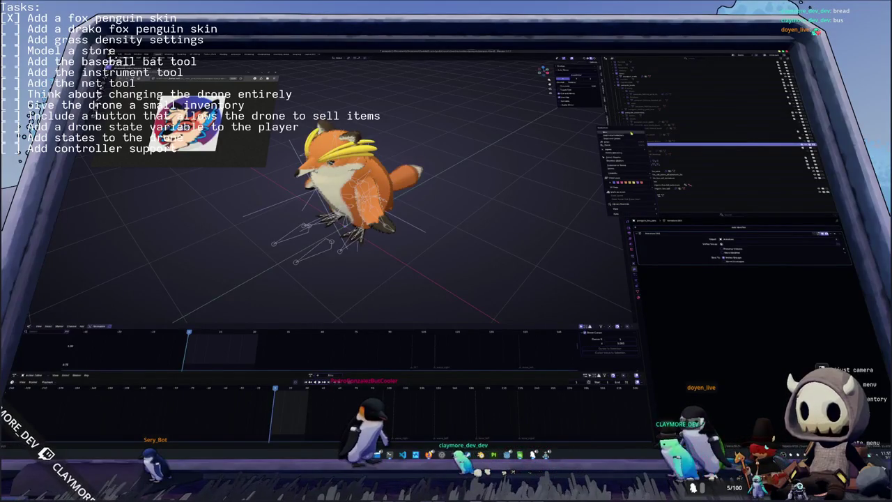
- Apply the Outliner action and inspect the fox model, selecting its mesh
{"action": "left_click", "coordinate": [631, 134]}
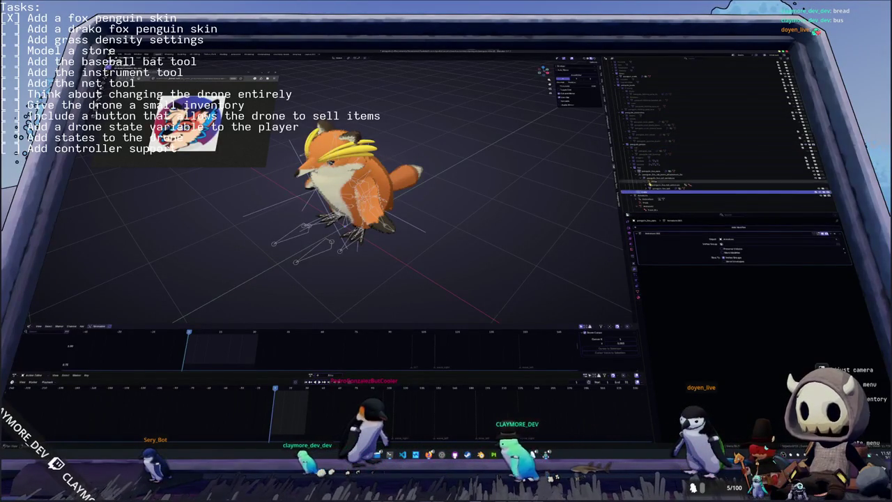
{"action": "middle_click_drag", "start_coordinate": [563, 186], "coordinate": [551, 188]}
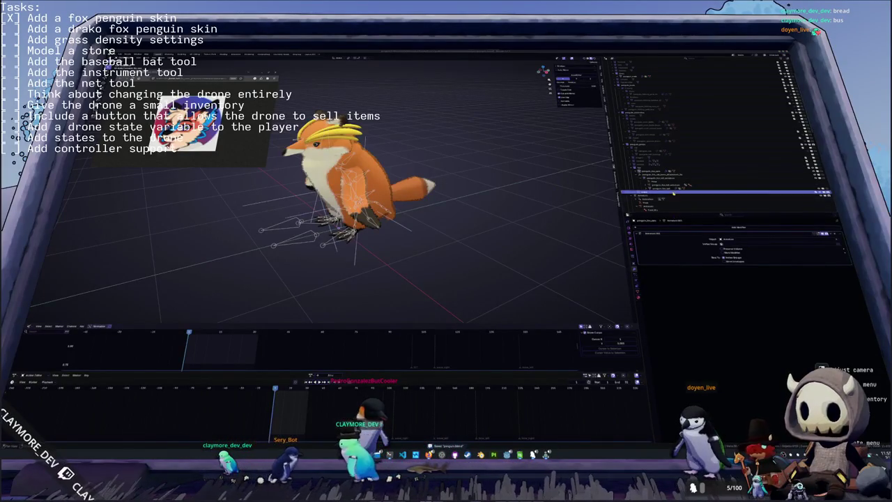
{"action": "left_click", "coordinate": [653, 171]}
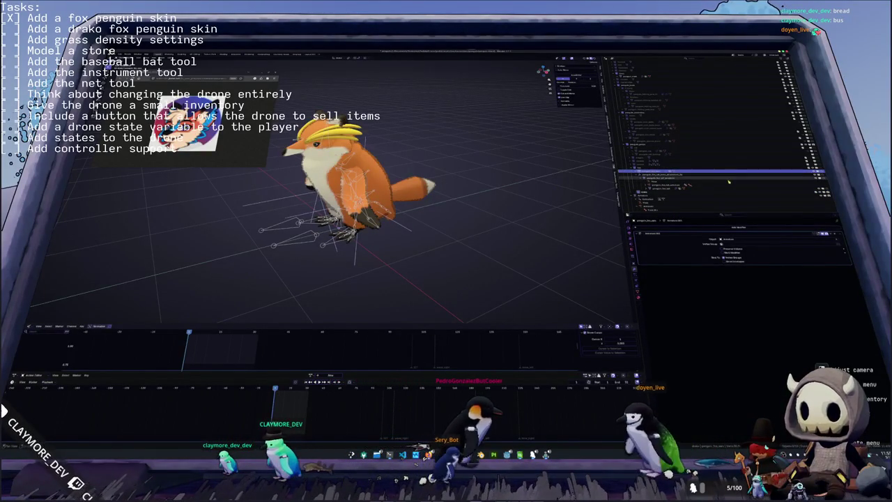
{"action": "left_click", "coordinate": [686, 190]}
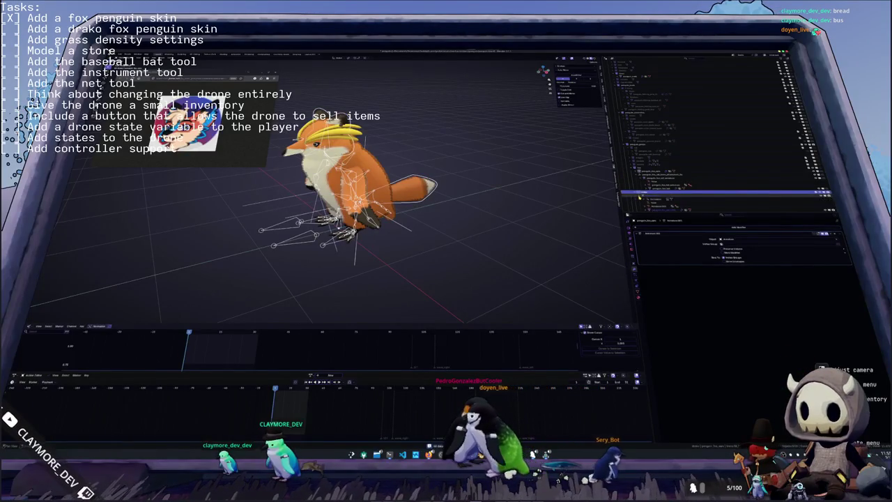
{"action": "scroll", "coordinate": [725, 175], "scroll_direction": "down", "scroll_amount": 1}
{"action": "left_click", "coordinate": [658, 177]}
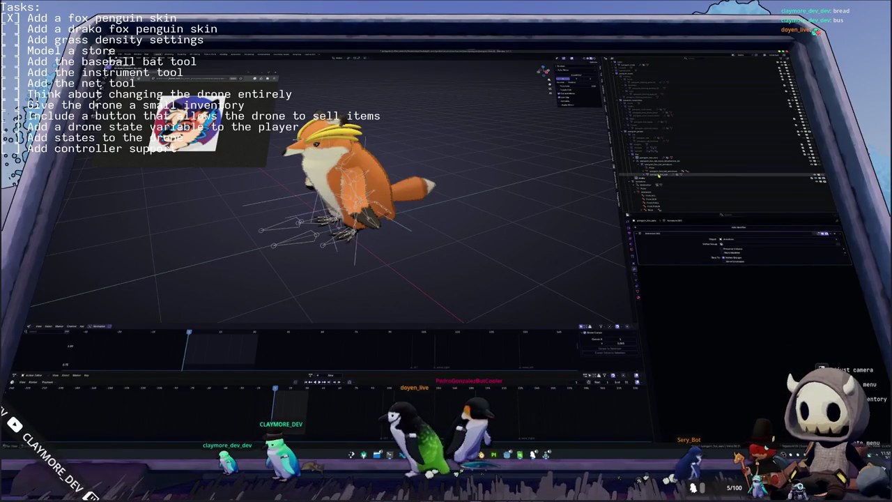
- Parent the fox mesh to the armature, move it to the target collection, and deselect
{"action": "left_click", "coordinate": [647, 159]}
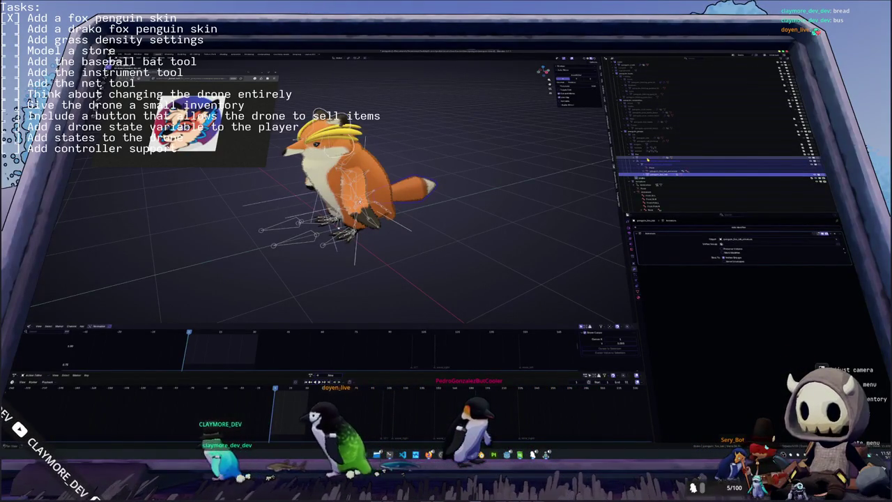
{"action": "key", "text": "ctrl+p"}
{"action": "left_click", "coordinate": [495, 184]}
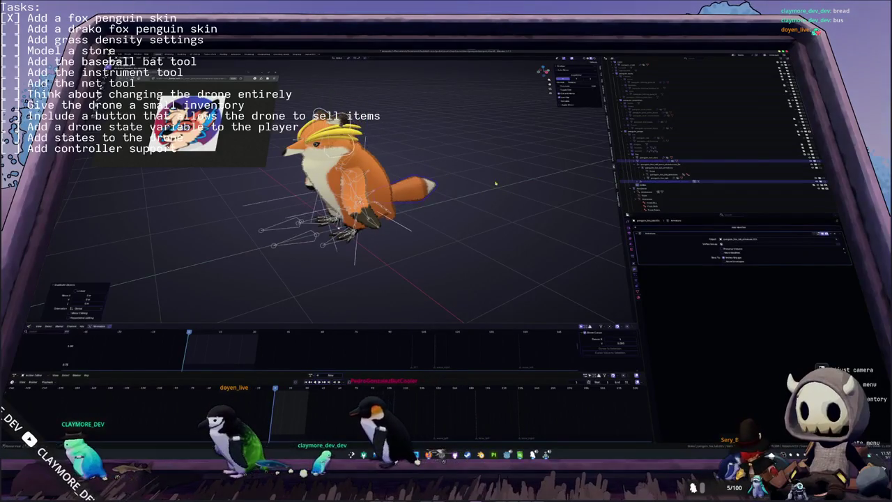
{"action": "mouse_move", "coordinate": [481, 195]}
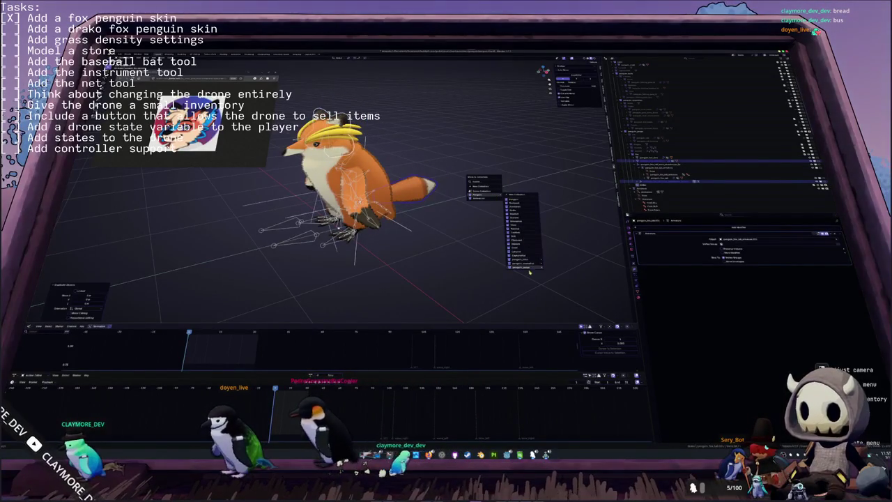
{"action": "left_click", "coordinate": [557, 297]}
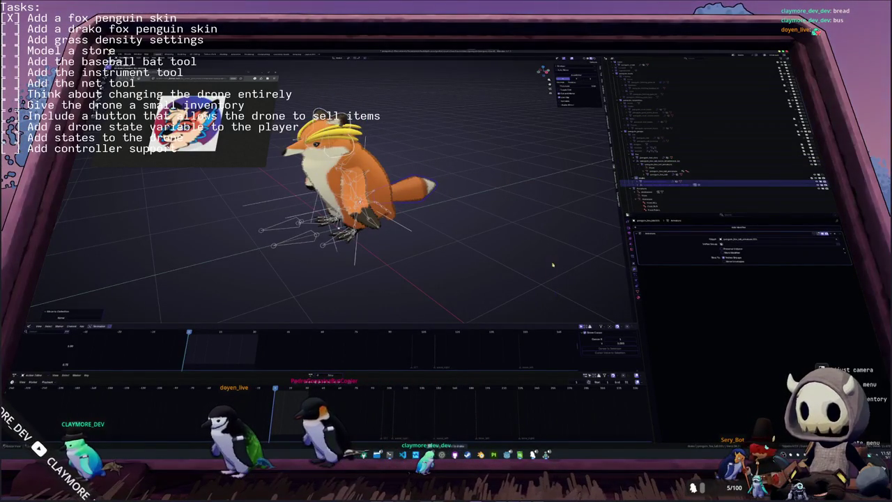
{"action": "left_click", "coordinate": [582, 220]}
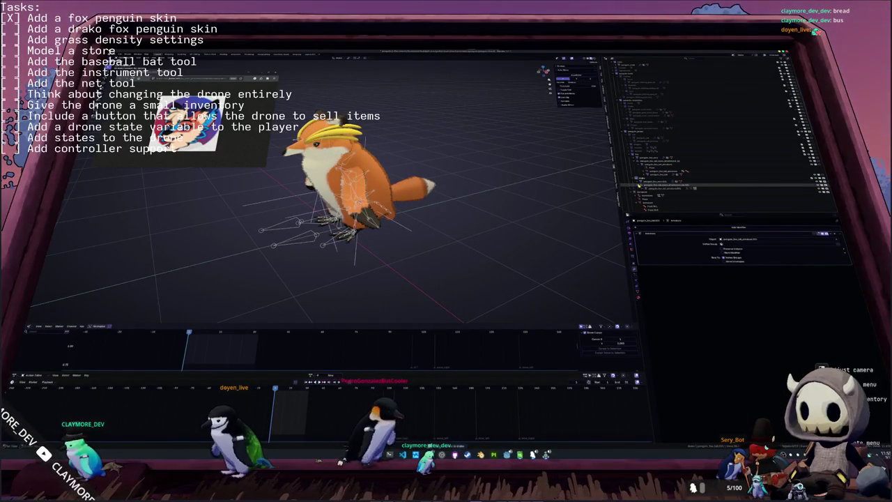
- Duplicate the wing object and move the copy into a different collection
{"action": "left_click", "coordinate": [648, 200]}
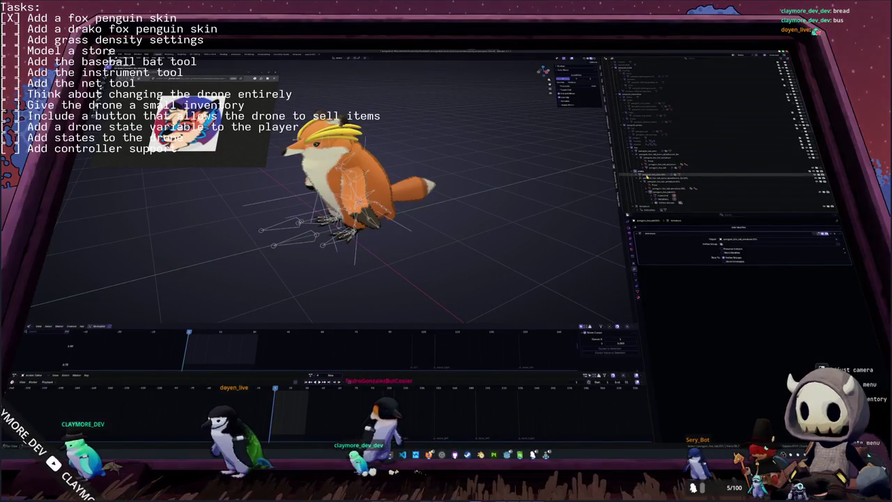
{"action": "left_click", "coordinate": [650, 139]}
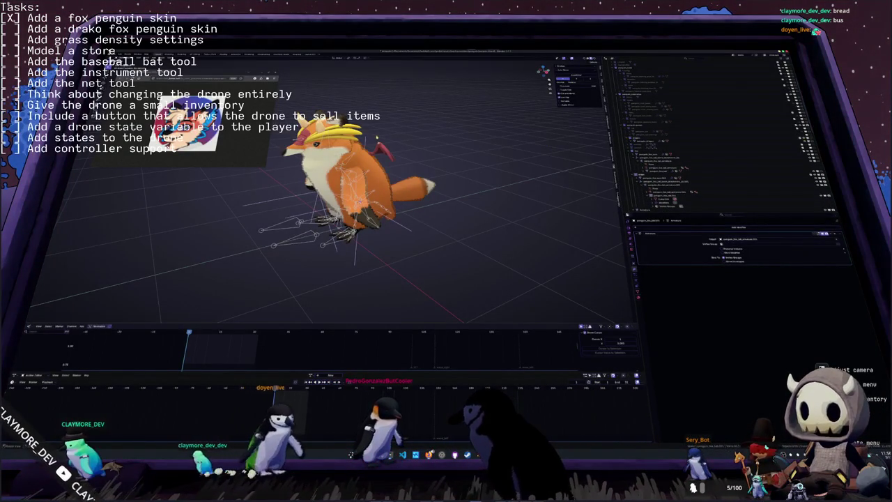
{"action": "left_click", "coordinate": [648, 141]}
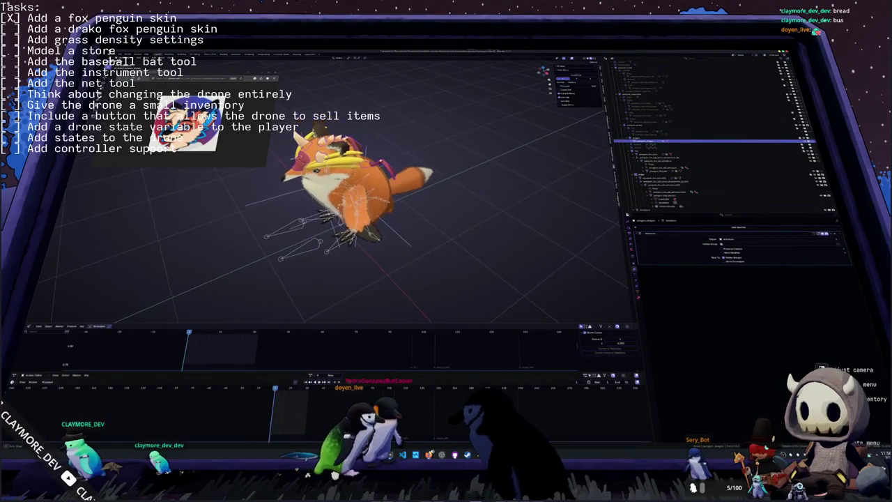
{"action": "key", "text": "shift+d"}
{"action": "right_click", "coordinate": [448, 162]}
{"action": "key", "text": "m"}
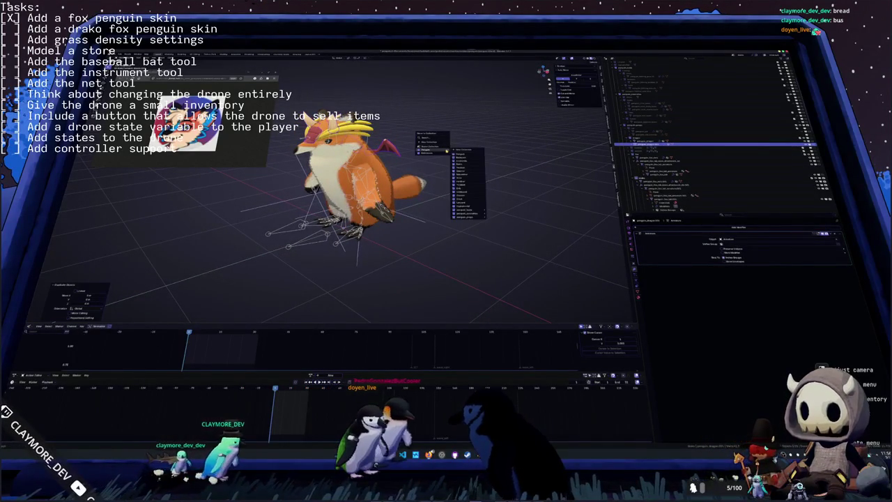
{"action": "mouse_move", "coordinate": [474, 217]}
{"action": "left_click", "coordinate": [503, 244]}
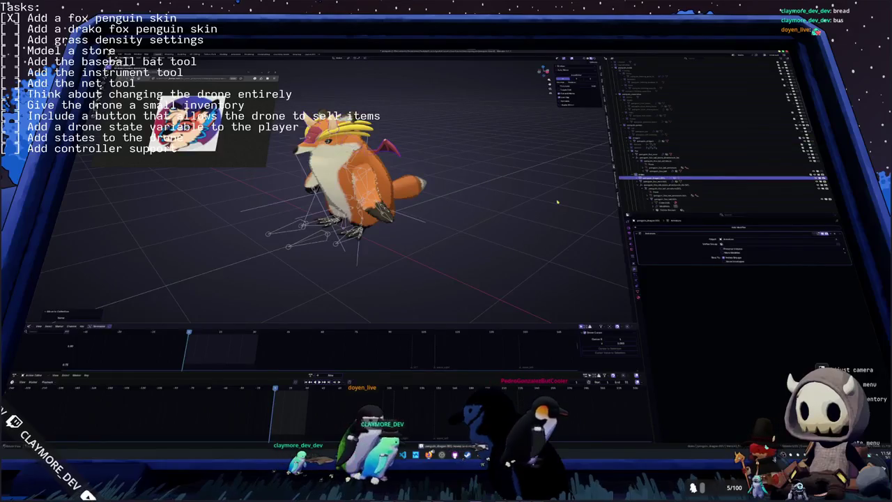
- Orbit around the fox penguin and select the fox model
{"action": "left_click", "coordinate": [648, 150]}
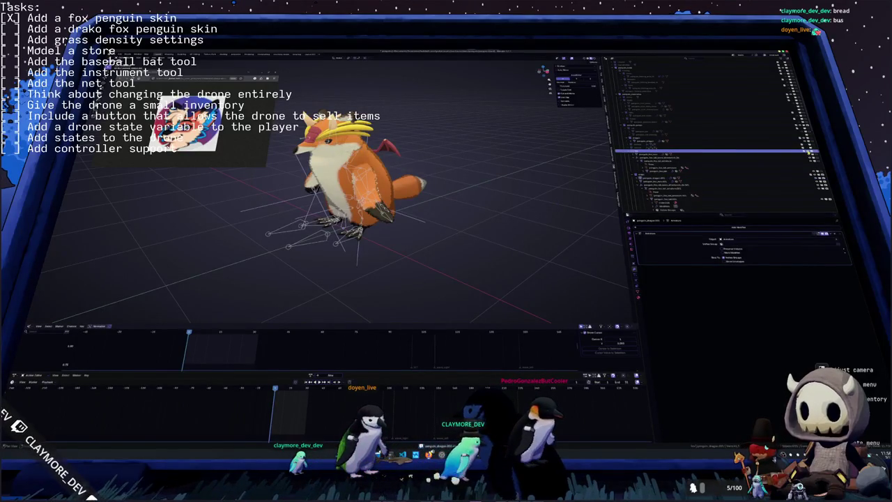
{"action": "scroll", "coordinate": [767, 149], "scroll_direction": "up", "scroll_amount": 5}
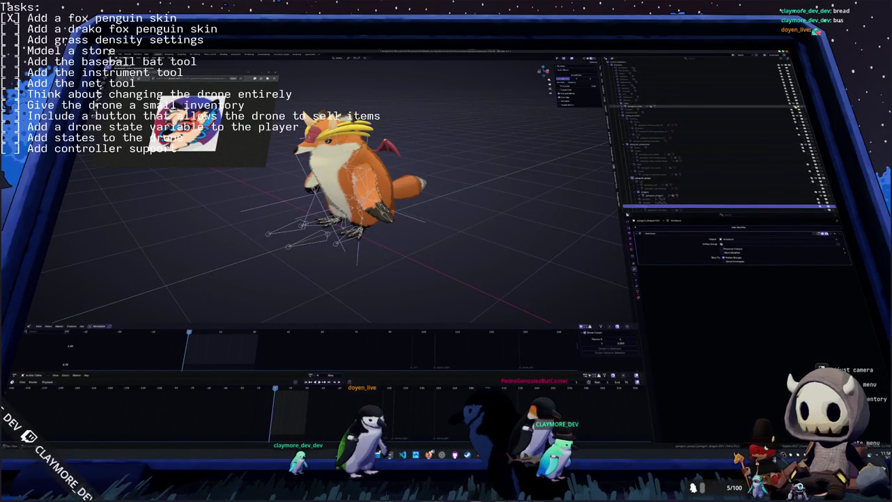
{"action": "middle_click_drag", "start_coordinate": [453, 174], "coordinate": [502, 178]}
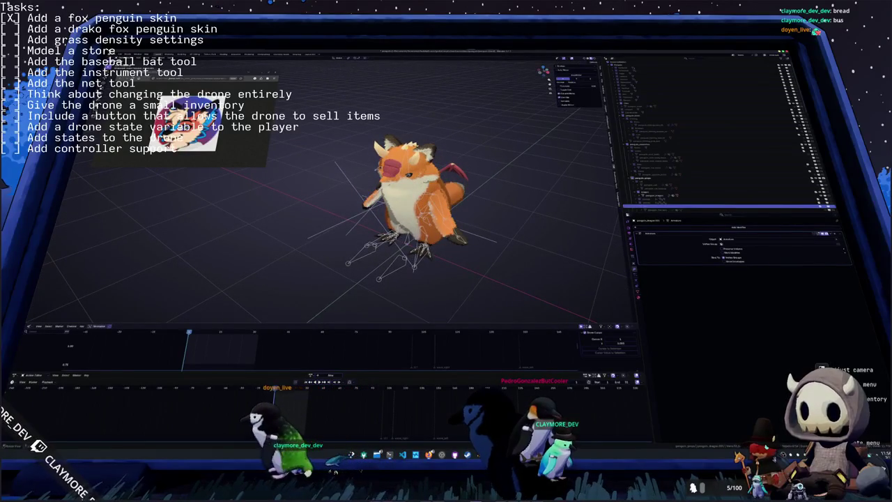
{"action": "left_click", "coordinate": [725, 198]}
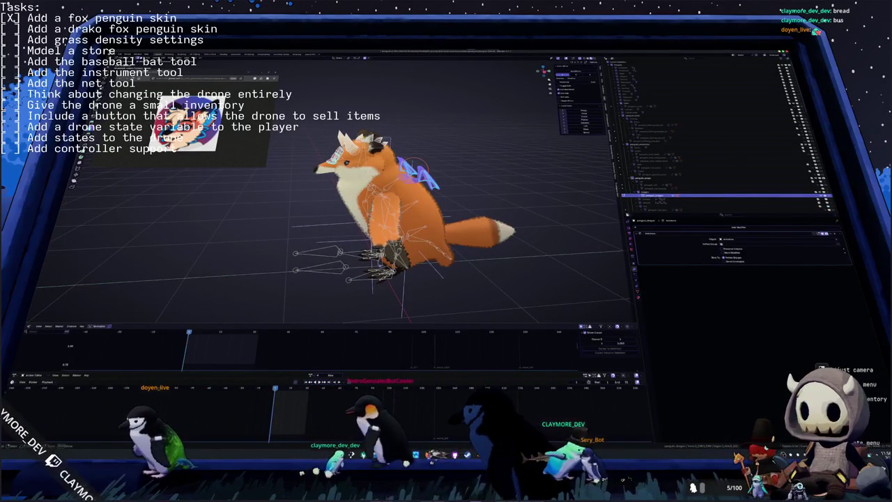
- Select the connected head piece and apply an option from its context menu
{"action": "key", "text": "ctrl+l"}
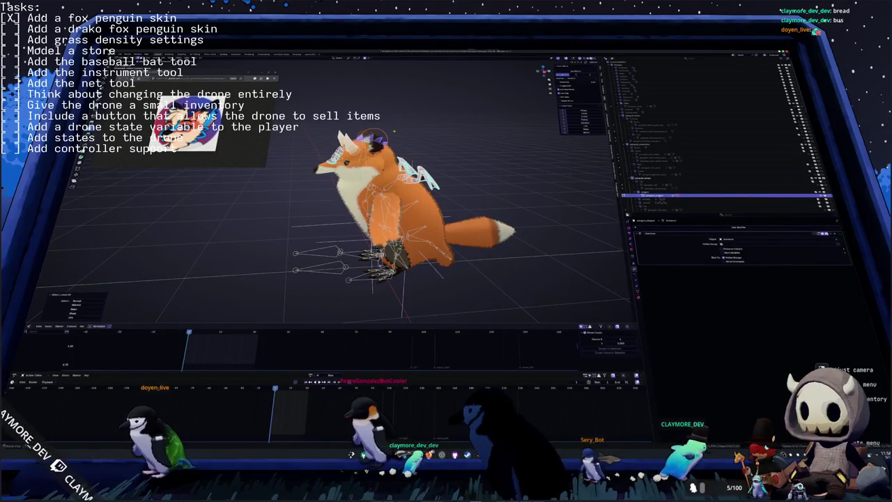
{"action": "right_click", "coordinate": [394, 131]}
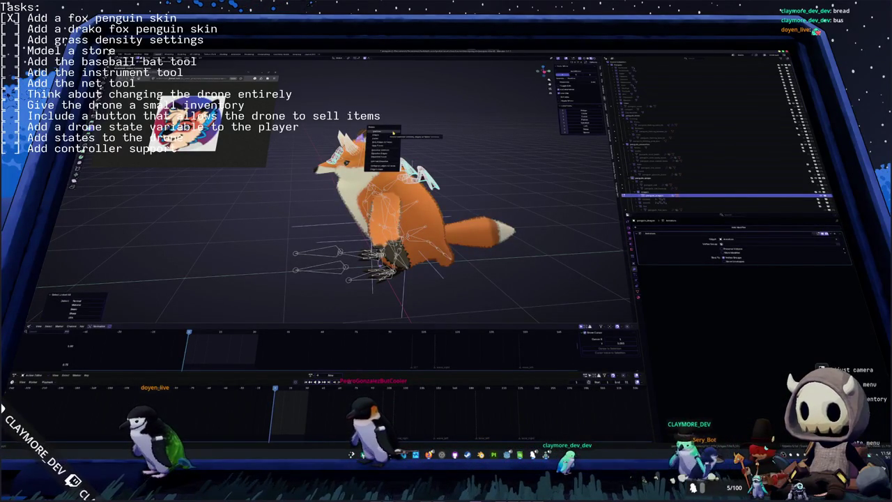
{"action": "left_click", "coordinate": [394, 131]}
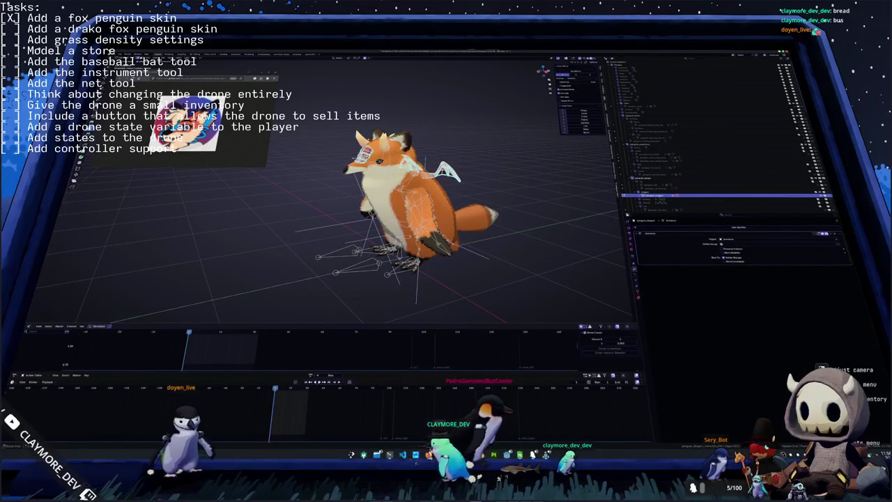
- Select the wing and unhide the extra red wing with Alt+H, toggling Edit Mode
{"action": "left_click", "coordinate": [662, 174]}
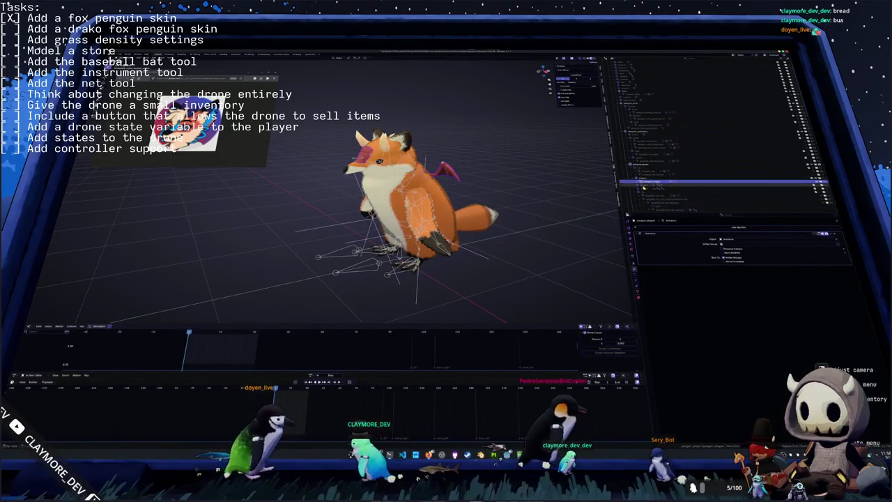
{"action": "left_click", "coordinate": [655, 161]}
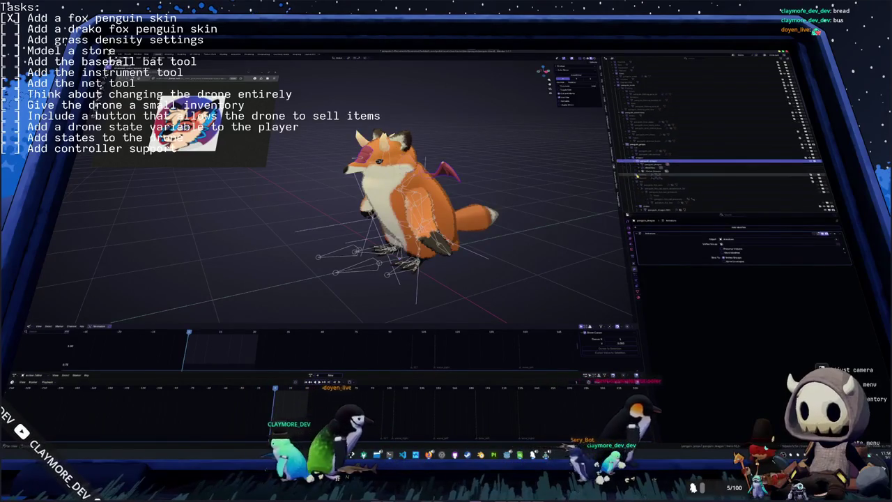
{"action": "key", "text": "alt+h"}
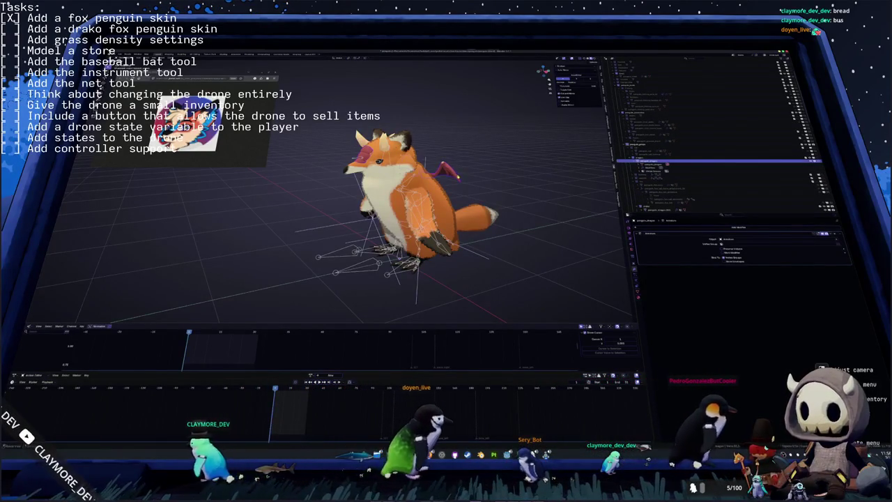
{"action": "scroll", "coordinate": [658, 174], "scroll_direction": "down", "scroll_amount": 2}
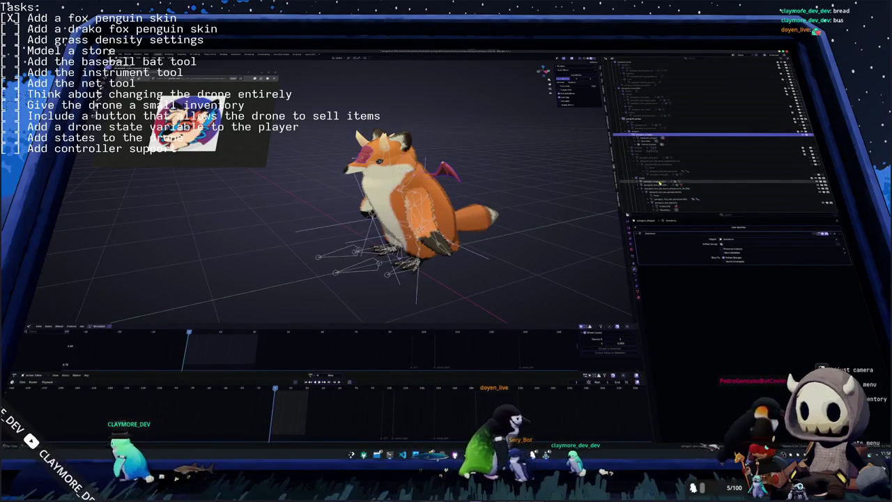
{"action": "scroll", "coordinate": [657, 185], "scroll_direction": "down", "scroll_amount": 2}
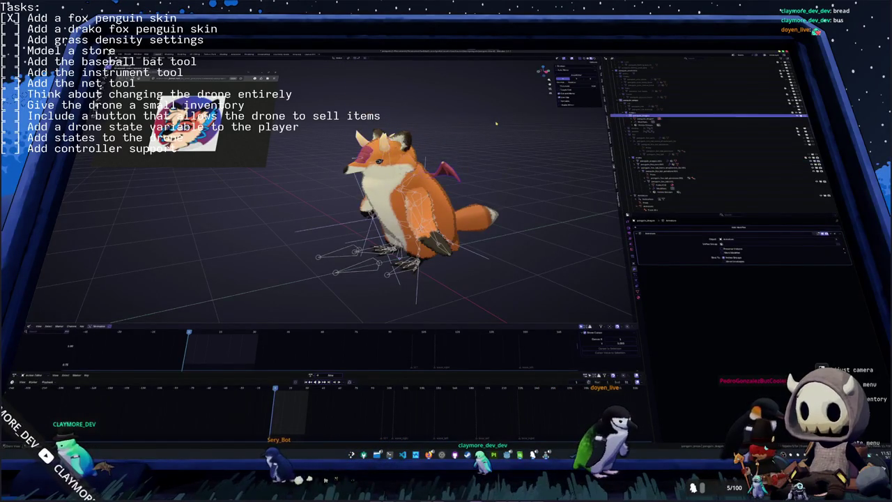
{"action": "key", "text": "Tab"}
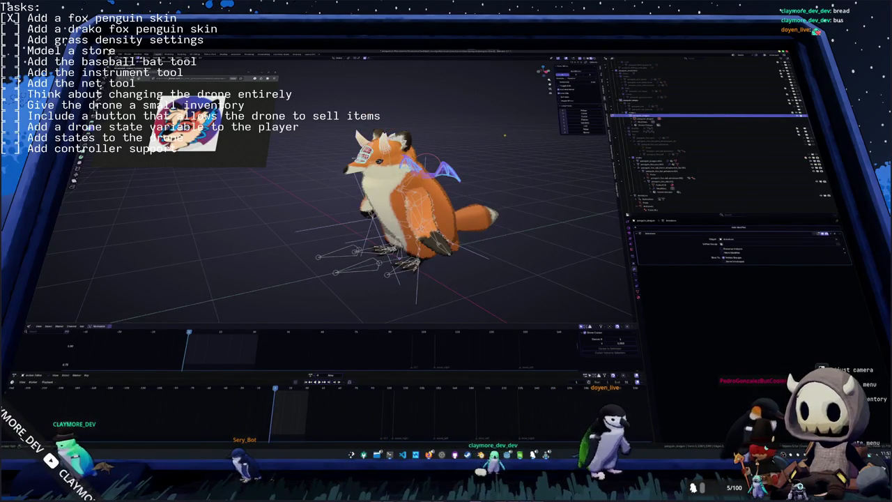
{"action": "key", "text": "Tab"}
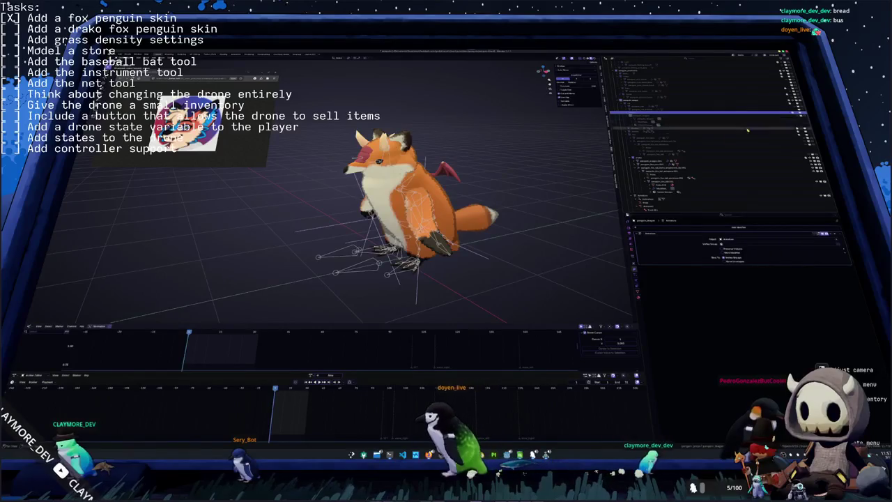
- Orbit to face the fox's front and bring up the Add menu
{"action": "mouse_move", "coordinate": [530, 158]}
{"action": "middle_mouse_down"}
{"action": "mouse_move", "coordinate": [408, 136]}
{"action": "mouse_move", "coordinate": [446, 139]}
{"action": "middle_mouse_up"}
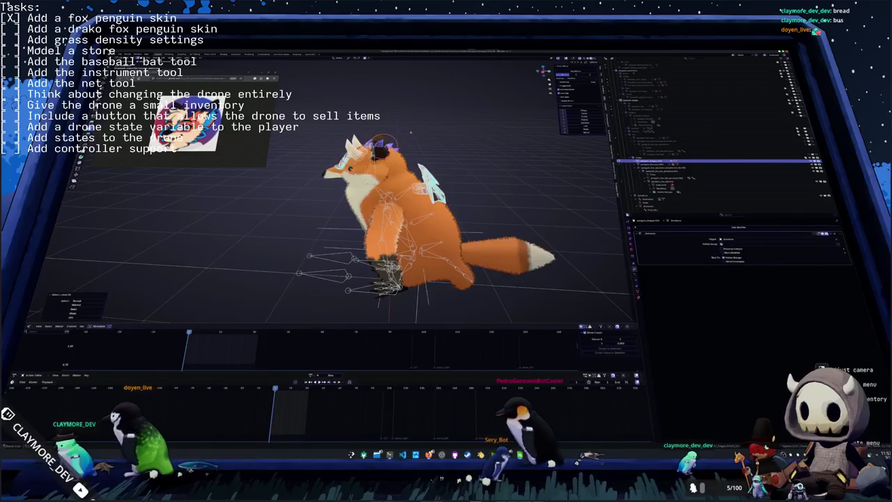
{"action": "middle_click_drag", "start_coordinate": [411, 131], "coordinate": [446, 132]}
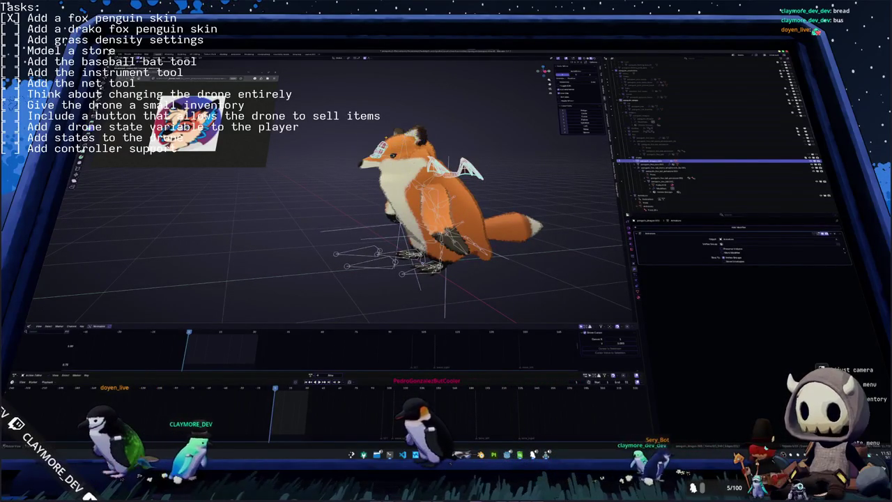
{"action": "middle_click_drag", "start_coordinate": [386, 126], "coordinate": [392, 104]}
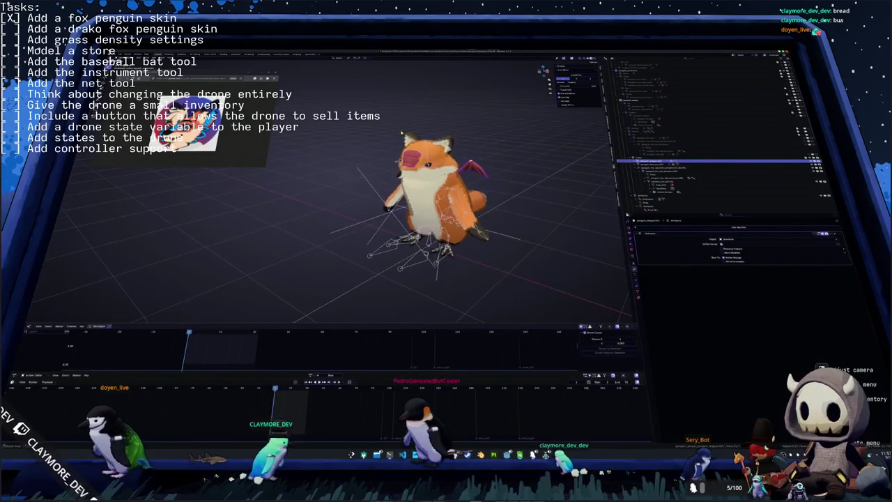
{"action": "key", "text": "shift+a"}
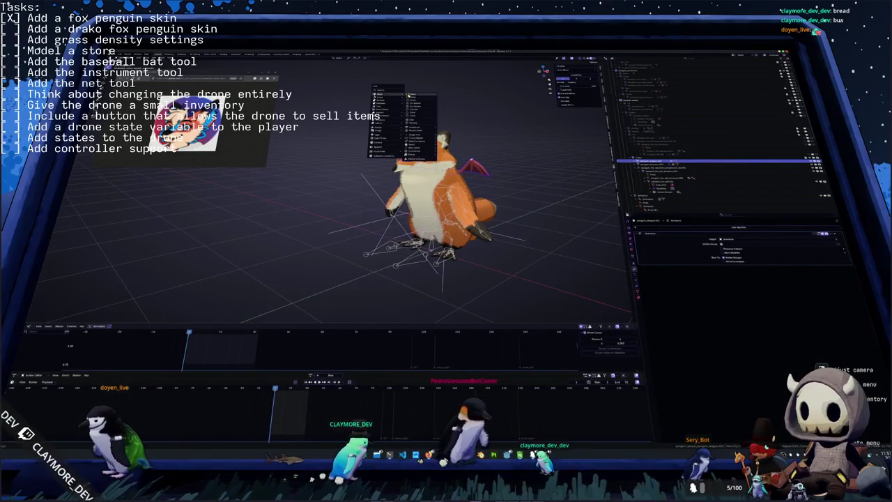
- Add a cylinder, reset it to the origin, shrink it, then delete it
{"action": "left_click", "coordinate": [426, 117]}
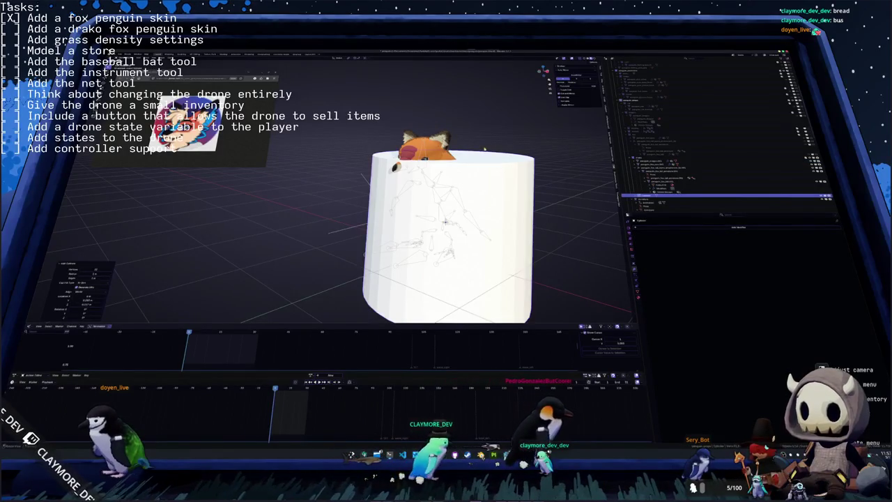
{"action": "key", "text": "alt+g"}
{"action": "key", "text": "KP_1"}
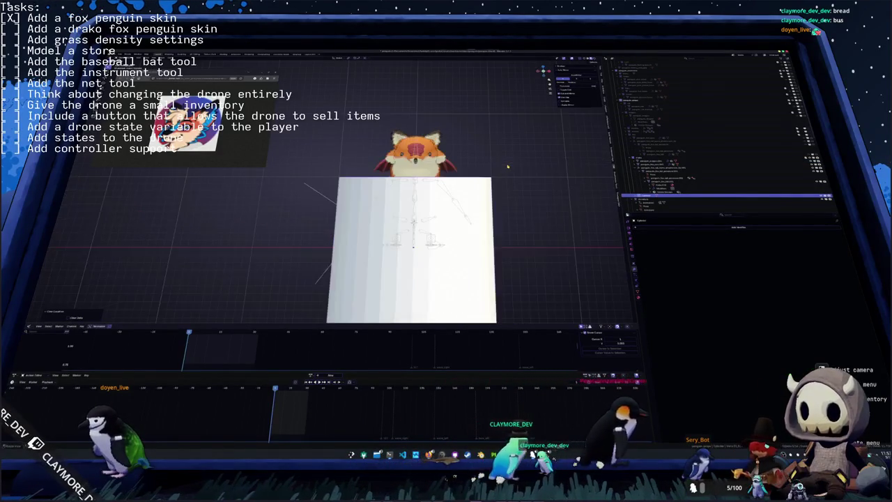
{"action": "key", "text": "s"}
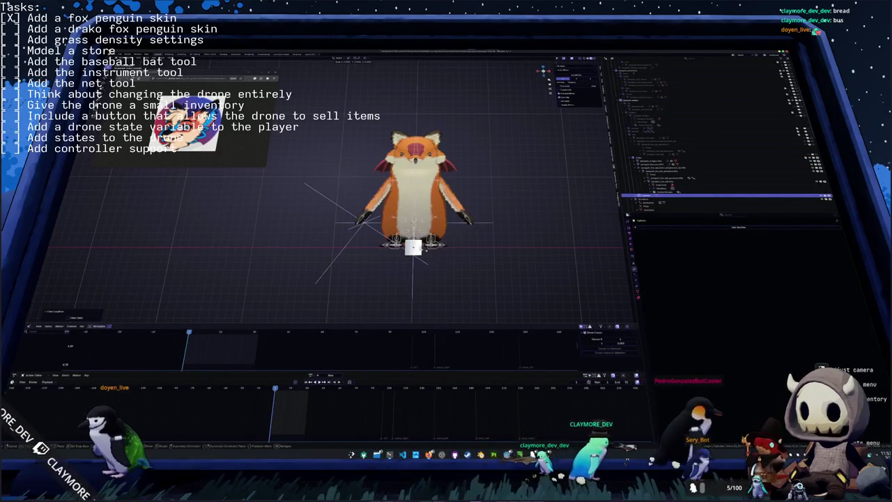
{"action": "left_click", "coordinate": [450, 171]}
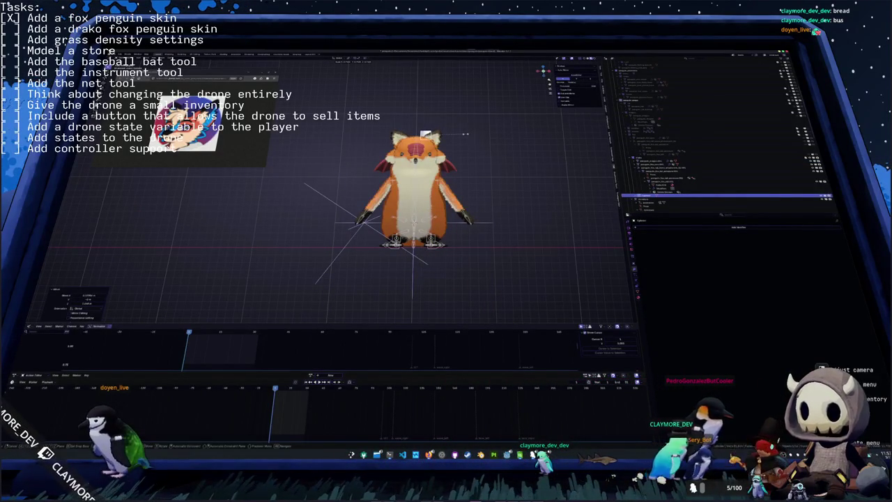
{"action": "left_click", "coordinate": [457, 123]}
- Add a plane, scale it down and move it up just above the fox's head
{"action": "key", "text": "shift+a"}
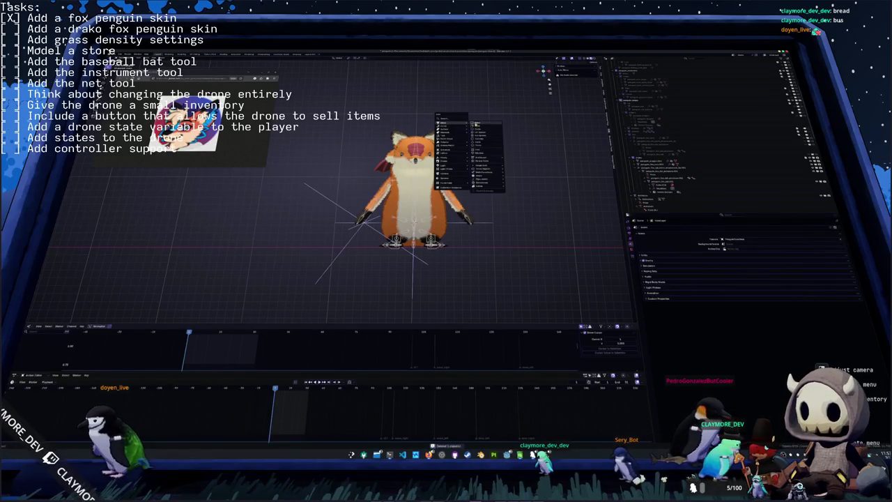
{"action": "left_click", "coordinate": [483, 127]}
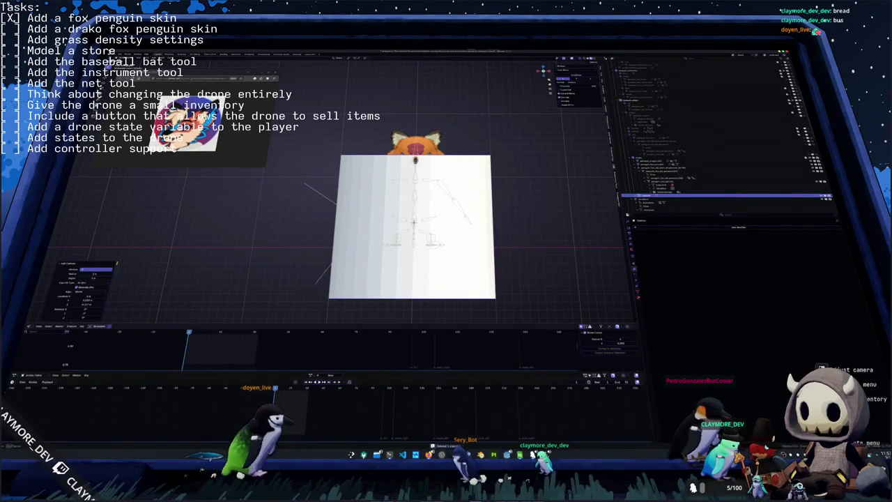
{"action": "key", "text": "s"}
{"action": "left_click", "coordinate": [390, 209]}
{"action": "key", "text": "g"}
{"action": "left_click", "coordinate": [465, 125]}
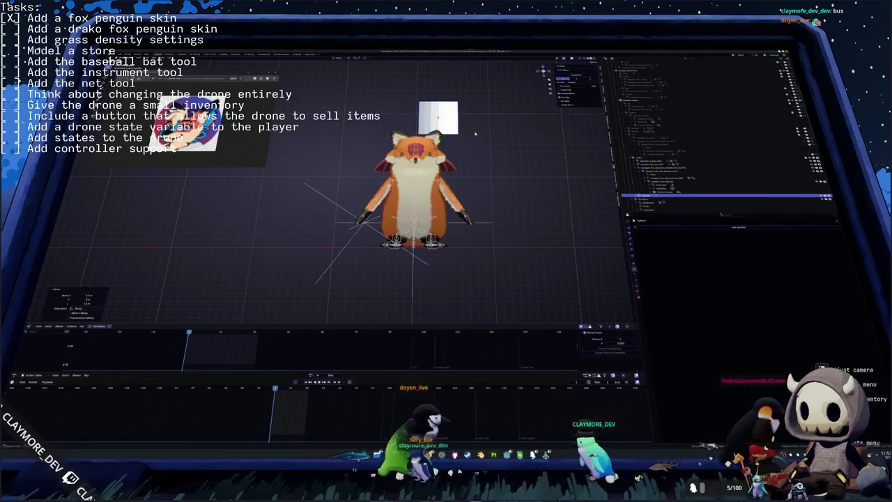
- Shrink the plane further and place it on the fox's head, centred along X
{"action": "scroll", "coordinate": [488, 160], "scroll_direction": "up", "scroll_amount": 1}
{"action": "scroll", "coordinate": [511, 193], "scroll_direction": "up", "scroll_amount": 2}
{"action": "key", "text": "s"}
{"action": "left_click", "coordinate": [452, 162]}
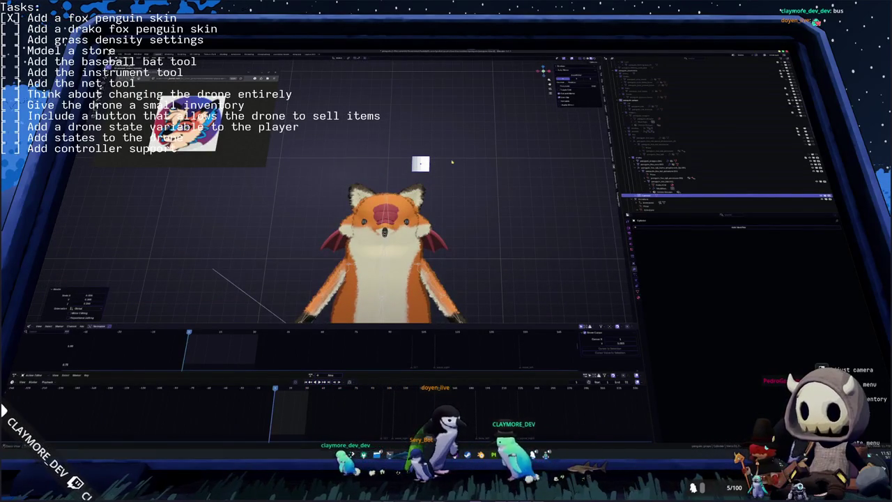
{"action": "key", "text": "KP_3"}
{"action": "key", "text": "KP_4"}
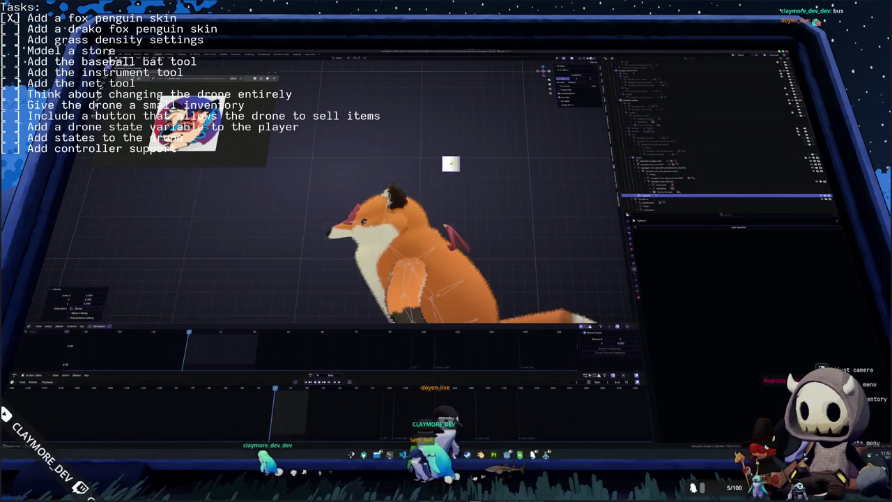
{"action": "scroll", "coordinate": [314, 217], "scroll_direction": "up", "scroll_amount": 2}
{"action": "key", "text": "g"}
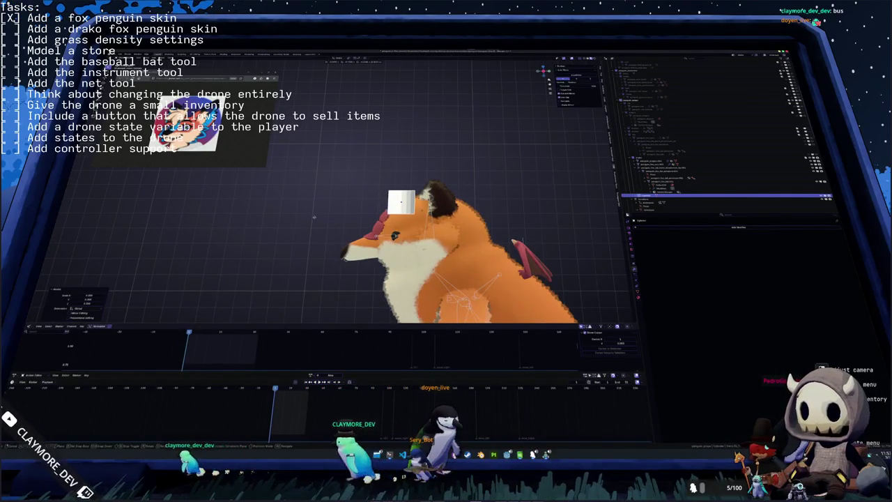
{"action": "key", "text": "KP_1"}
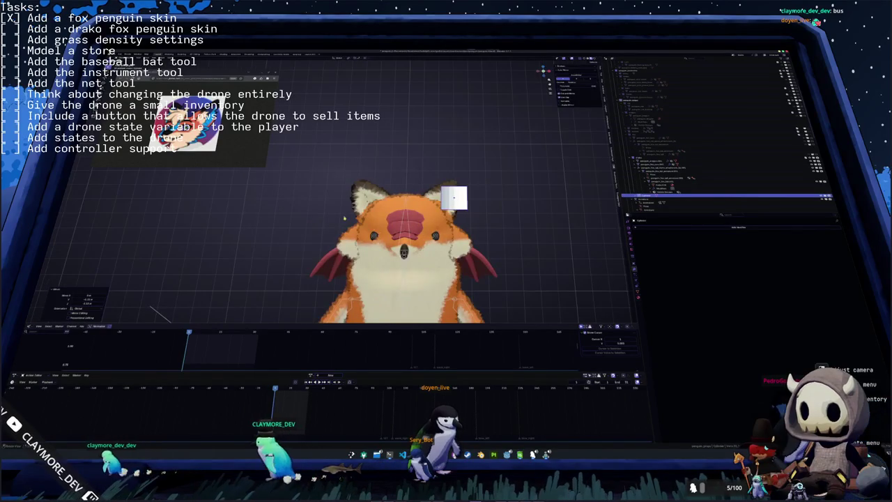
{"action": "key", "text": "g"}
{"action": "key", "text": "x"}
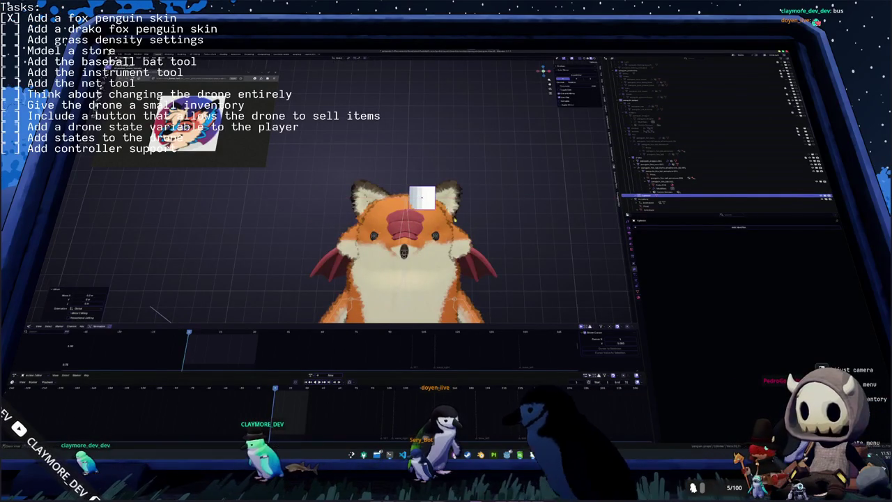
{"action": "left_click", "coordinate": [478, 217]}
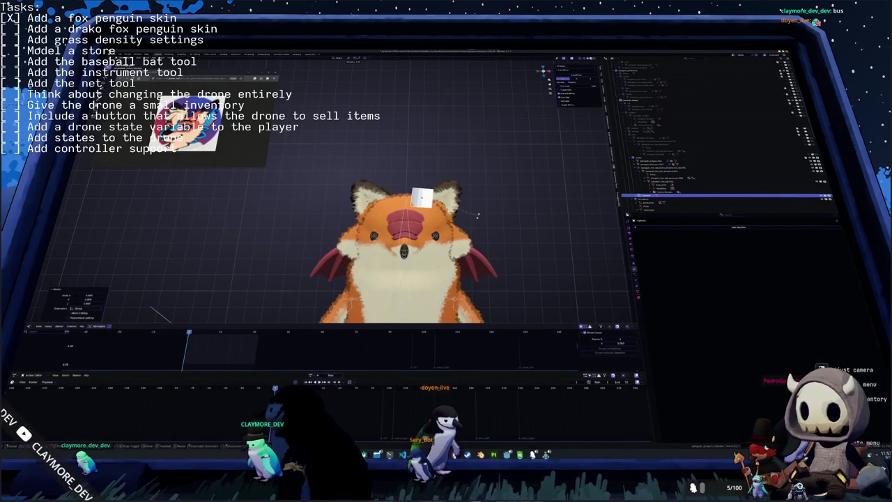
{"action": "key", "text": "ctrl+z"}
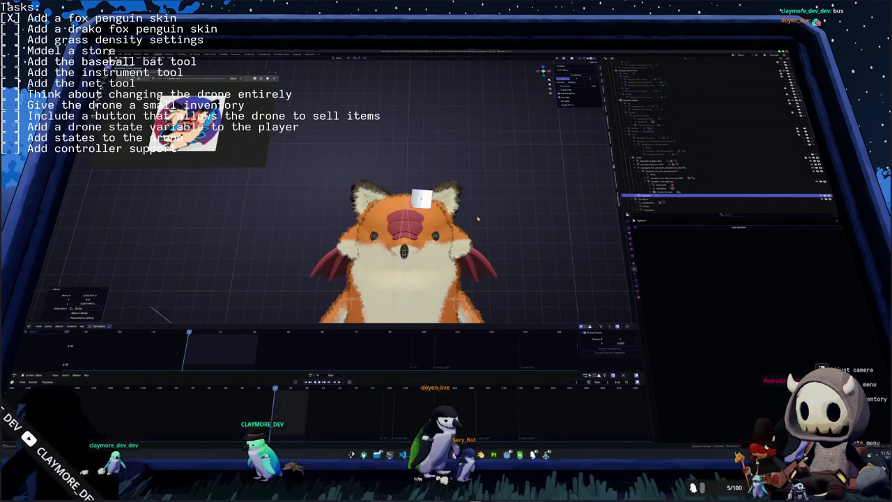
{"action": "middle_click_drag", "start_coordinate": [478, 219], "coordinate": [432, 223]}
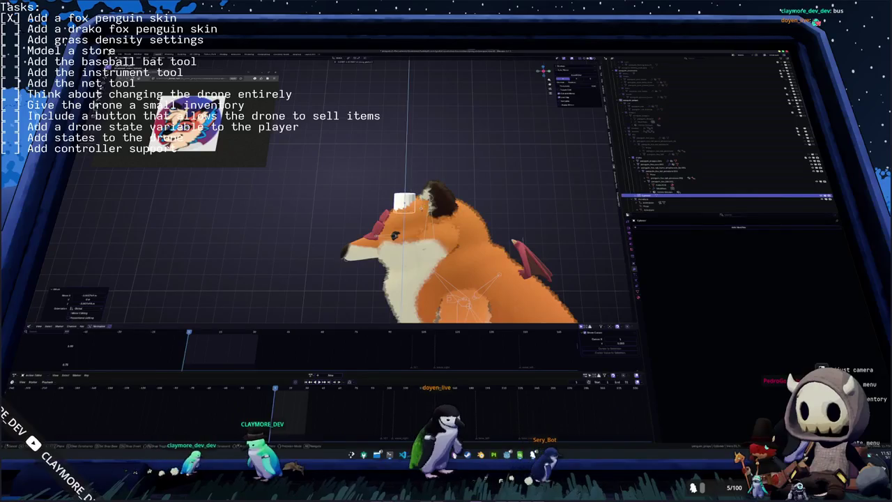
- Tilt the plane, delete part of its mesh in Edit Mode, and move an edge ring with falloff
{"action": "key", "text": "r"}
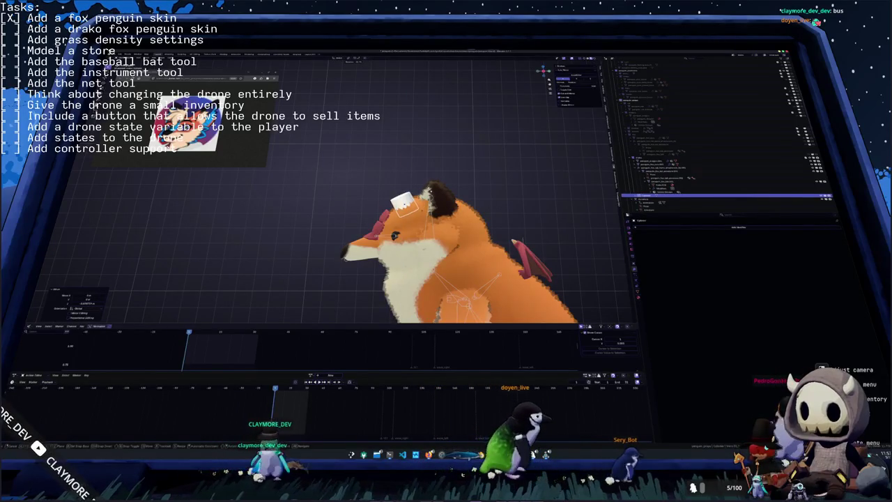
{"action": "key", "text": "Tab"}
{"action": "scroll", "coordinate": [419, 251], "scroll_direction": "up", "scroll_amount": 2}
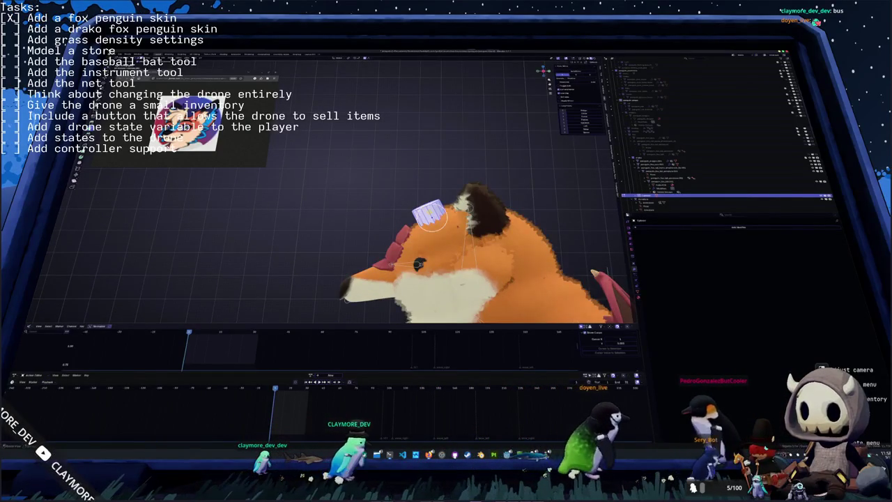
{"action": "middle_click_drag", "start_coordinate": [418, 263], "coordinate": [484, 277]}
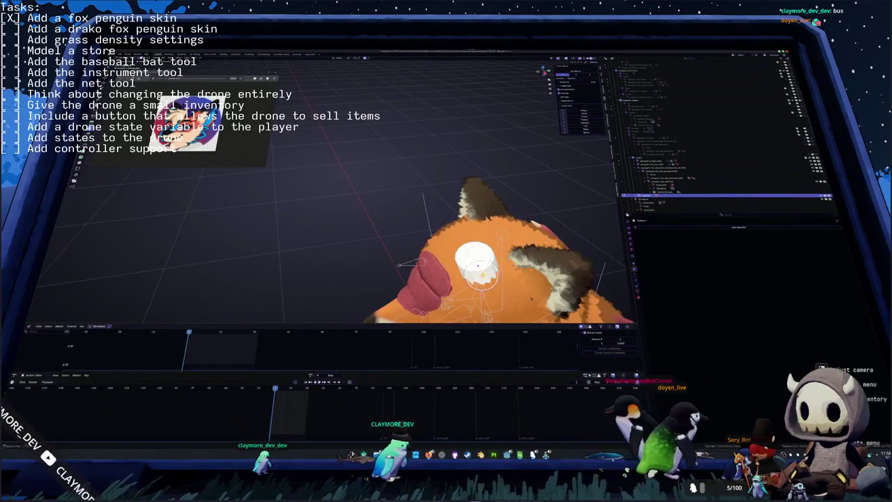
{"action": "key", "text": "x"}
{"action": "left_click", "coordinate": [480, 280]}
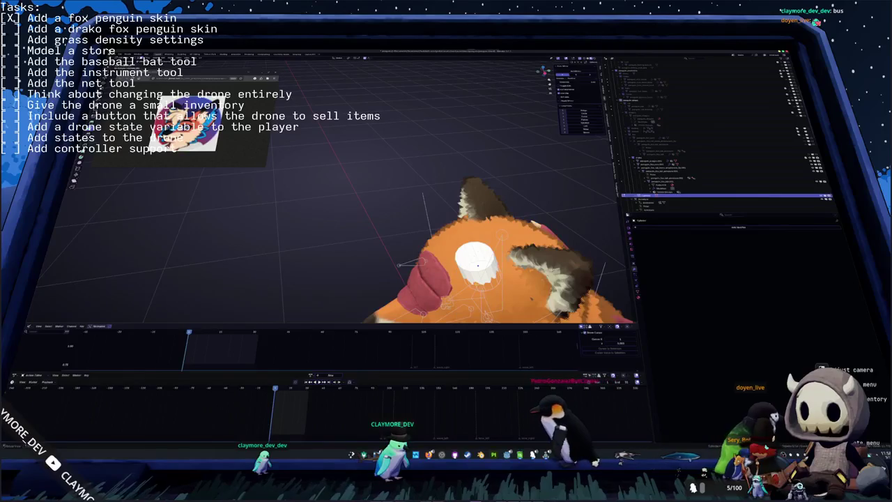
{"action": "left_click", "coordinate": [479, 267], "text": "alt"}
{"action": "middle_click_drag", "start_coordinate": [478, 266], "coordinate": [481, 223]}
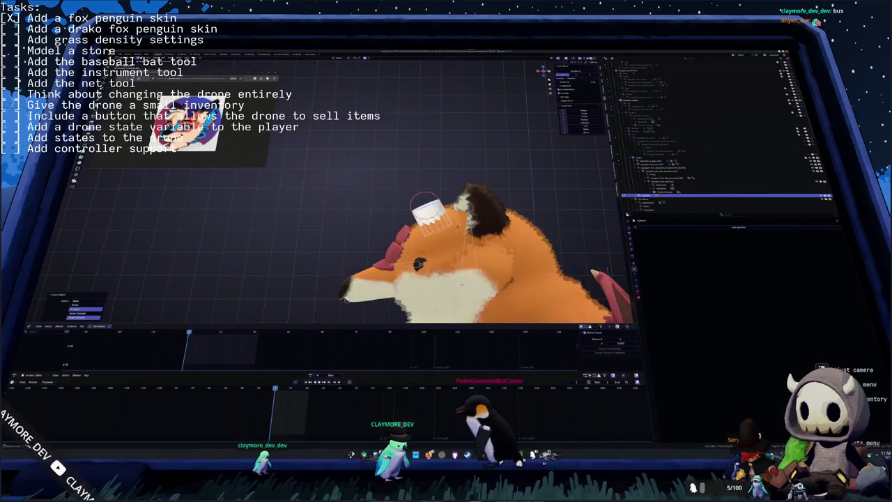
{"action": "key", "text": "g"}
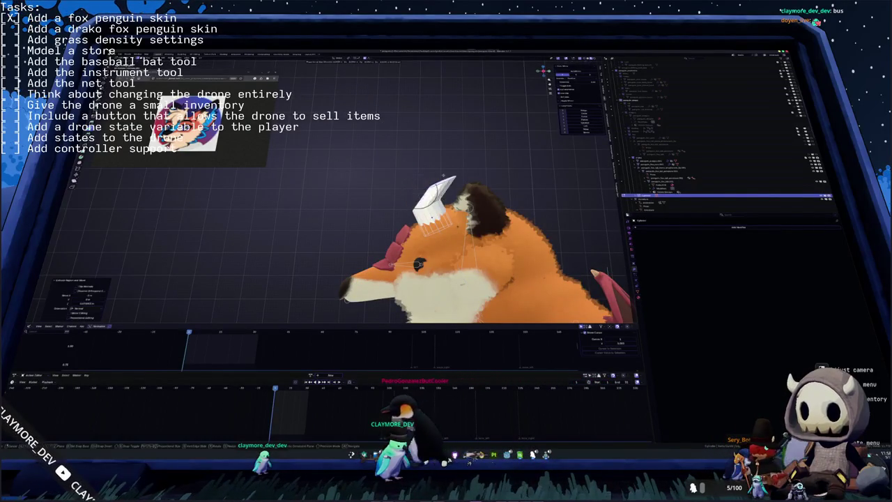
{"action": "left_click", "coordinate": [445, 197]}
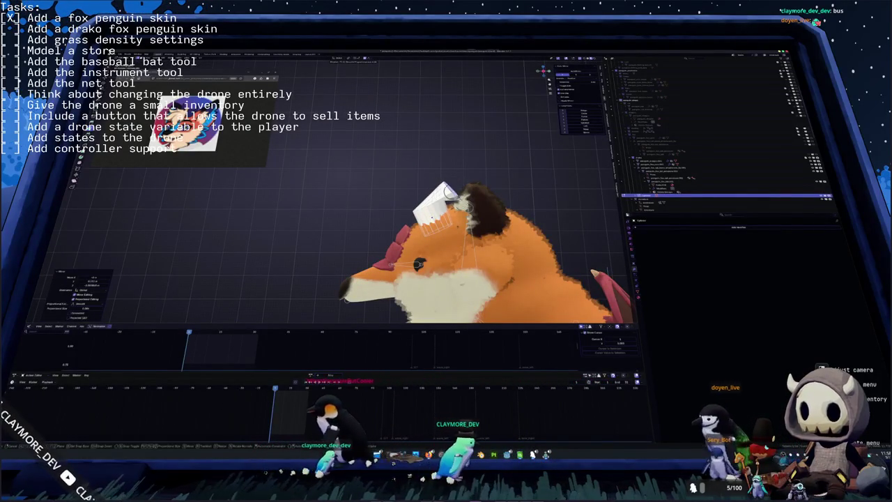
- Rework the selected part, rotating it about X to tilt the piece into a wedge
{"action": "key", "text": "ctrl+z"}
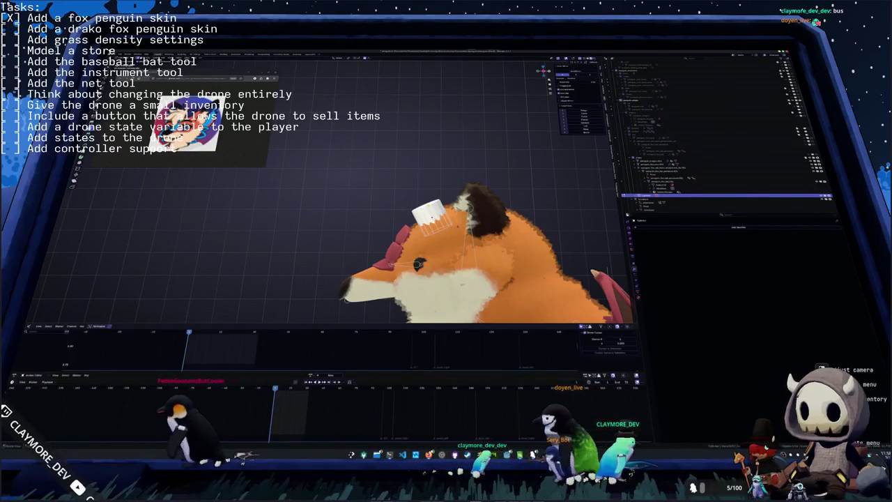
{"action": "key", "text": "g"}
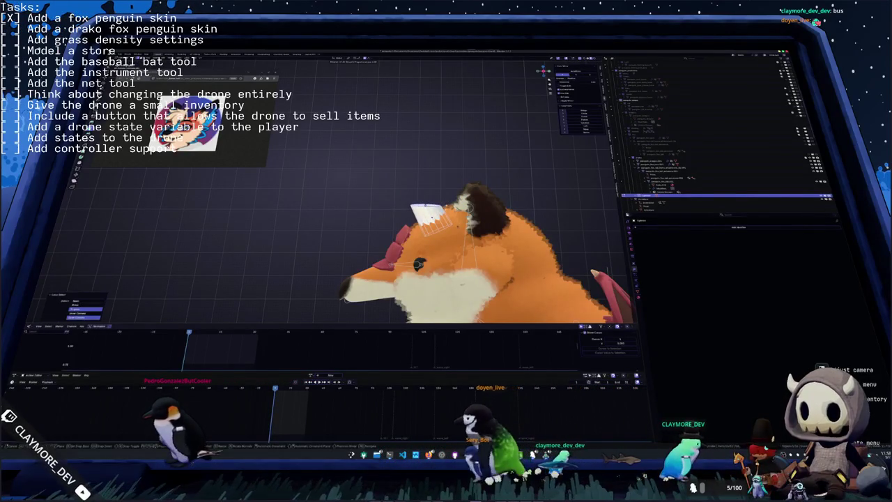
{"action": "key", "text": "r"}
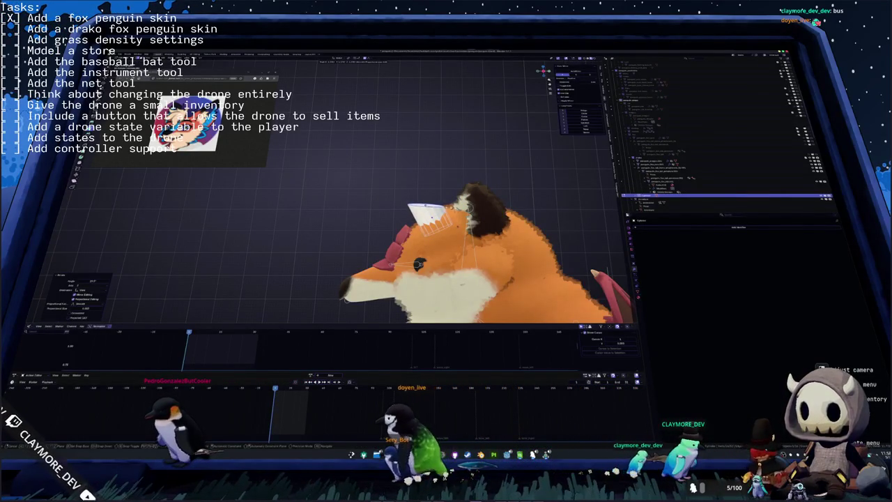
{"action": "key", "text": "Return"}
{"action": "key", "text": "ctrl+z"}
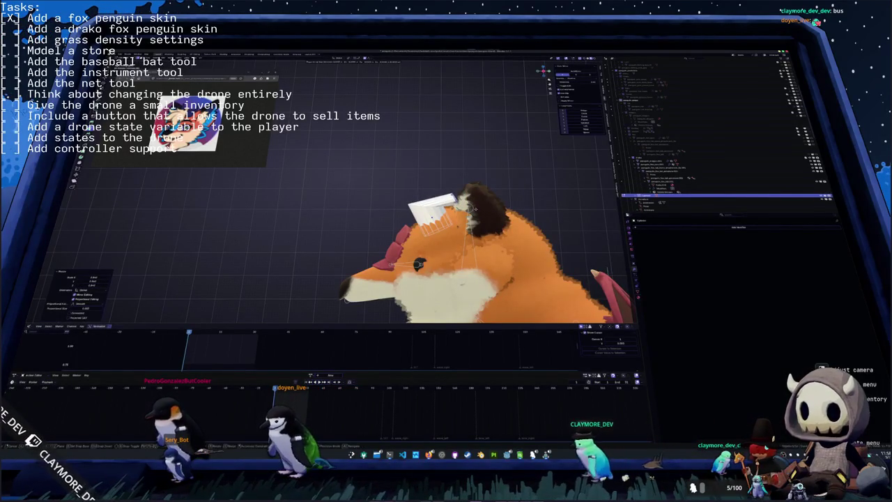
{"action": "key", "text": "r"}
{"action": "key", "text": "x"}
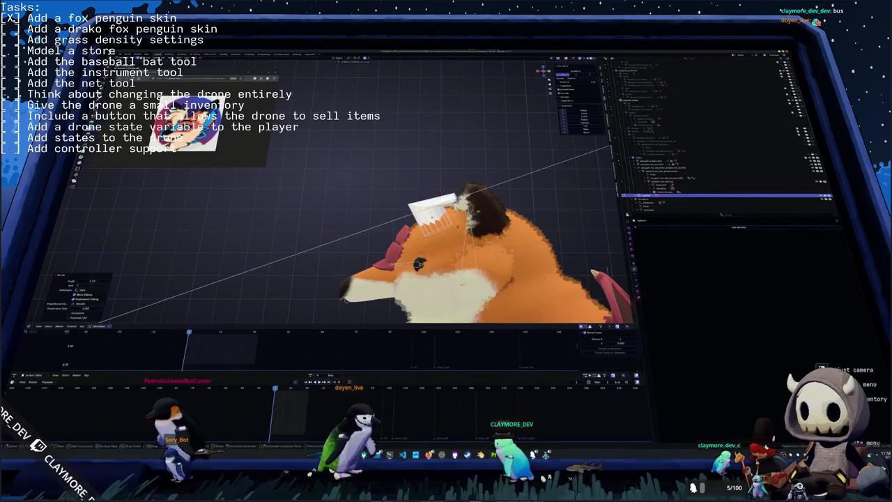
{"action": "left_click", "coordinate": [513, 209]}
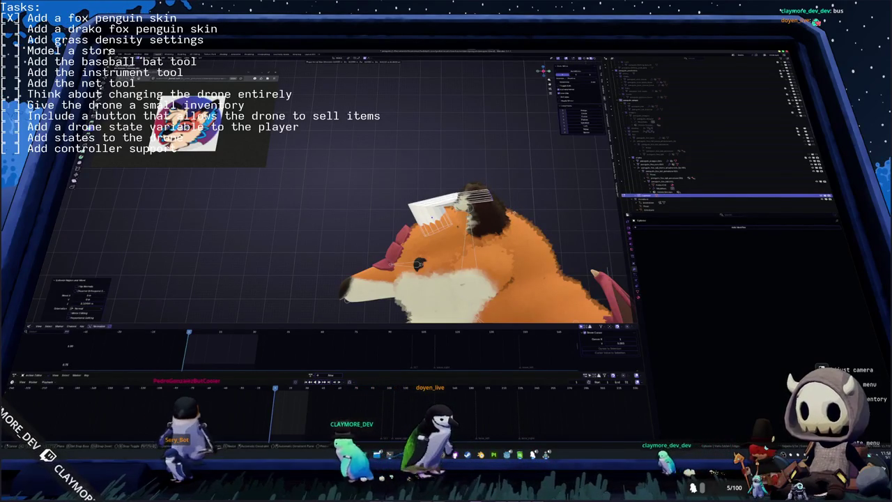
{"action": "key", "text": "g"}
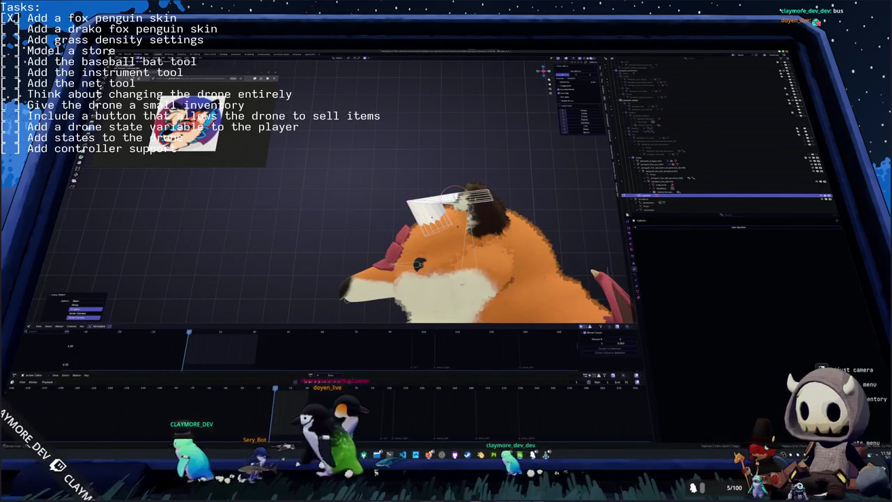
{"action": "scroll", "coordinate": [446, 230], "scroll_direction": "up", "scroll_amount": 3}
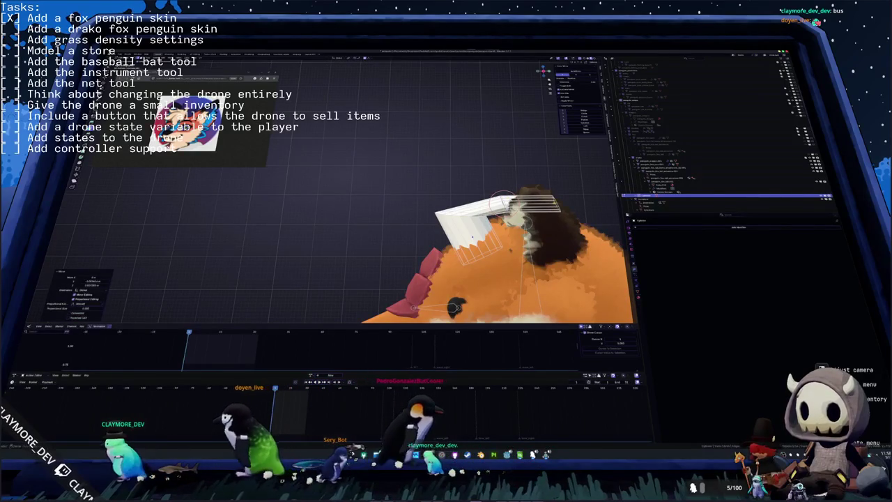
- Merge the piece's tip vertices into one point and pull it up and to the right
{"action": "left_click_drag", "start_coordinate": [519, 203], "coordinate": [526, 209]}
{"action": "middle_click_drag", "start_coordinate": [526, 209], "coordinate": [534, 201]}
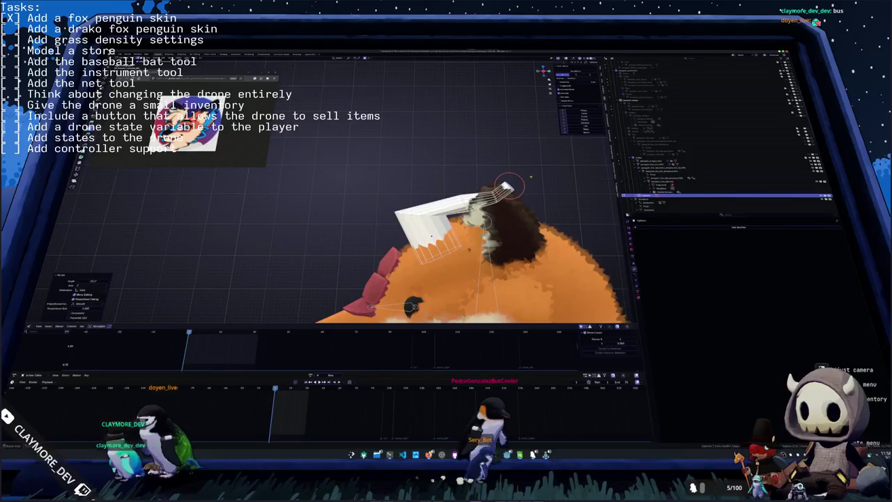
{"action": "left_click", "coordinate": [531, 178]}
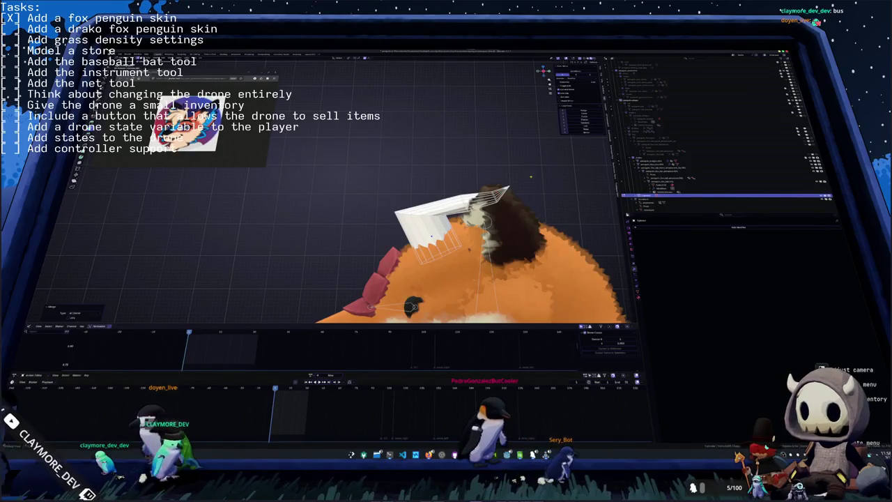
{"action": "mouse_move", "coordinate": [531, 178]}
{"action": "middle_mouse_down"}
{"action": "mouse_move", "coordinate": [542, 190]}
{"action": "mouse_move", "coordinate": [500, 189]}
{"action": "middle_mouse_up"}
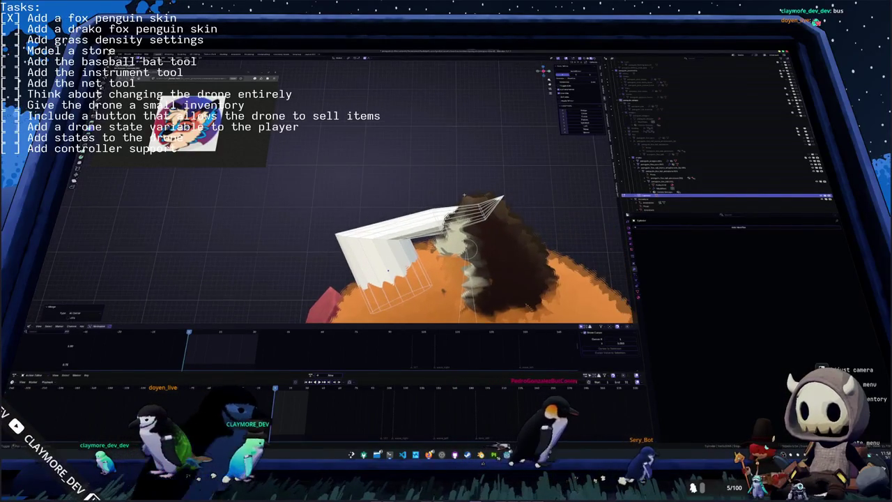
{"action": "left_click_drag", "start_coordinate": [500, 189], "coordinate": [510, 182]}
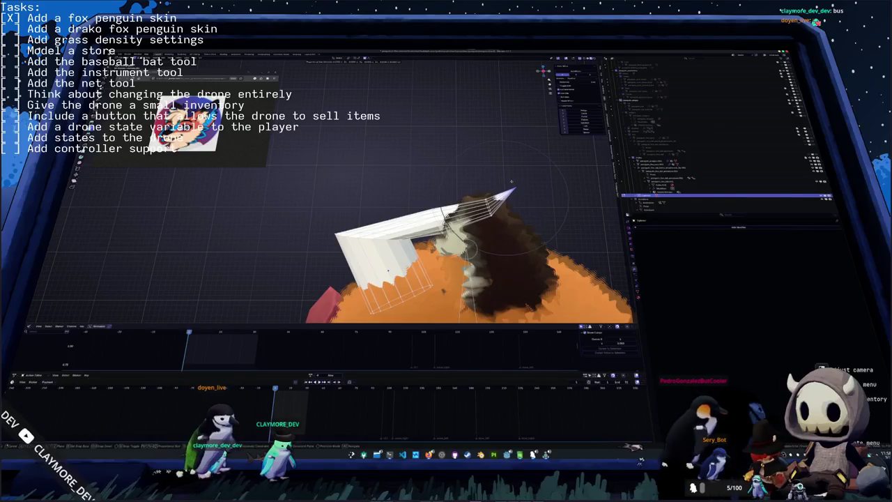
{"action": "left_click_drag", "start_coordinate": [513, 185], "coordinate": [517, 183]}
{"action": "left_click", "coordinate": [517, 184]}
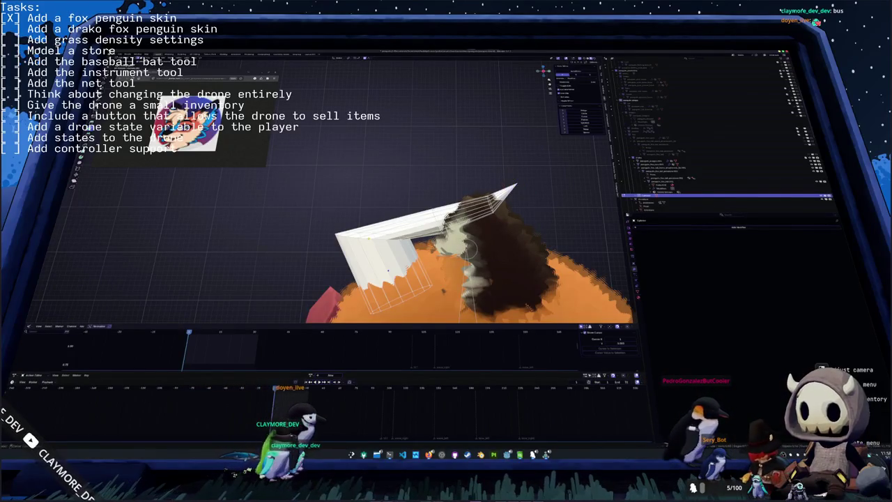
{"action": "middle_click_drag", "start_coordinate": [517, 183], "coordinate": [511, 190]}
- Move the horn's far end down and left with proportional falloff, then bevel it
{"action": "key", "text": "ctrl+i"}
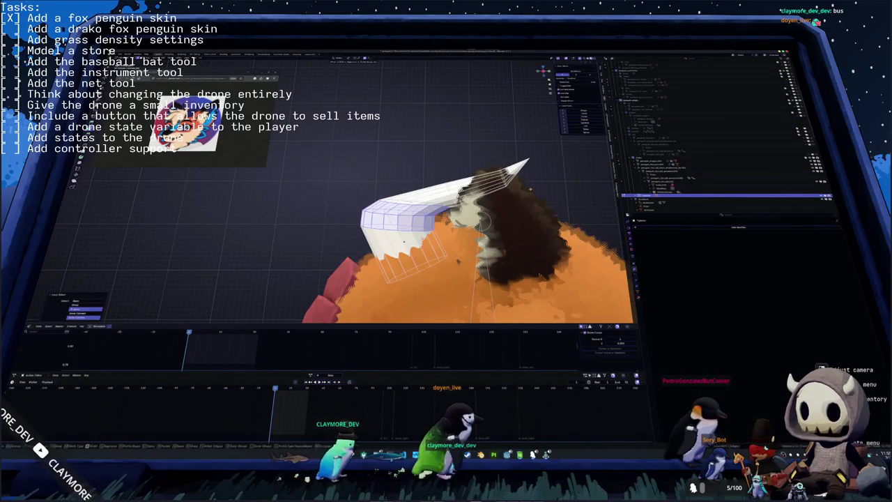
{"action": "key", "text": "g"}
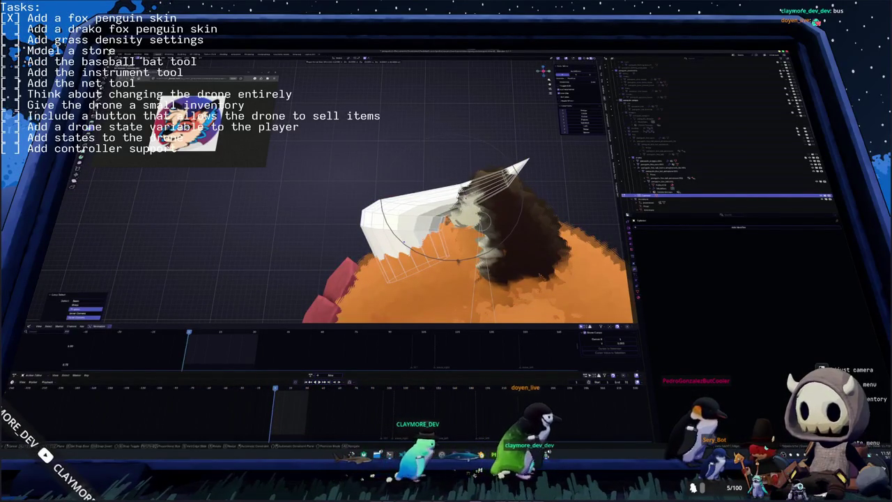
{"action": "left_click", "coordinate": [457, 260]}
{"action": "key", "text": "g"}
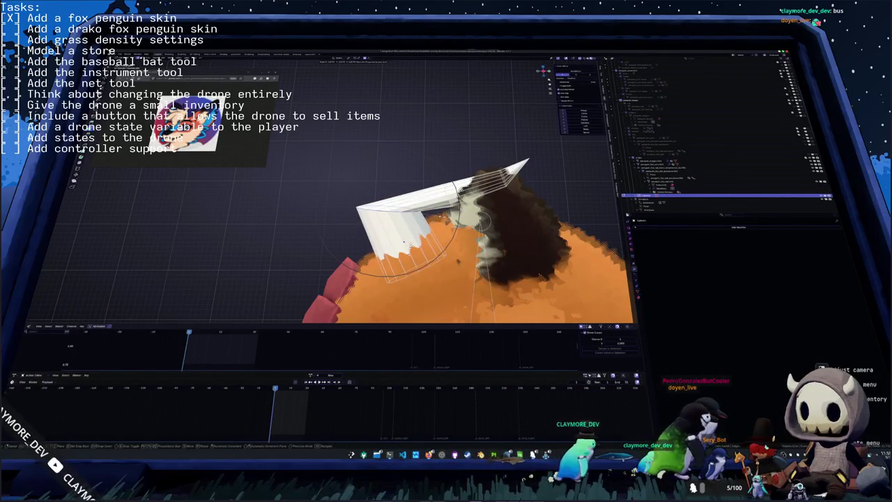
{"action": "left_click", "coordinate": [457, 261]}
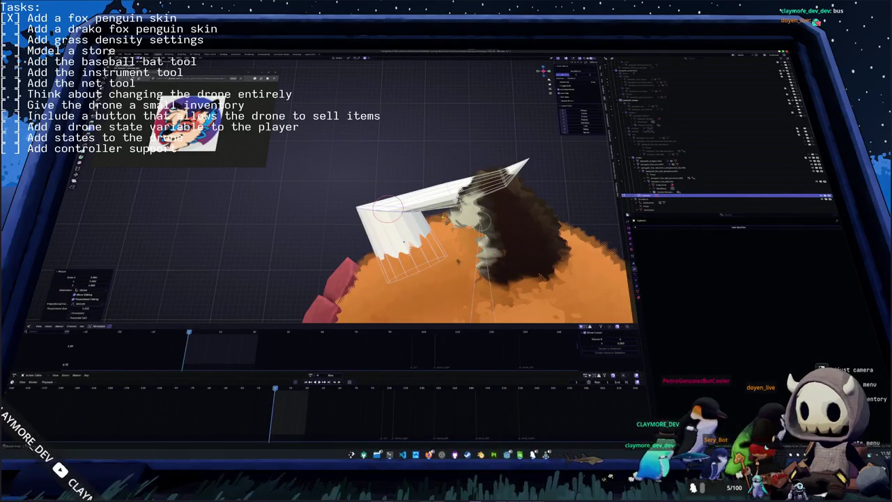
{"action": "key", "text": "g"}
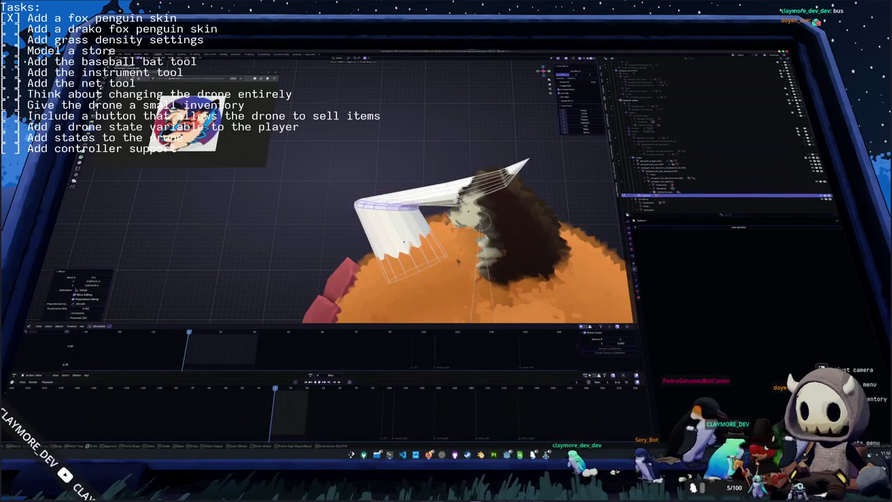
{"action": "key", "text": "ctrl+b"}
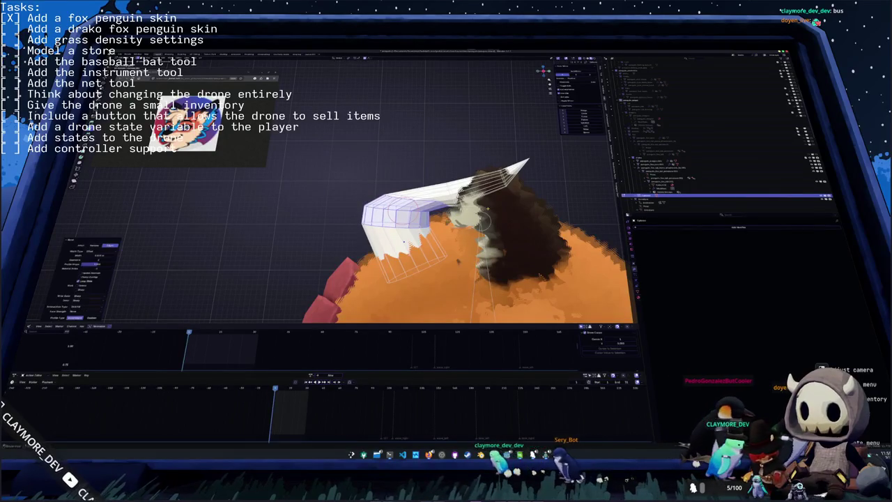
- Rotate part of the horn and extend its front end to the left
{"action": "left_click", "coordinate": [458, 261]}
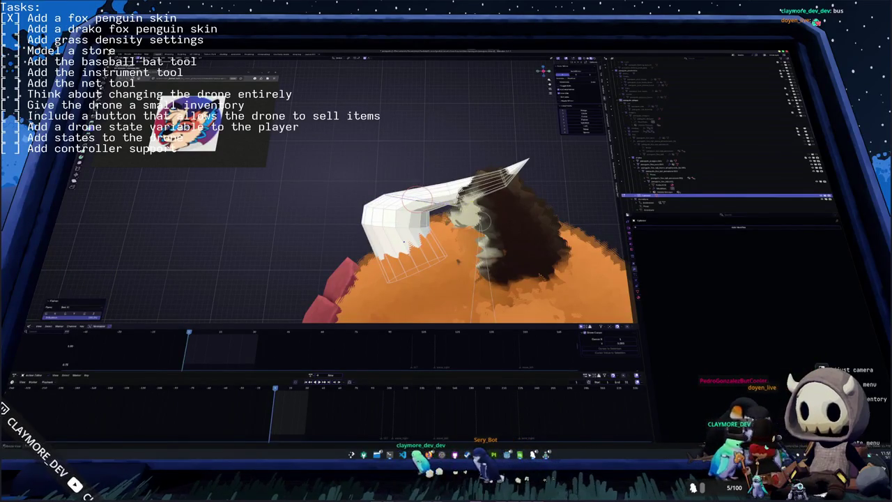
{"action": "key", "text": "r"}
{"action": "key", "text": "2"}
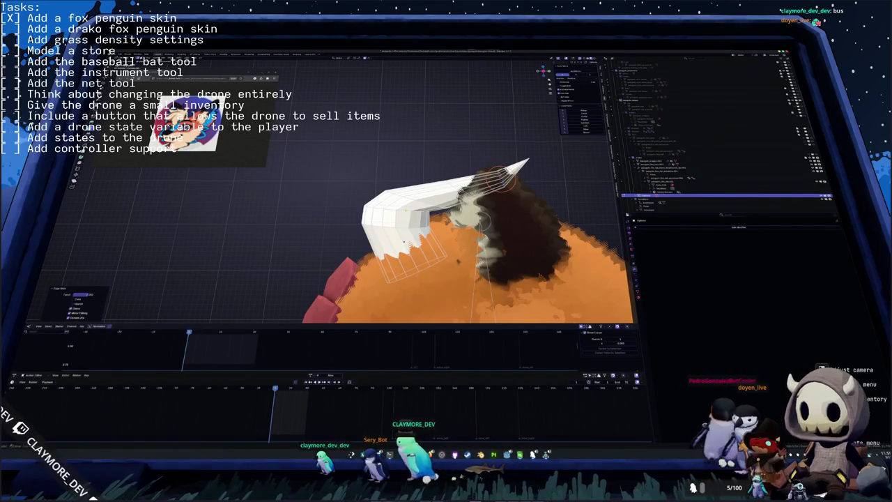
{"action": "left_click", "coordinate": [396, 217]}
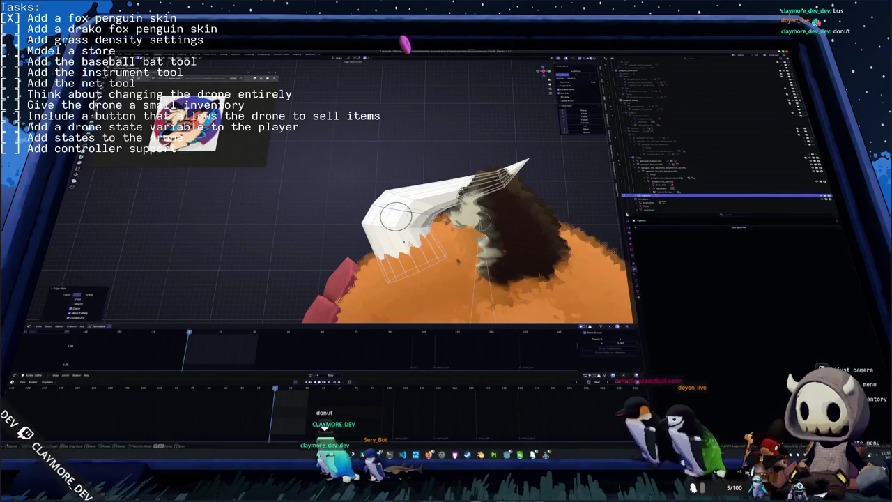
{"action": "key", "text": "Escape"}
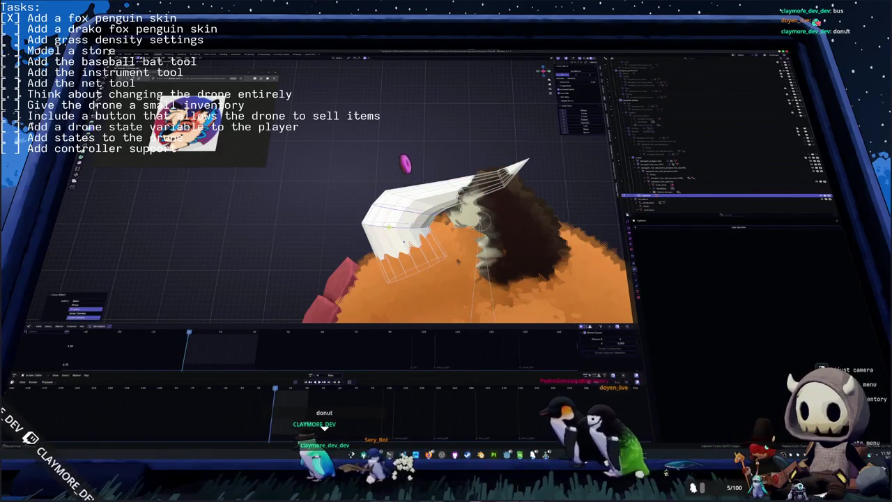
{"action": "key", "text": "g"}
{"action": "left_click", "coordinate": [416, 198]}
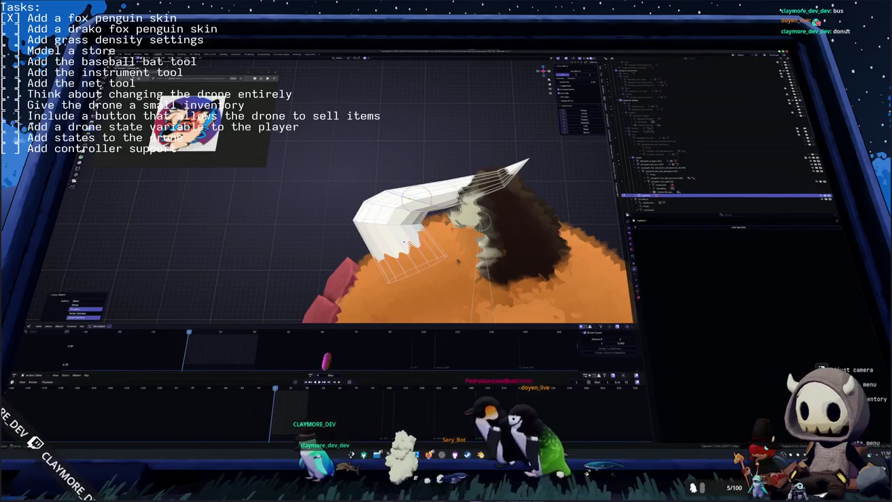
{"action": "key", "text": "g"}
{"action": "left_click", "coordinate": [415, 196]}
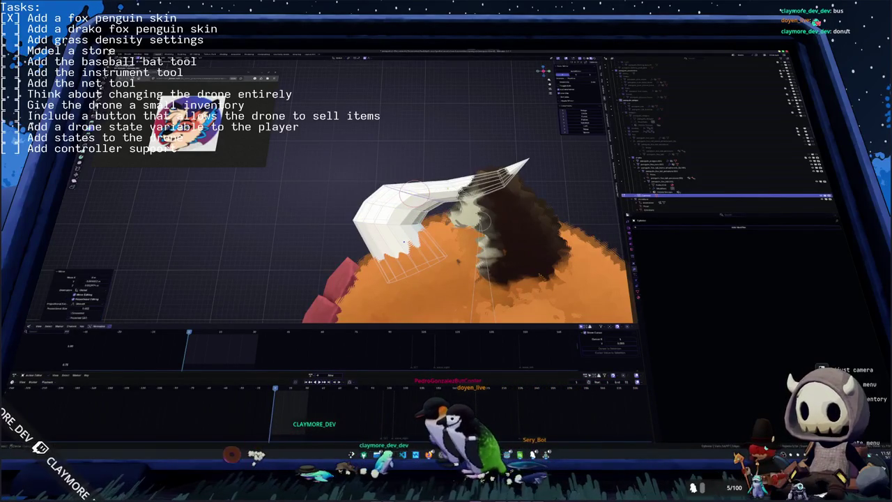
{"action": "key", "text": "c"}
{"action": "left_click", "coordinate": [448, 199]}
- Circle-select vertices near the horn tip and pull them with falloff into a hooked point
{"action": "middle_click_drag", "start_coordinate": [482, 221], "coordinate": [550, 240]}
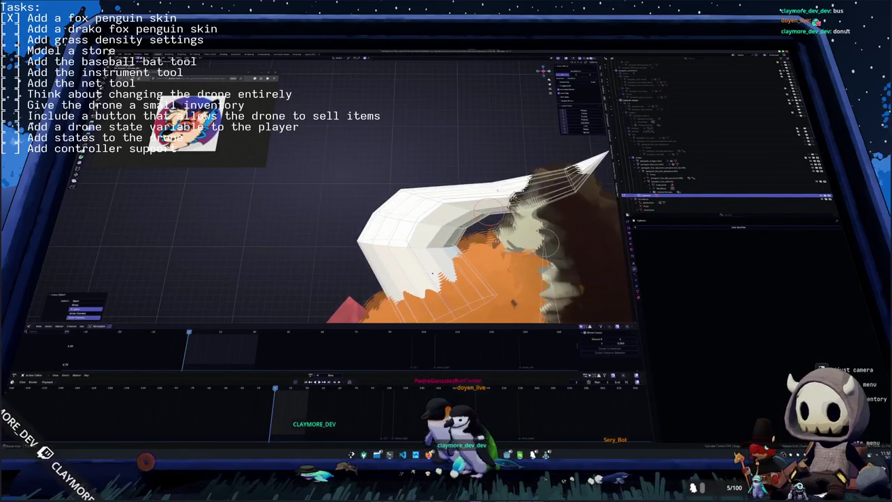
{"action": "key", "text": "g"}
{"action": "left_click", "coordinate": [514, 198]}
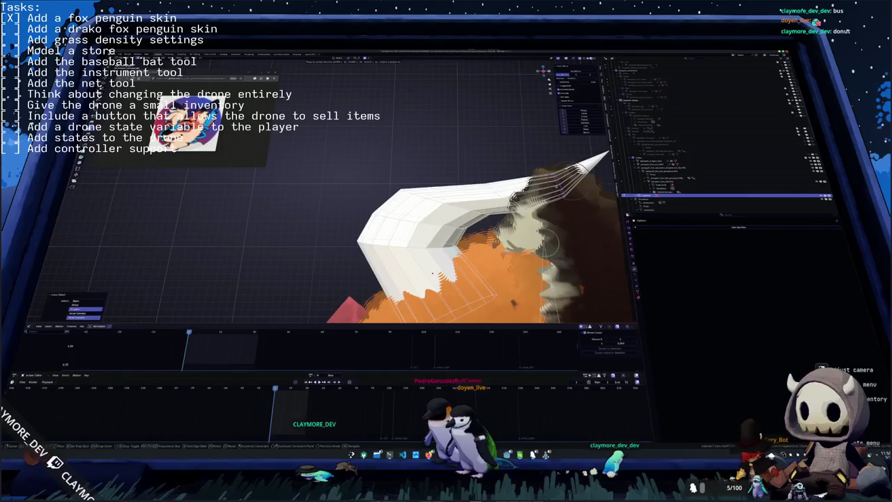
{"action": "middle_click_drag", "start_coordinate": [557, 185], "coordinate": [489, 167]}
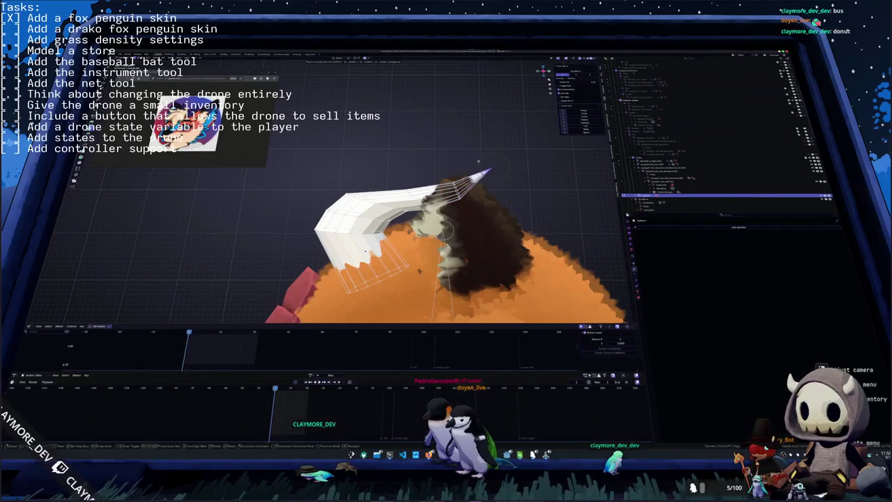
{"action": "key", "text": "g"}
{"action": "left_click", "coordinate": [485, 172]}
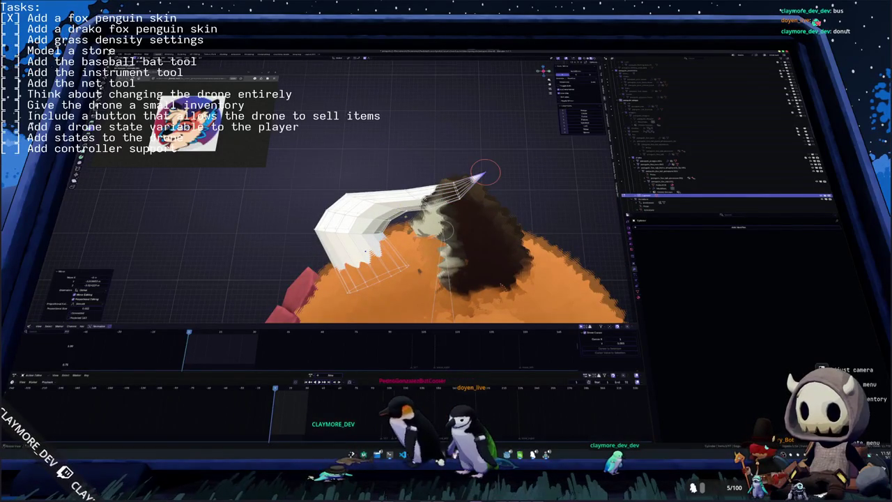
{"action": "key", "text": "c"}
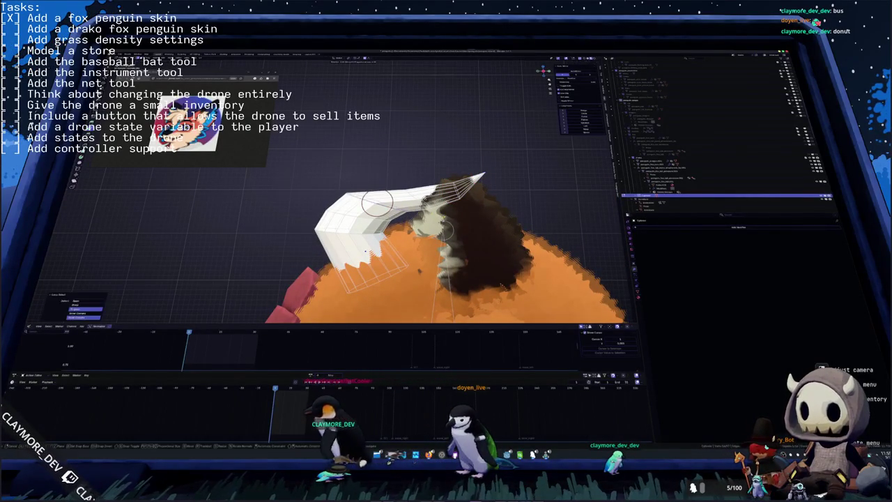
{"action": "key", "text": "g"}
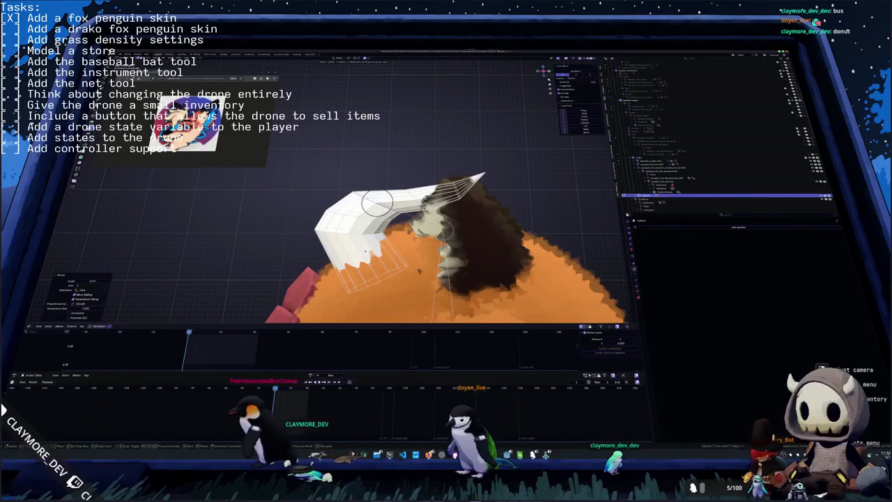
{"action": "left_click", "coordinate": [376, 202]}
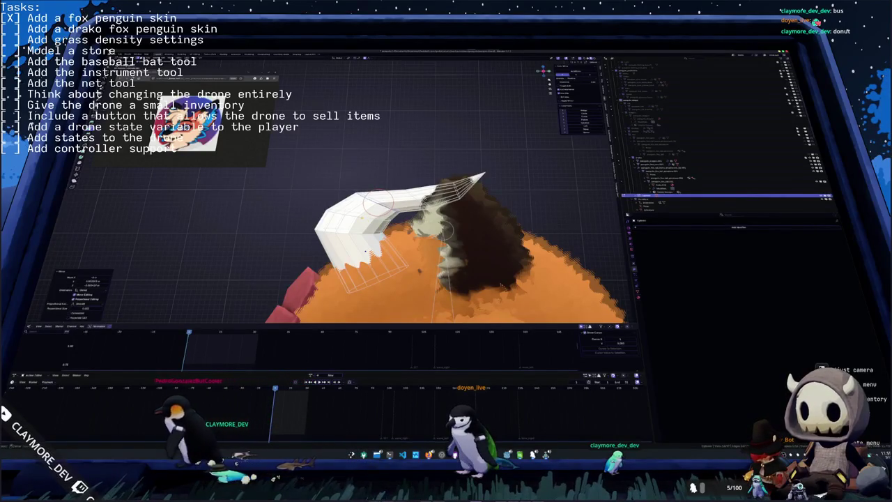
{"action": "key", "text": "c"}
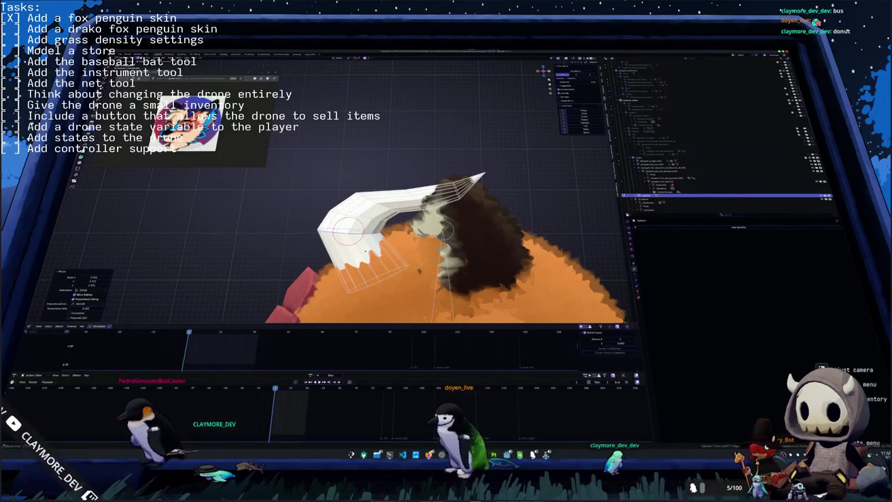
{"action": "mouse_move", "coordinate": [347, 231]}
{"action": "middle_mouse_down"}
{"action": "mouse_move", "coordinate": [365, 255]}
{"action": "mouse_move", "coordinate": [401, 243]}
{"action": "mouse_move", "coordinate": [380, 259]}
{"action": "middle_mouse_up"}
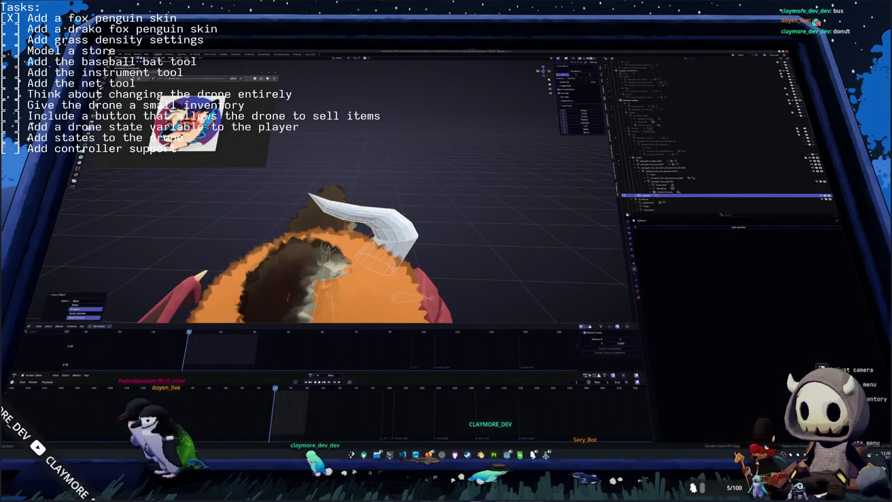
- Inspect the horn from several angles, toggling X-ray to see its hidden part
{"action": "middle_click_drag", "start_coordinate": [380, 259], "coordinate": [363, 237]}
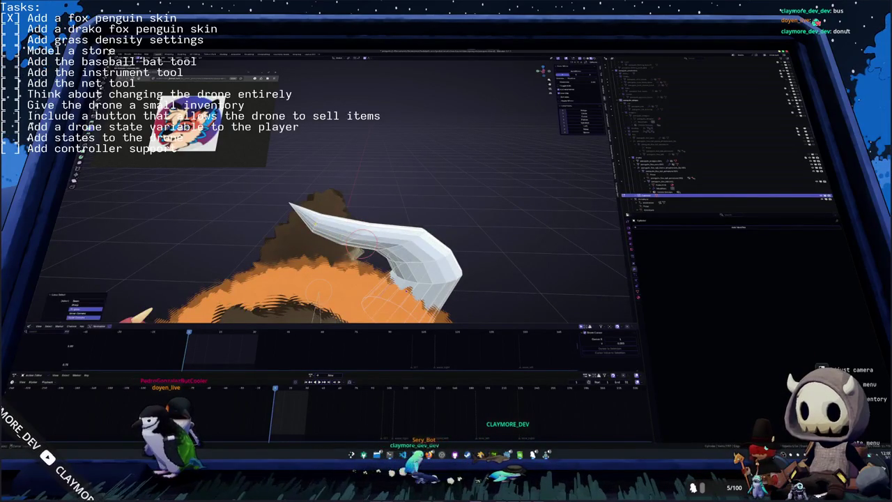
{"action": "middle_click_drag", "start_coordinate": [362, 237], "coordinate": [296, 182]}
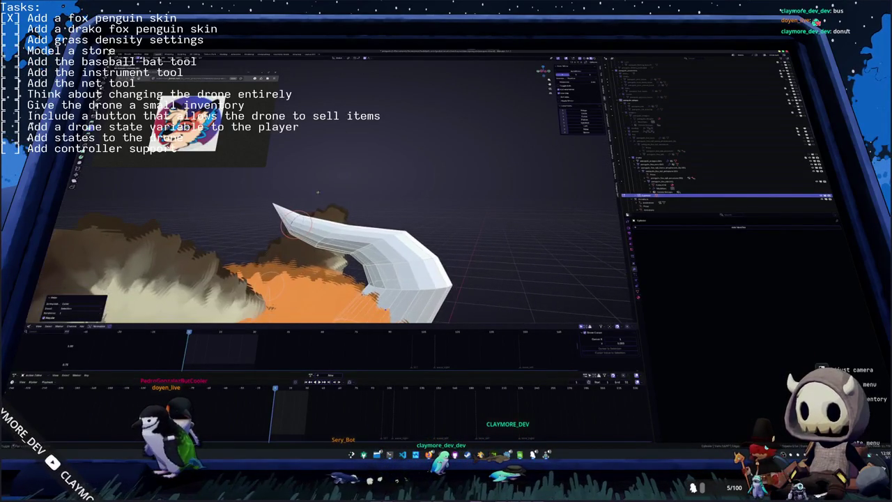
{"action": "left_click", "coordinate": [377, 249]}
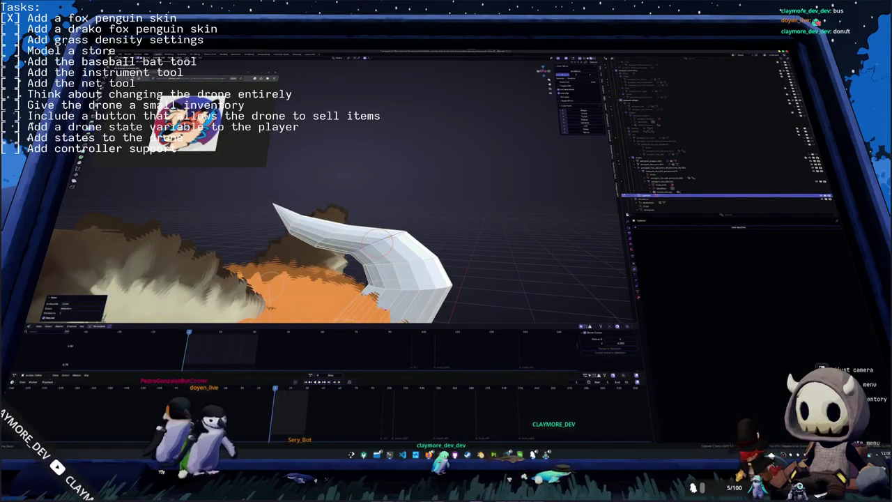
{"action": "middle_click_drag", "start_coordinate": [377, 243], "coordinate": [240, 226]}
{"action": "left_click", "coordinate": [392, 230]}
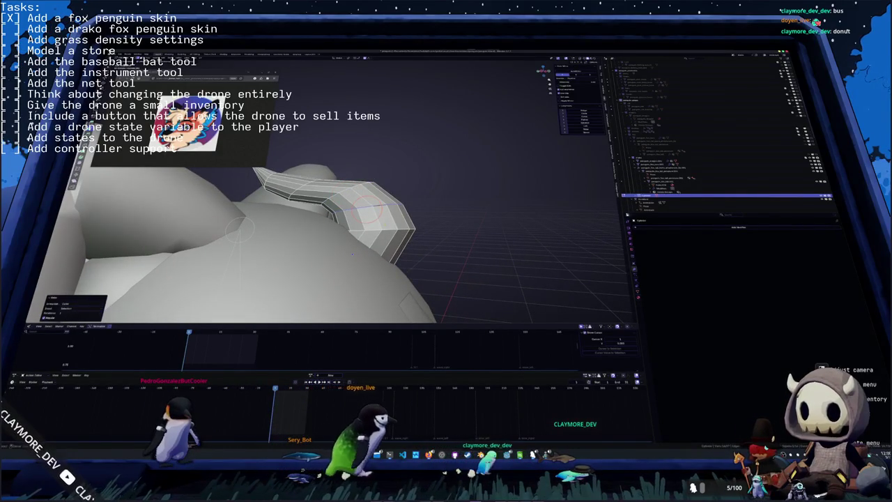
{"action": "key", "text": "alt+z"}
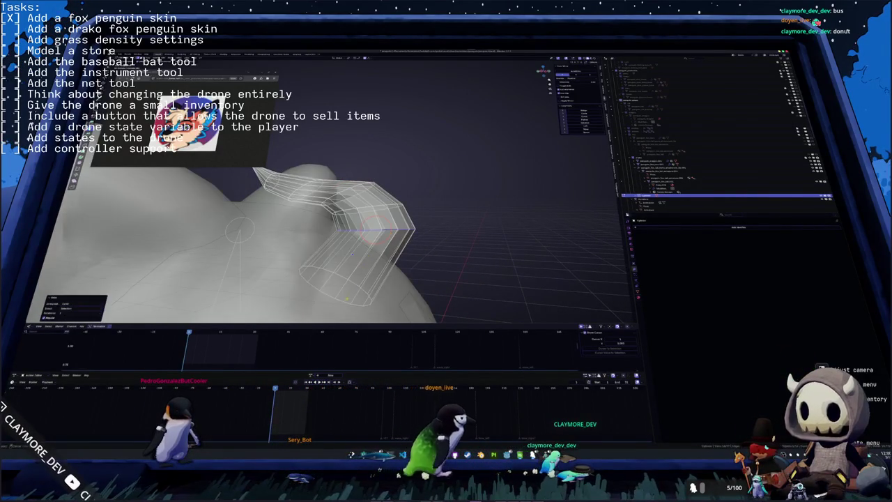
{"action": "key", "text": "alt+z"}
{"action": "mouse_move", "coordinate": [347, 296]}
{"action": "middle_mouse_down"}
{"action": "mouse_move", "coordinate": [444, 268]}
{"action": "mouse_move", "coordinate": [499, 233]}
{"action": "middle_mouse_up"}
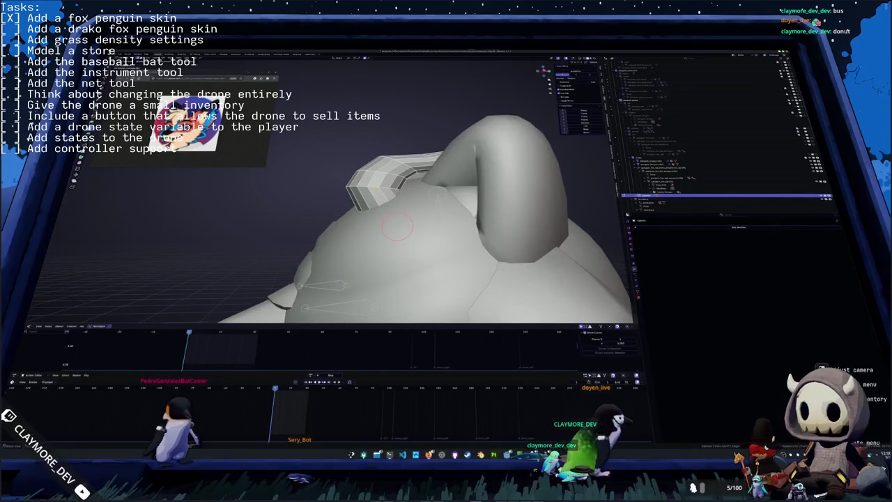
- Bevel the loop around the horn's base and zoom out to the whole winged penguin
{"action": "left_click_drag", "start_coordinate": [397, 226], "coordinate": [376, 183]}
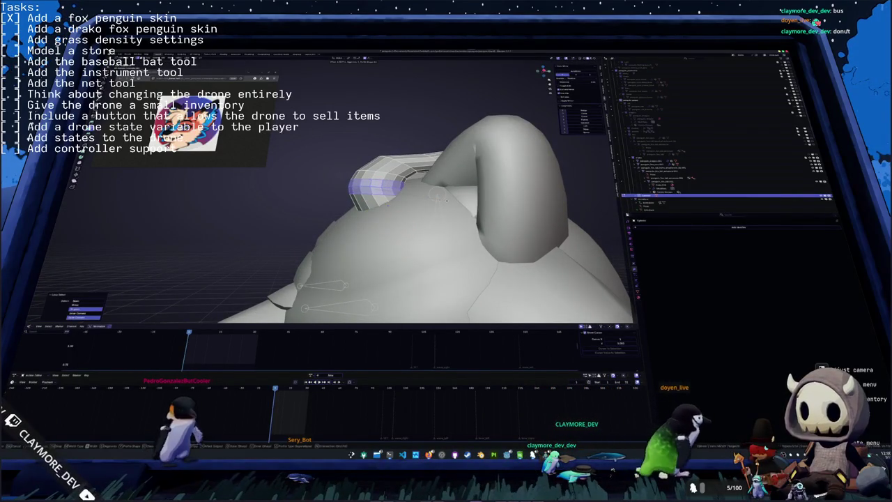
{"action": "key", "text": "ctrl+b"}
{"action": "key", "text": "ctrl+z"}
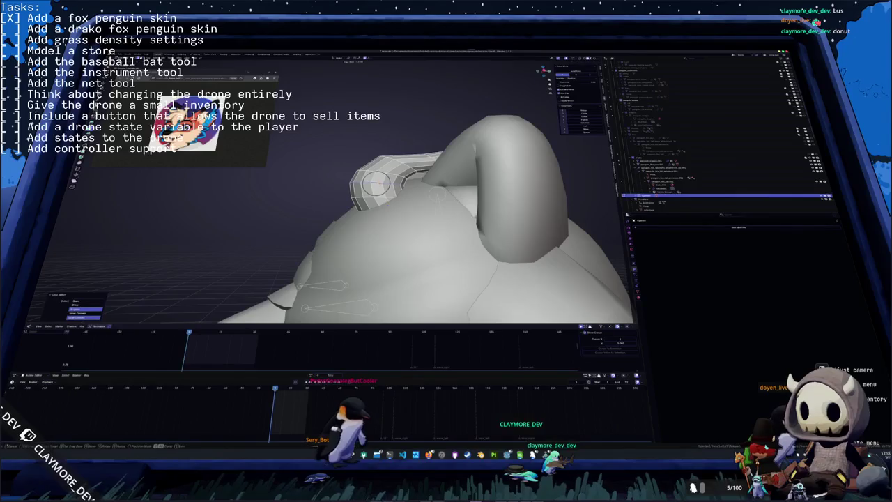
{"action": "scroll", "coordinate": [419, 209], "scroll_direction": "down", "scroll_amount": 5}
{"action": "mouse_move", "coordinate": [418, 209]}
{"action": "middle_mouse_down"}
{"action": "mouse_move", "coordinate": [501, 230]}
{"action": "mouse_move", "coordinate": [474, 223]}
{"action": "middle_mouse_up"}
{"action": "scroll", "coordinate": [446, 230], "scroll_direction": "up", "scroll_amount": 5}
- Select an edge loop on the horn's upper section and nudge and rotate it slightly
{"action": "left_click", "coordinate": [439, 178], "text": "alt"}
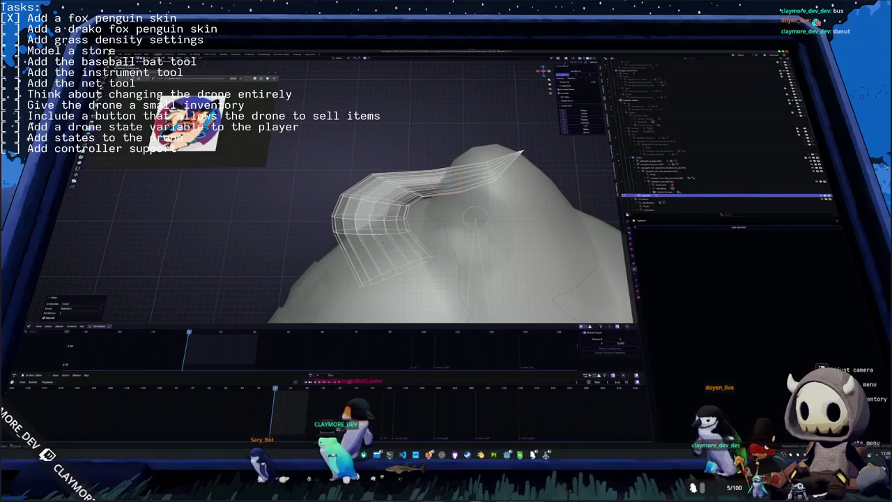
{"action": "key", "text": "c"}
{"action": "left_click_drag", "start_coordinate": [402, 189], "coordinate": [413, 189]}
{"action": "key", "text": "r"}
{"action": "left_click", "coordinate": [402, 185]}
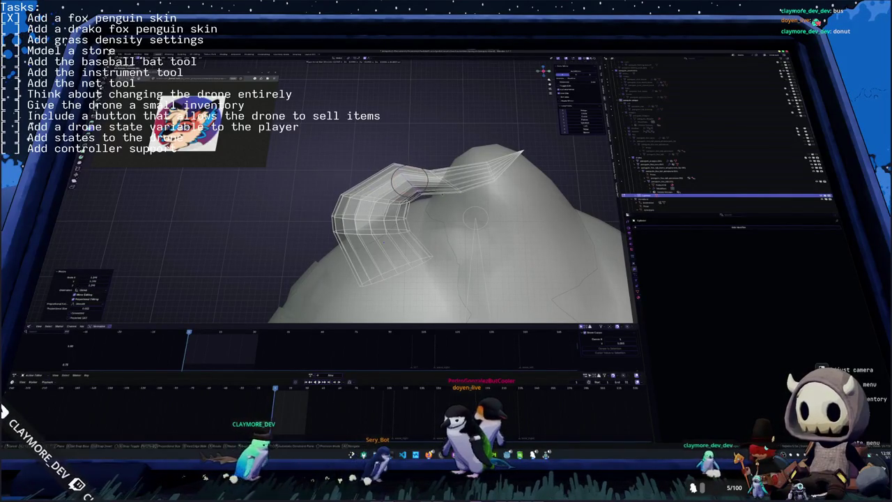
{"action": "left_click", "coordinate": [446, 179]}
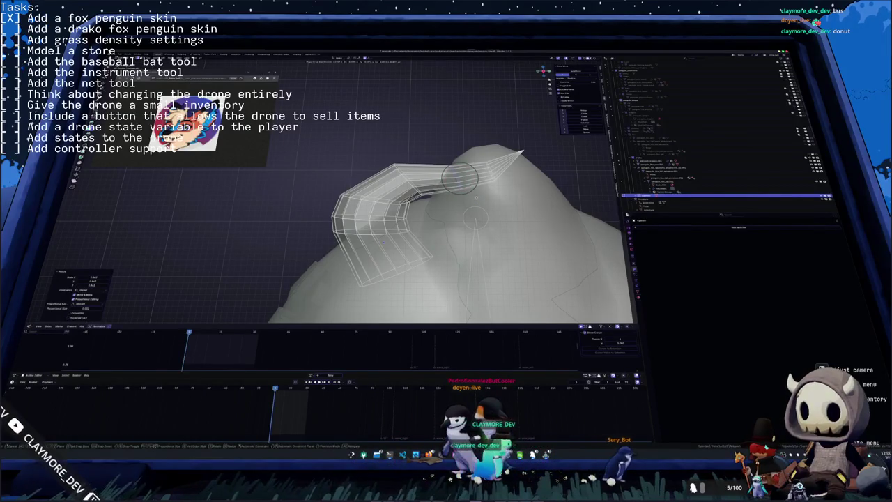
{"action": "middle_click_drag", "start_coordinate": [460, 230], "coordinate": [439, 233]}
- Pull the horn's vertices with a widened proportional falloff into a smoother bend
{"action": "key", "text": "g"}
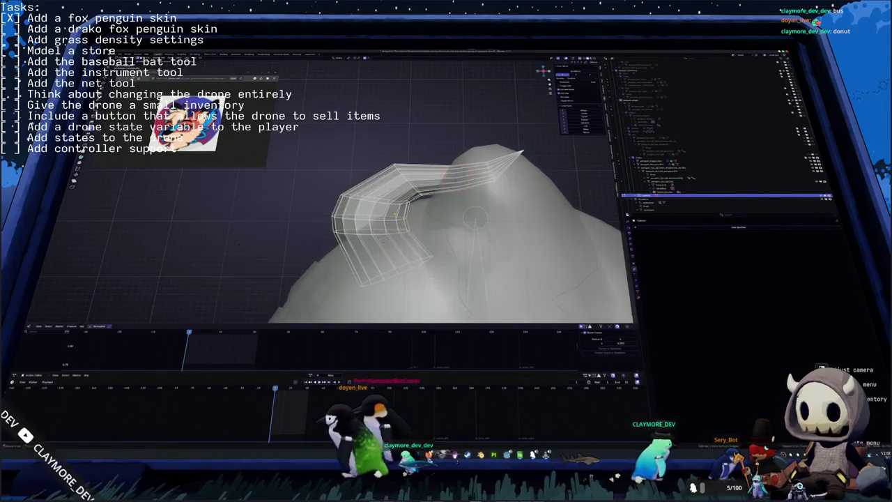
{"action": "scroll", "coordinate": [240, 250], "scroll_direction": "down", "scroll_amount": 2}
{"action": "scroll", "coordinate": [235, 253], "scroll_direction": "down", "scroll_amount": 2}
{"action": "scroll", "coordinate": [232, 254], "scroll_direction": "down", "scroll_amount": 2}
{"action": "scroll", "coordinate": [227, 253], "scroll_direction": "down", "scroll_amount": 2}
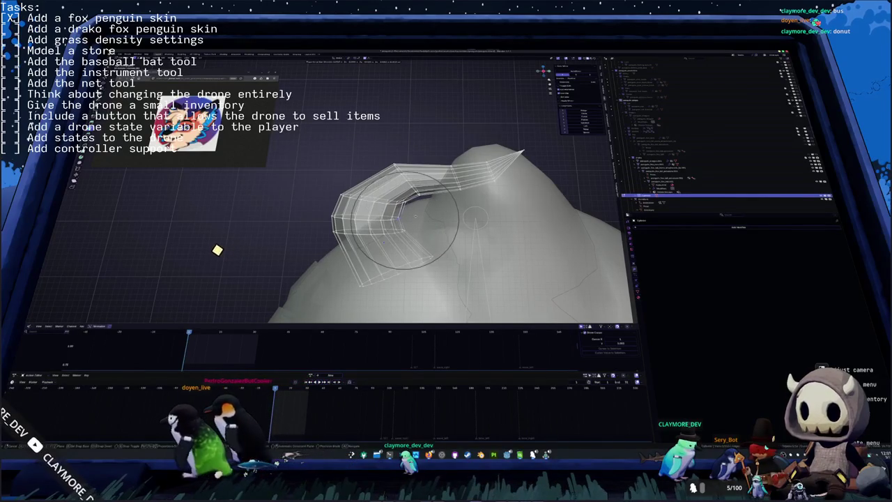
{"action": "left_click", "coordinate": [176, 225]}
- Lasso-select a group of horn vertices in X-ray, then orbit in to inspect them
{"action": "key", "text": "alt+z"}
{"action": "key", "text": "alt+z"}
{"action": "right_click_drag", "start_coordinate": [349, 188], "coordinate": [397, 209], "text": "ctrl"}
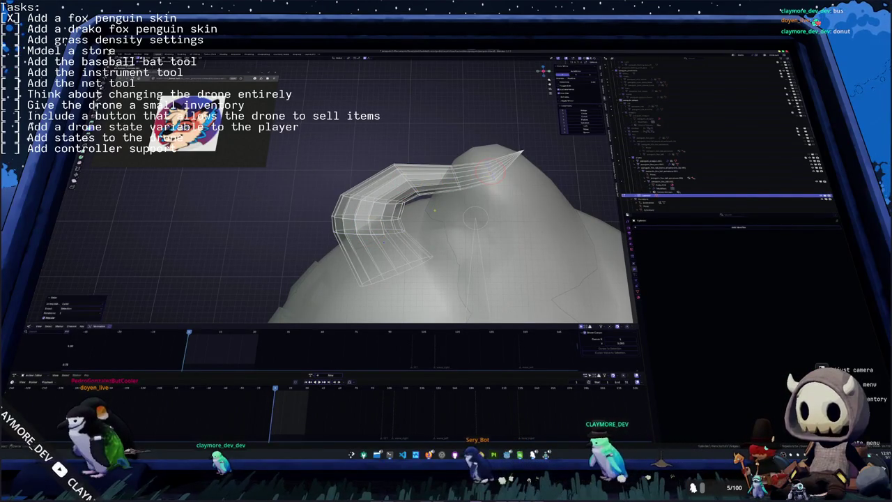
{"action": "key", "text": "alt+z"}
{"action": "mouse_move", "coordinate": [422, 254]}
{"action": "middle_mouse_down"}
{"action": "mouse_move", "coordinate": [373, 230]}
{"action": "mouse_move", "coordinate": [501, 229]}
{"action": "middle_mouse_up"}
{"action": "scroll", "coordinate": [502, 228], "scroll_direction": "down", "scroll_amount": 3}
{"action": "scroll", "coordinate": [283, 214], "scroll_direction": "up", "scroll_amount": 3}
{"action": "mouse_move", "coordinate": [283, 214]}
{"action": "middle_mouse_down"}
{"action": "mouse_move", "coordinate": [320, 306]}
{"action": "mouse_move", "coordinate": [338, 247]}
{"action": "mouse_move", "coordinate": [193, 166]}
{"action": "middle_mouse_up"}
{"action": "left_click", "coordinate": [370, 301]}
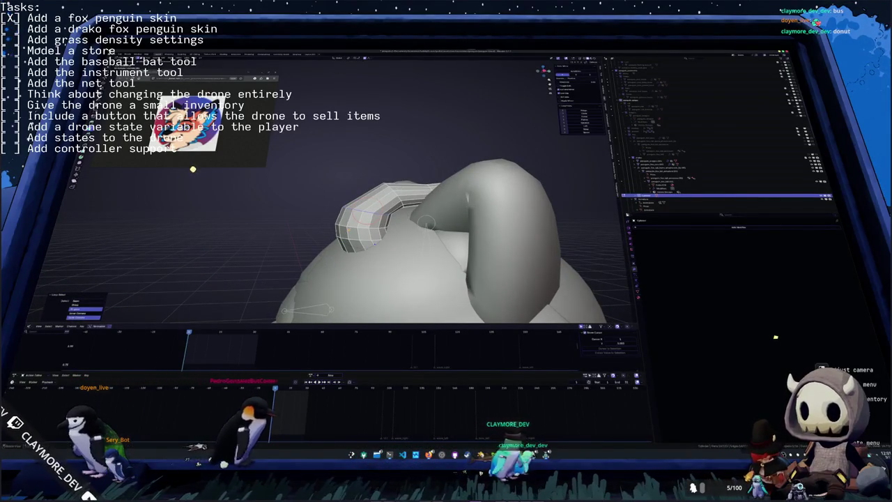
- Select an edge loop ring on the horn and scale it
{"action": "mouse_move", "coordinate": [194, 166]}
{"action": "middle_mouse_down"}
{"action": "mouse_move", "coordinate": [178, 162]}
{"action": "mouse_move", "coordinate": [45, 261]}
{"action": "middle_mouse_up"}
{"action": "scroll", "coordinate": [178, 162], "scroll_direction": "up", "scroll_amount": 2}
{"action": "key", "text": "alt+z"}
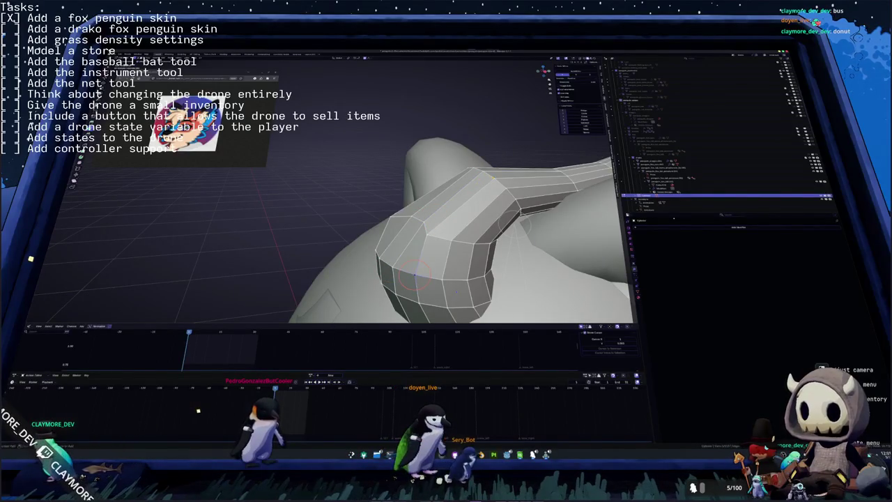
{"action": "right_click", "coordinate": [449, 221], "text": "shift"}
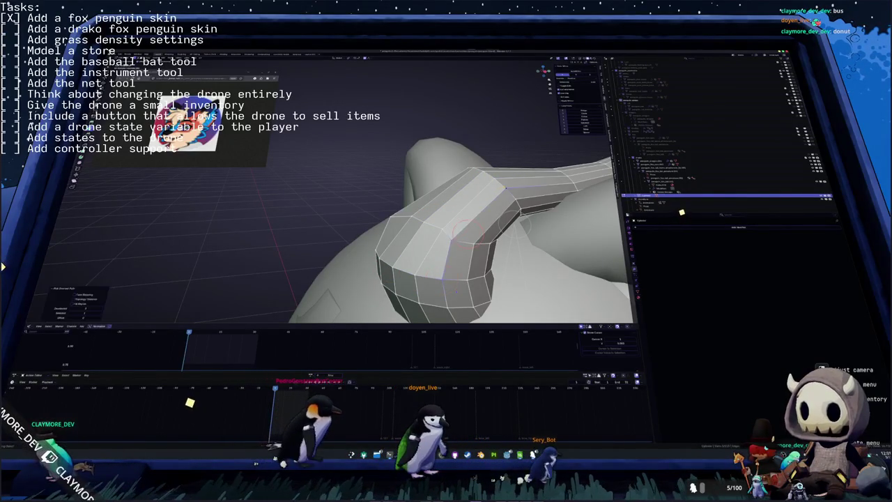
{"action": "mouse_move", "coordinate": [443, 277]}
{"action": "middle_mouse_down"}
{"action": "mouse_move", "coordinate": [440, 254]}
{"action": "mouse_move", "coordinate": [368, 262]}
{"action": "mouse_move", "coordinate": [335, 255]}
{"action": "middle_mouse_up"}
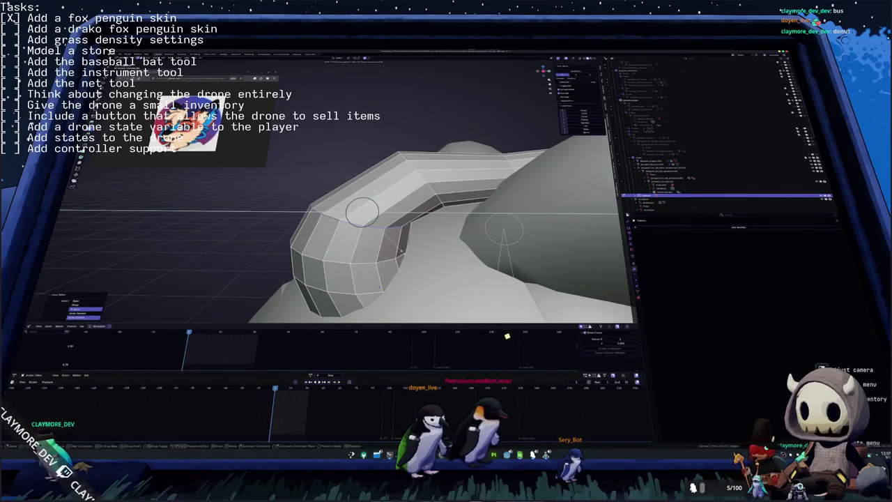
{"action": "key", "text": "s"}
{"action": "left_click", "coordinate": [463, 342]}
{"action": "middle_click_drag", "start_coordinate": [400, 252], "coordinate": [373, 184]}
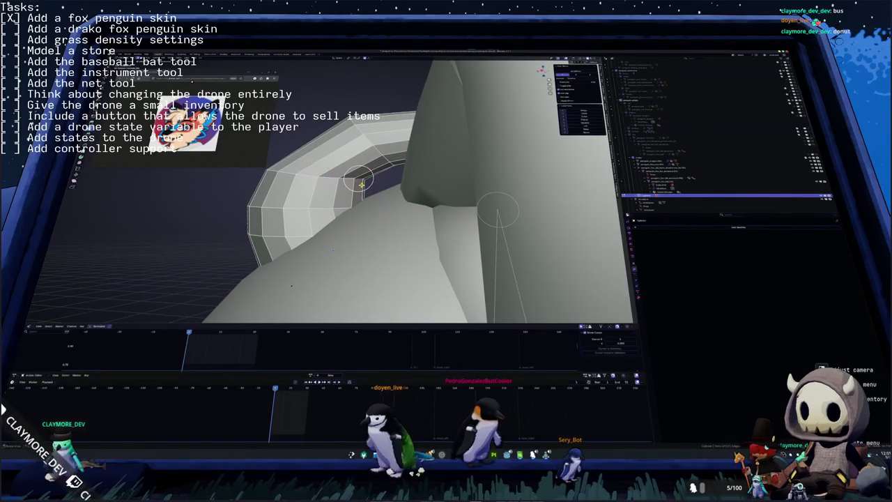
{"action": "middle_click_drag", "start_coordinate": [333, 250], "coordinate": [294, 284]}
- Slide edge loops along the horn in X-ray, then exit Edit Mode to view the horned head
{"action": "key", "text": "alt+z"}
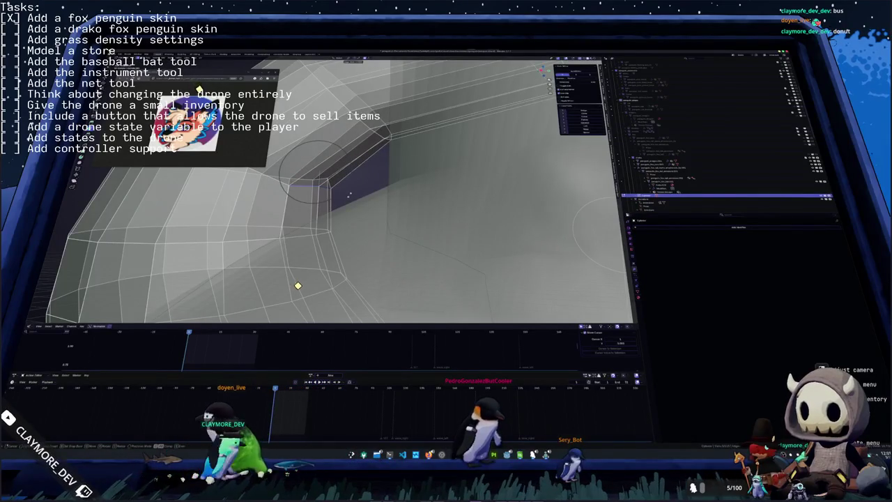
{"action": "left_click", "coordinate": [310, 172]}
{"action": "middle_click_drag", "start_coordinate": [310, 172], "coordinate": [401, 187]}
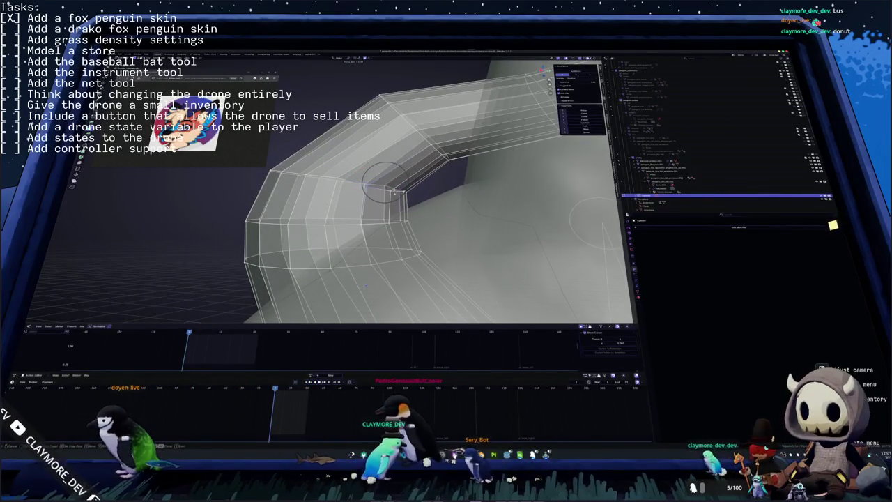
{"action": "left_click", "coordinate": [401, 187]}
{"action": "middle_click_drag", "start_coordinate": [401, 187], "coordinate": [451, 226]}
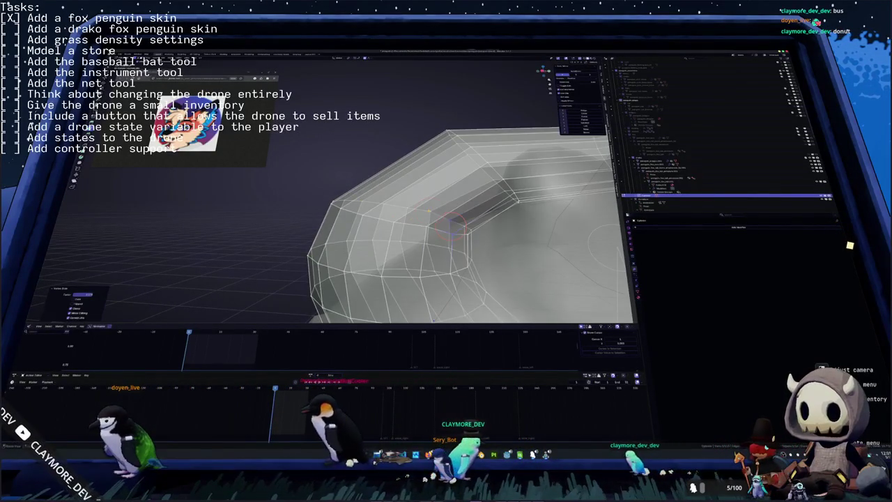
{"action": "left_click", "coordinate": [425, 228]}
{"action": "left_click", "coordinate": [426, 221]}
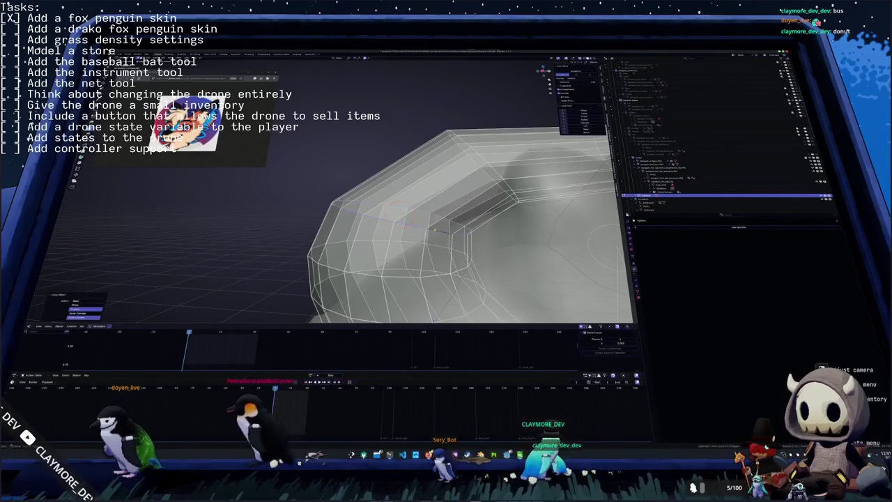
{"action": "key", "text": "Tab"}
{"action": "scroll", "coordinate": [401, 209], "scroll_direction": "down", "scroll_amount": 3}
{"action": "mouse_move", "coordinate": [401, 209]}
{"action": "middle_mouse_down"}
{"action": "mouse_move", "coordinate": [320, 270]}
{"action": "mouse_move", "coordinate": [362, 250]}
{"action": "mouse_move", "coordinate": [334, 257]}
{"action": "mouse_move", "coordinate": [359, 252]}
{"action": "mouse_move", "coordinate": [351, 254]}
{"action": "middle_mouse_up"}
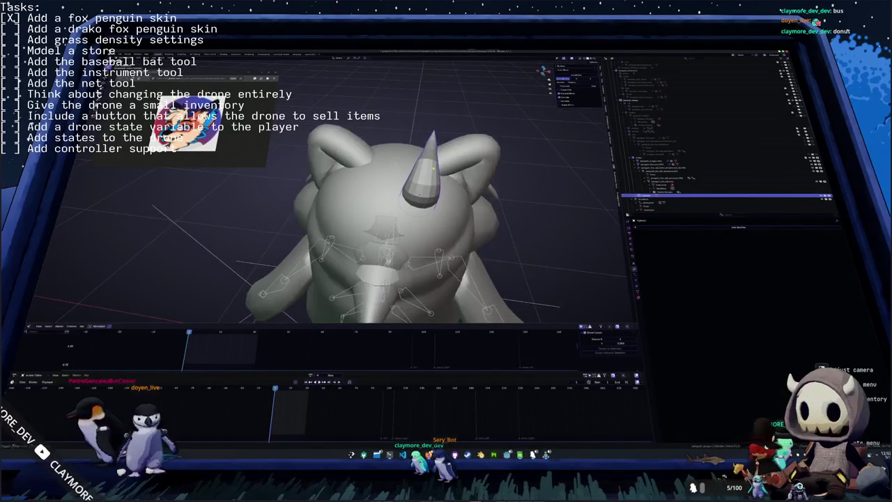
- Select an edge loop on the cone horn, then apply an Object menu command to the horn
{"action": "scroll", "coordinate": [391, 230], "scroll_direction": "up", "scroll_amount": 3}
{"action": "key", "text": "Tab"}
{"action": "left_click", "coordinate": [430, 210], "text": "alt"}
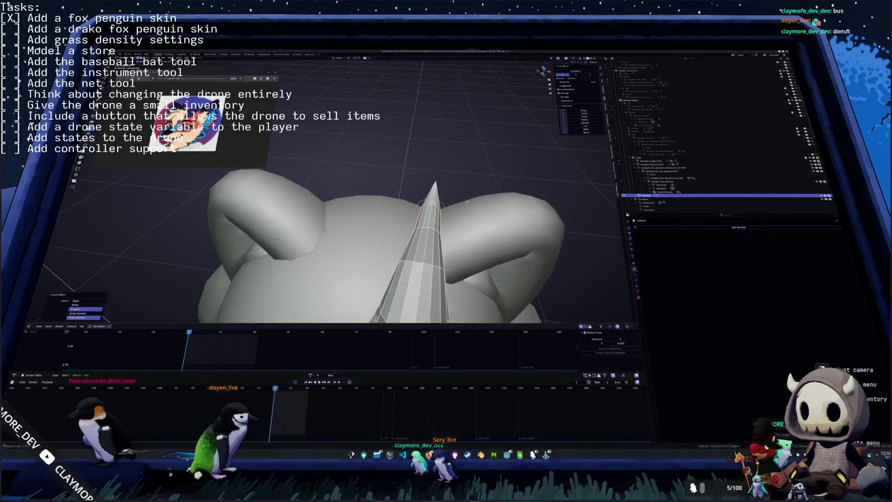
{"action": "key", "text": "Tab"}
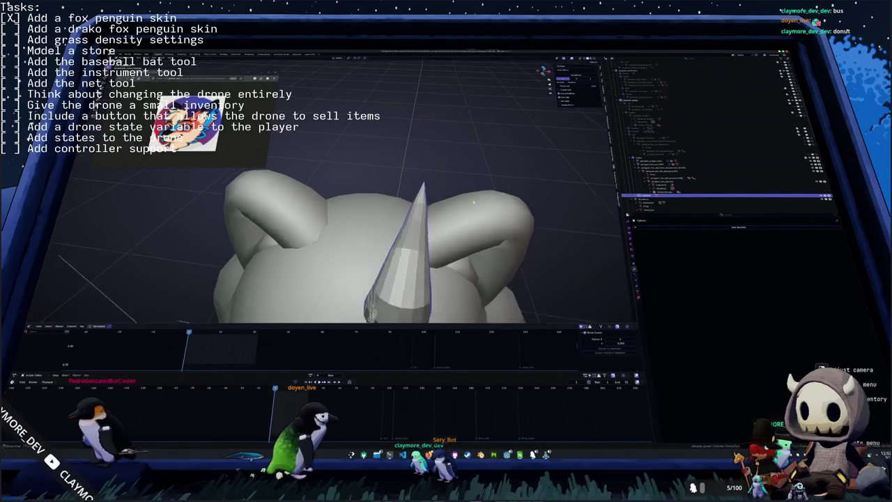
{"action": "scroll", "coordinate": [404, 230], "scroll_direction": "down", "scroll_amount": 4}
{"action": "right_click", "coordinate": [379, 230]}
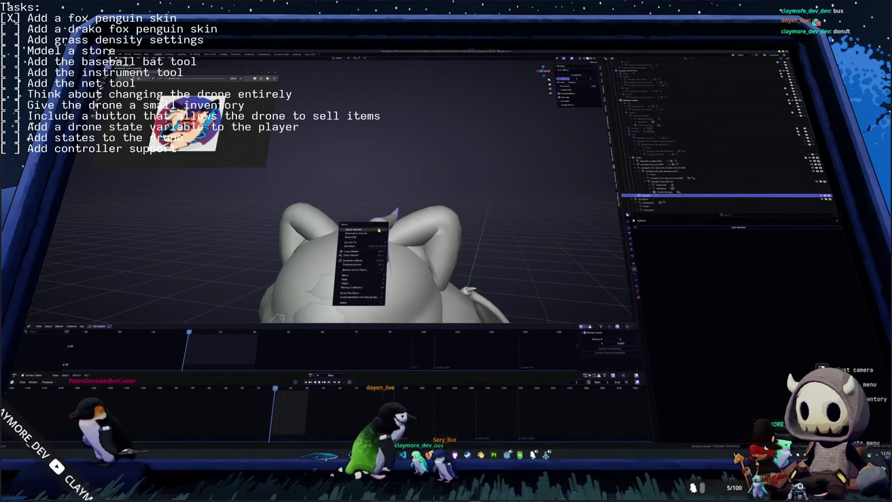
{"action": "left_click", "coordinate": [379, 231]}
- Look down over the head and start editing the curved horn's mesh
{"action": "middle_click_drag", "start_coordinate": [379, 231], "coordinate": [432, 237]}
{"action": "middle_click_drag", "start_coordinate": [391, 230], "coordinate": [424, 224]}
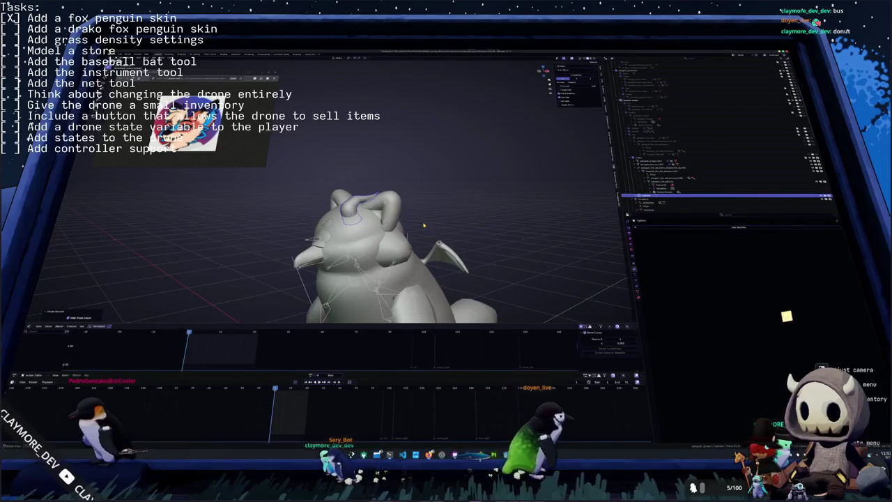
{"action": "middle_click_drag", "start_coordinate": [424, 224], "coordinate": [377, 204]}
{"action": "key", "text": "Tab"}
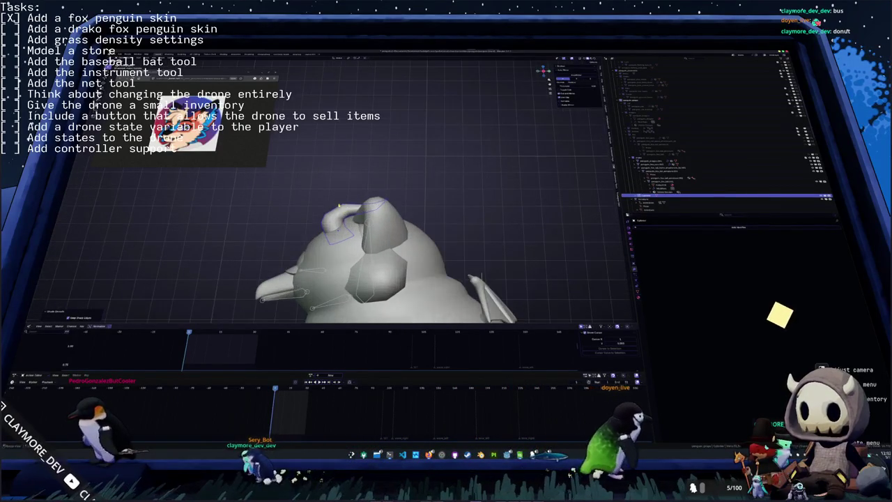
{"action": "scroll", "coordinate": [377, 204], "scroll_direction": "up", "scroll_amount": 4}
- Select all horn geometry and move and rotate it down onto the fox's forehead, previewed textured
{"action": "key", "text": "a"}
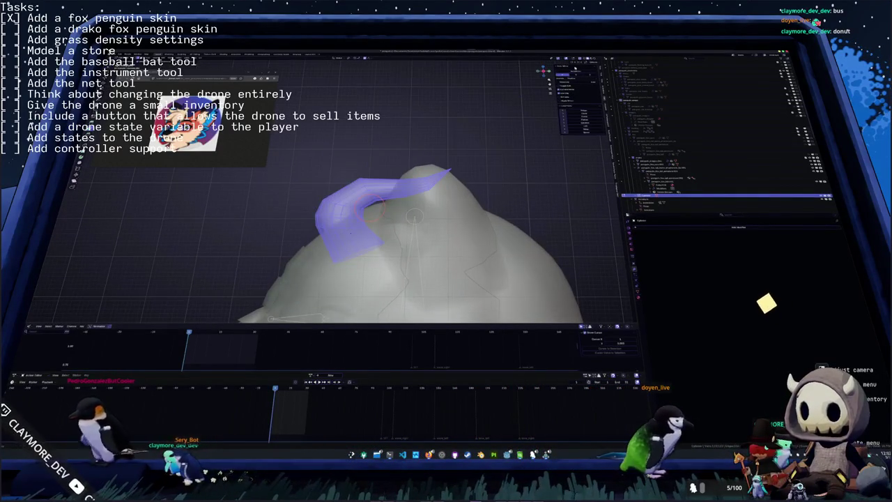
{"action": "key", "text": "g"}
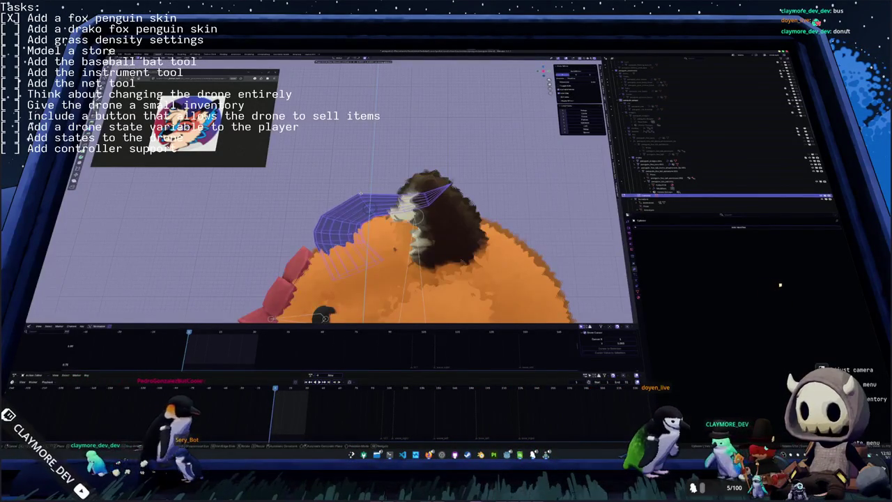
{"action": "key", "text": "Return"}
{"action": "key", "text": "r"}
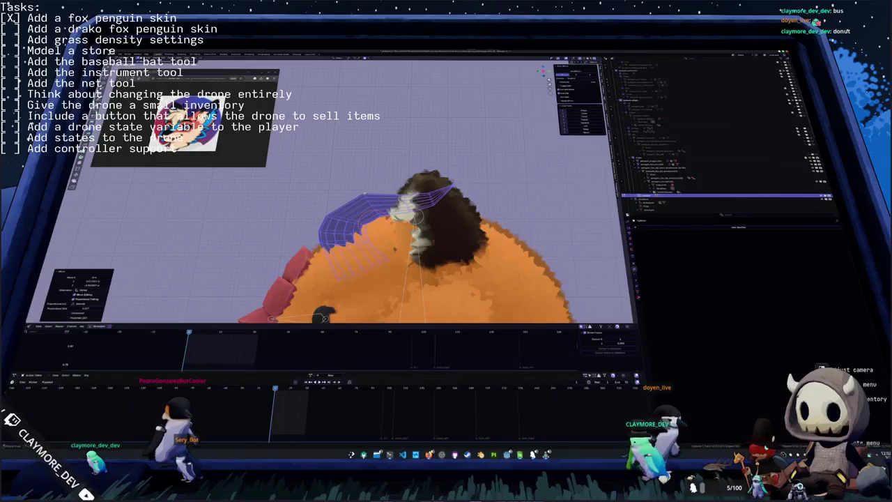
{"action": "middle_click_drag", "start_coordinate": [446, 265], "coordinate": [390, 209]}
{"action": "key", "text": "r"}
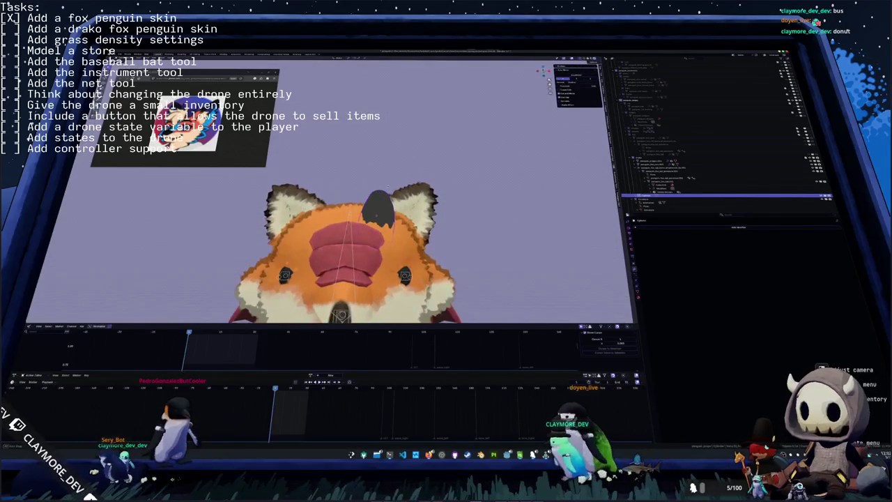
{"action": "key", "text": "Return"}
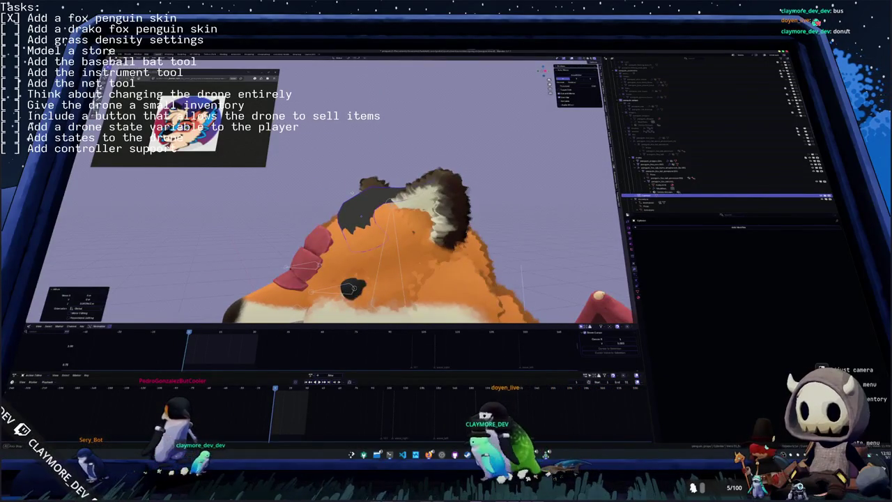
- Deselect the horn geometry and return to Object Mode, viewing the fox from the front
{"action": "key", "text": "Tab"}
{"action": "key", "text": "Tab"}
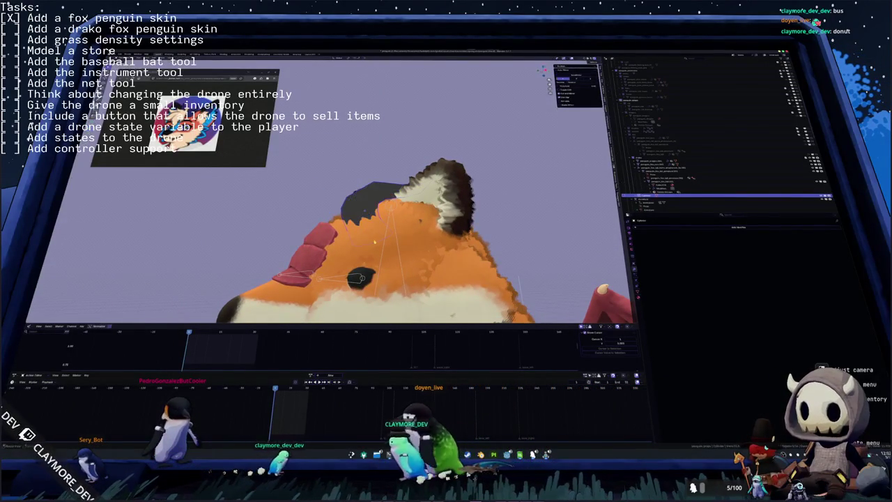
{"action": "key", "text": "Tab"}
{"action": "left_click", "coordinate": [379, 253]}
{"action": "middle_click_drag", "start_coordinate": [334, 253], "coordinate": [379, 253]}
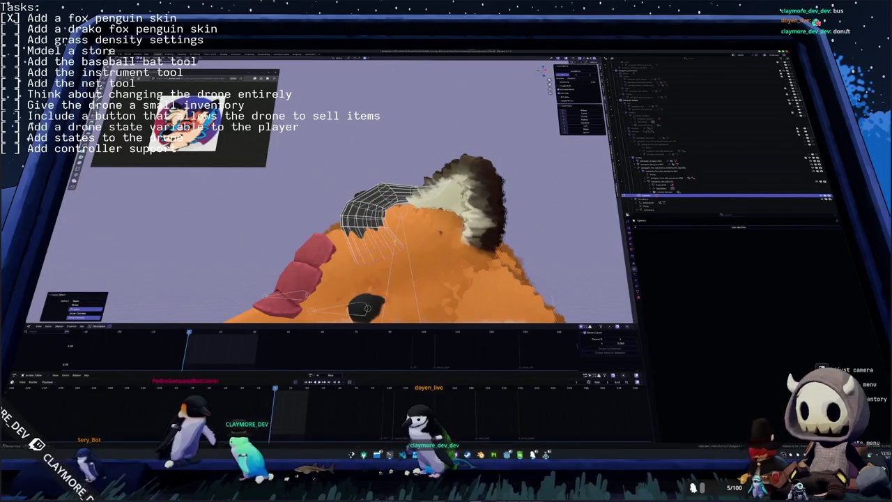
{"action": "key", "text": "Tab"}
{"action": "middle_click_drag", "start_coordinate": [379, 253], "coordinate": [418, 230]}
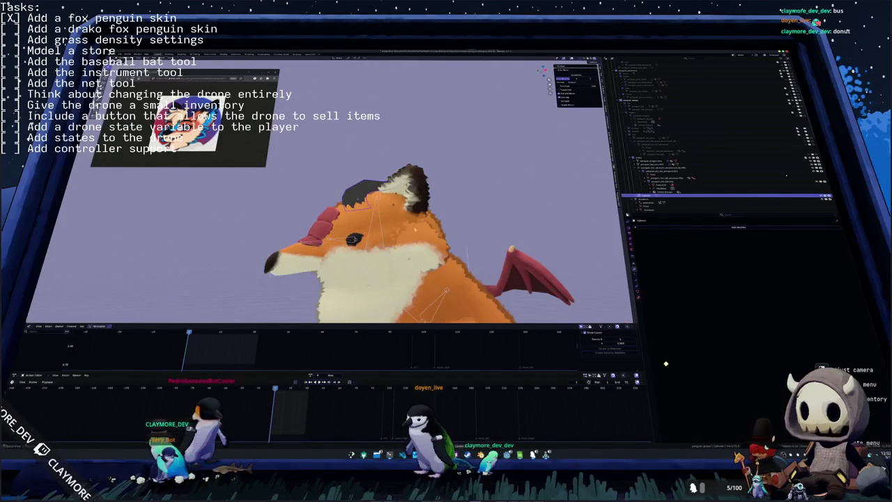
{"action": "middle_click_drag", "start_coordinate": [469, 204], "coordinate": [469, 217]}
- Select the fox body and another model object in the Outliner, then add a modifier
{"action": "left_click", "coordinate": [662, 165]}
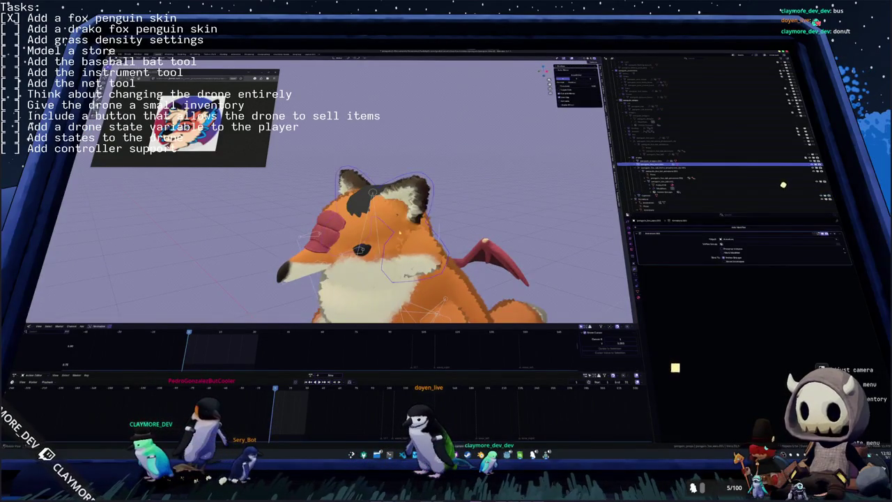
{"action": "middle_click_drag", "start_coordinate": [397, 232], "coordinate": [400, 225]}
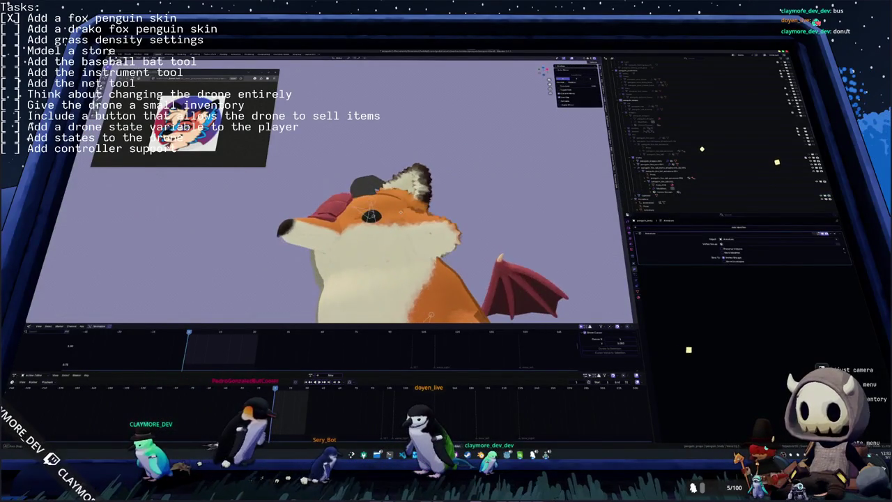
{"action": "left_click", "coordinate": [697, 196]}
{"action": "middle_click_drag", "start_coordinate": [488, 223], "coordinate": [554, 224]}
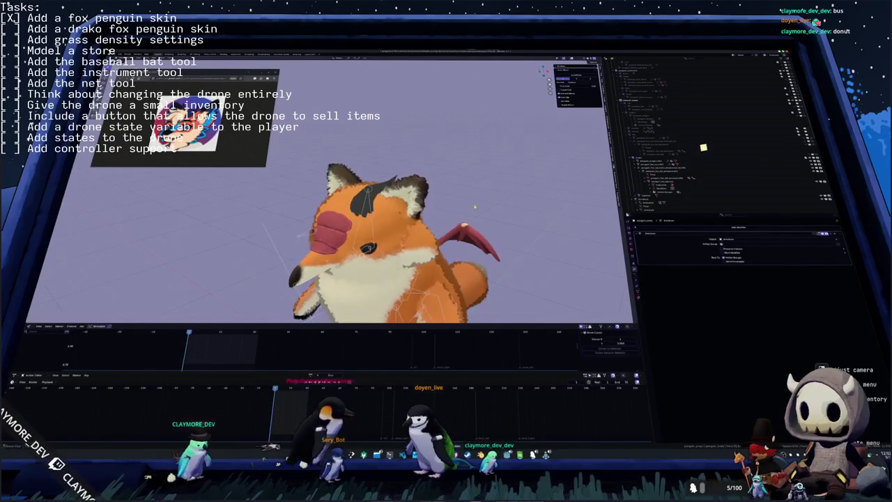
{"action": "left_click", "coordinate": [673, 226]}
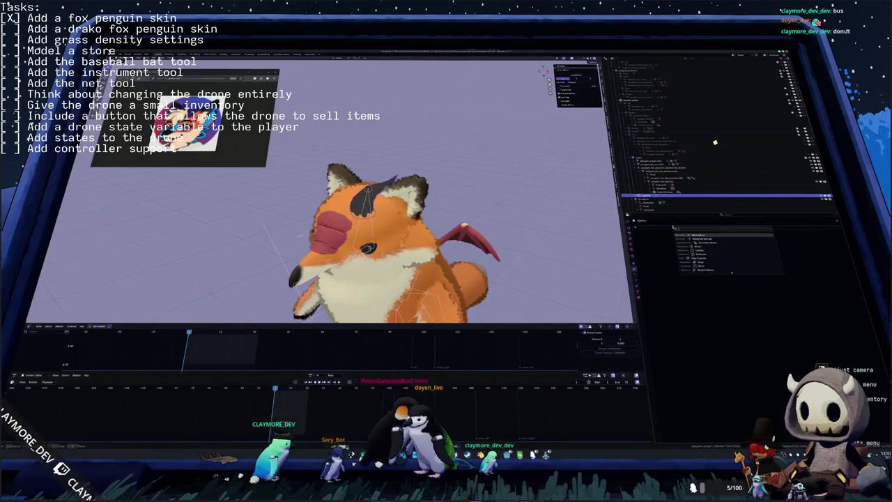
{"action": "left_click", "coordinate": [695, 239]}
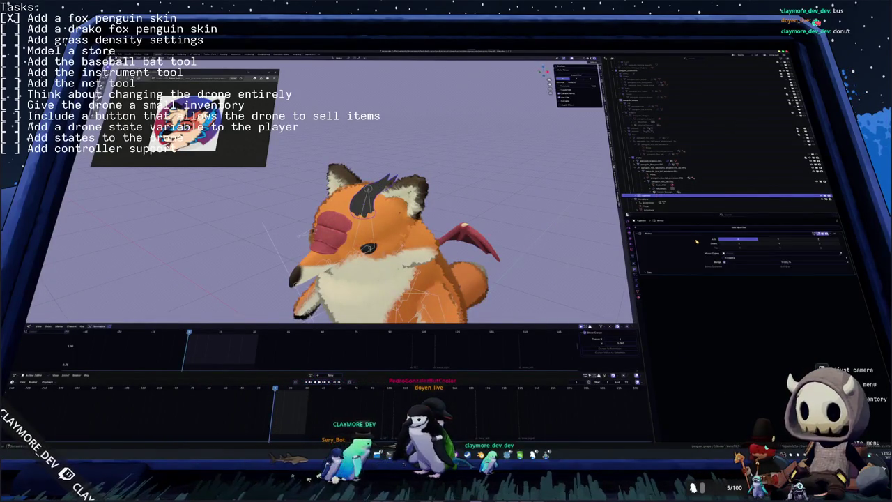
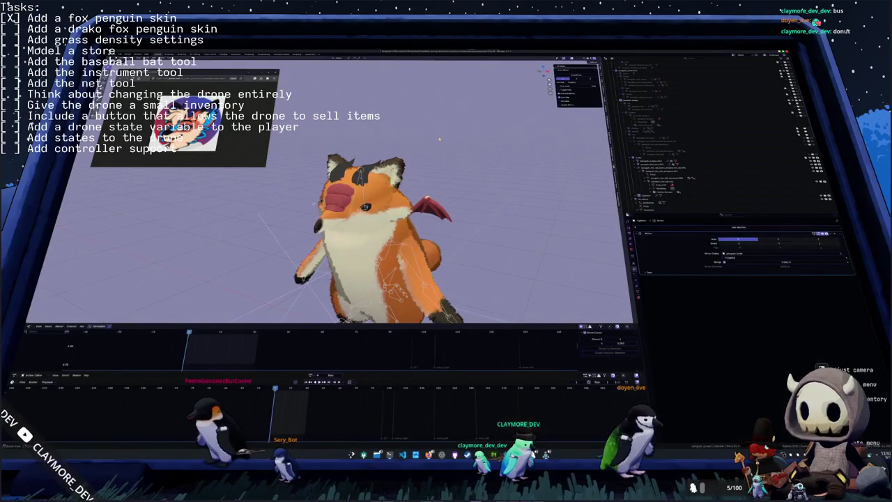
- Add a Plane mesh from the Shift+A menu so it spans the fox's body
{"action": "key", "text": "shift+a"}
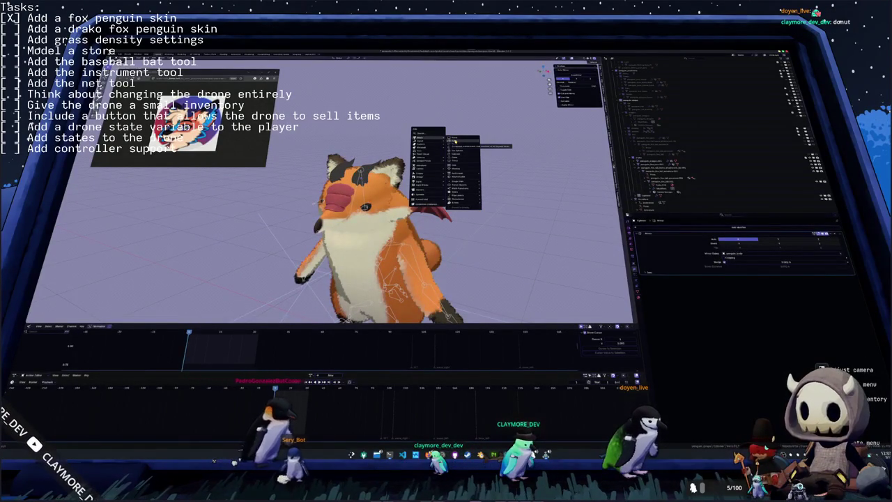
{"action": "left_click", "coordinate": [455, 142]}
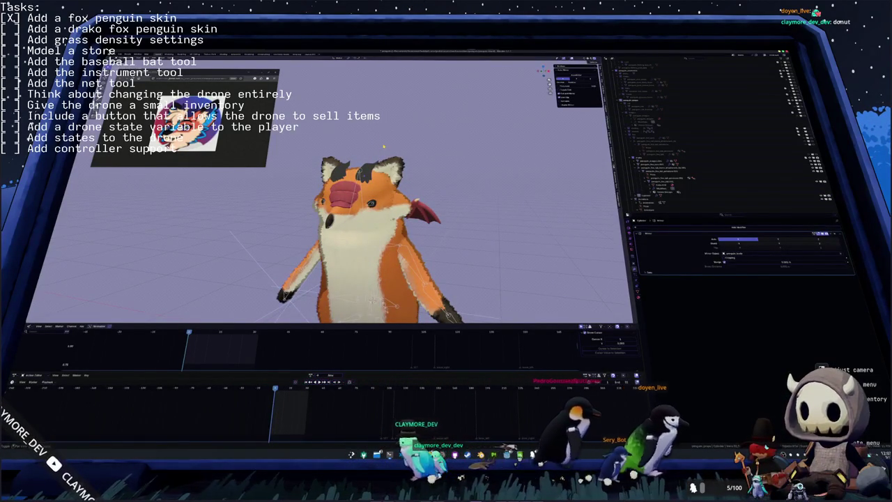
{"action": "key", "text": "shift+a"}
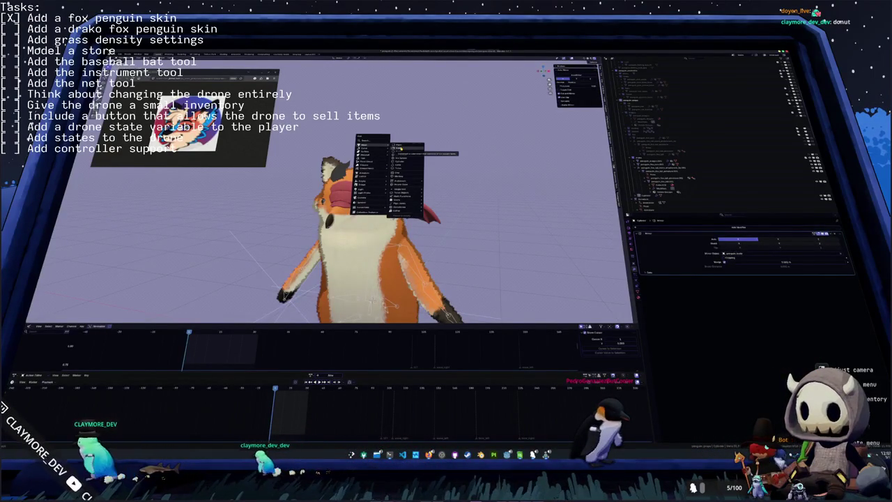
- Add a plane, clear its location, lift it behind the fox's head and shrink it
{"action": "left_click", "coordinate": [398, 148]}
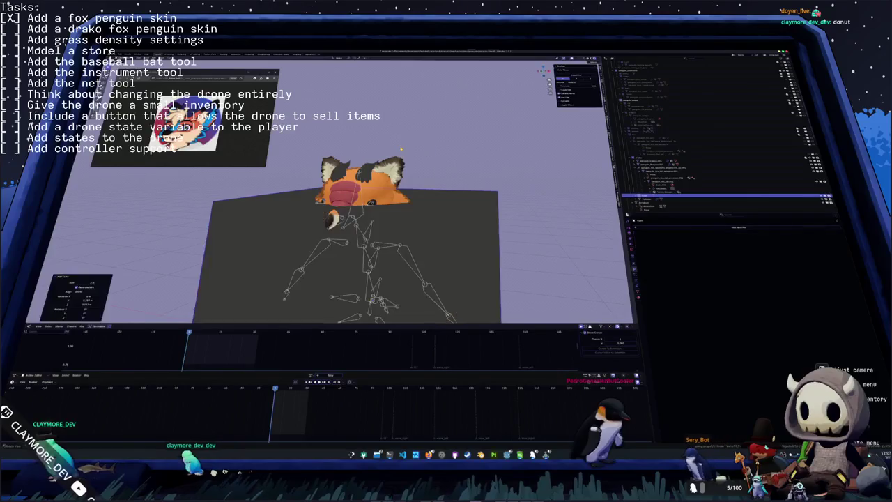
{"action": "key", "text": "alt+g"}
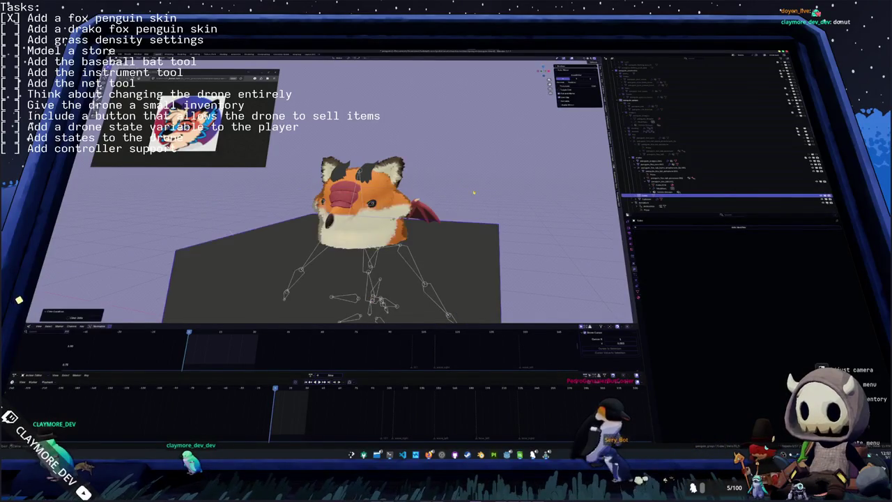
{"action": "key", "text": "g"}
{"action": "left_click", "coordinate": [499, 142]}
{"action": "key", "text": "s"}
{"action": "left_click", "coordinate": [390, 164]}
{"action": "middle_click_drag", "start_coordinate": [390, 210], "coordinate": [453, 195]}
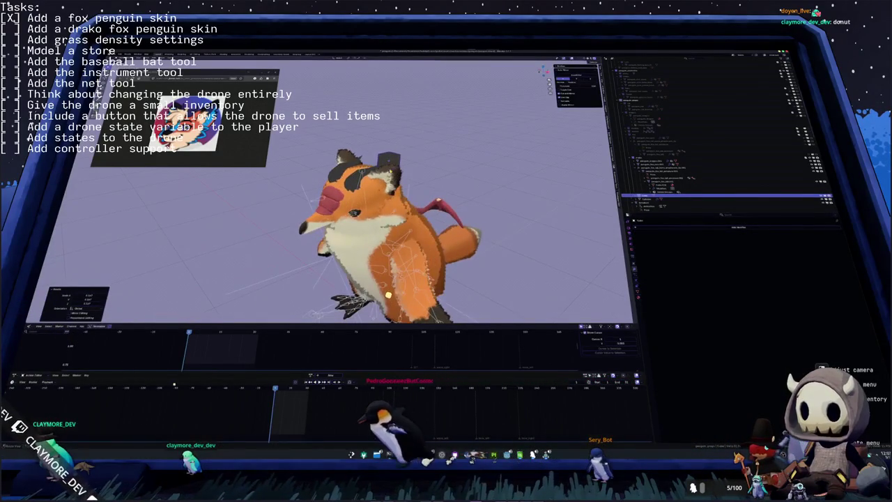
- Rotate the small plane so it lies tilted on top of the fox's head
{"action": "key", "text": "r"}
{"action": "key", "text": "Return"}
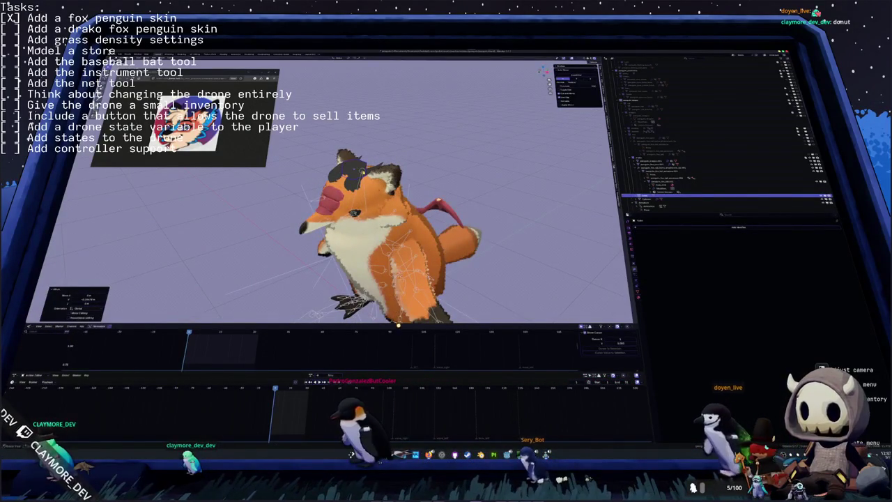
{"action": "middle_click_drag", "start_coordinate": [391, 209], "coordinate": [446, 202]}
{"action": "scroll", "coordinate": [390, 209], "scroll_direction": "up", "scroll_amount": 2}
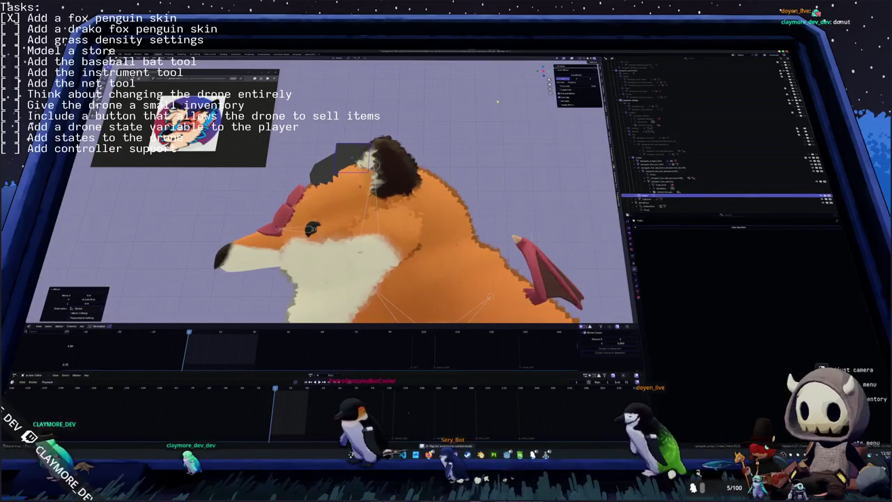
{"action": "key", "text": "z"}
{"action": "middle_click_drag", "start_coordinate": [471, 113], "coordinate": [433, 127]}
{"action": "key", "text": "r"}
{"action": "left_click", "coordinate": [427, 111]}
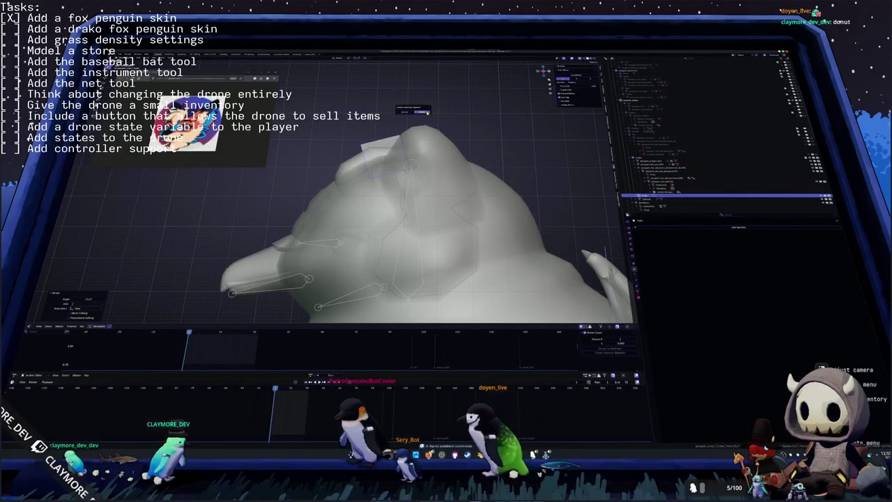
- In Edit Mode, resize the head piece and move it into place
{"action": "scroll", "coordinate": [428, 115], "scroll_direction": "down", "scroll_amount": 4}
{"action": "mouse_move", "coordinate": [427, 118]}
{"action": "middle_mouse_down"}
{"action": "mouse_move", "coordinate": [426, 131]}
{"action": "mouse_move", "coordinate": [407, 136]}
{"action": "middle_mouse_up"}
{"action": "scroll", "coordinate": [426, 131], "scroll_direction": "up", "scroll_amount": 5}
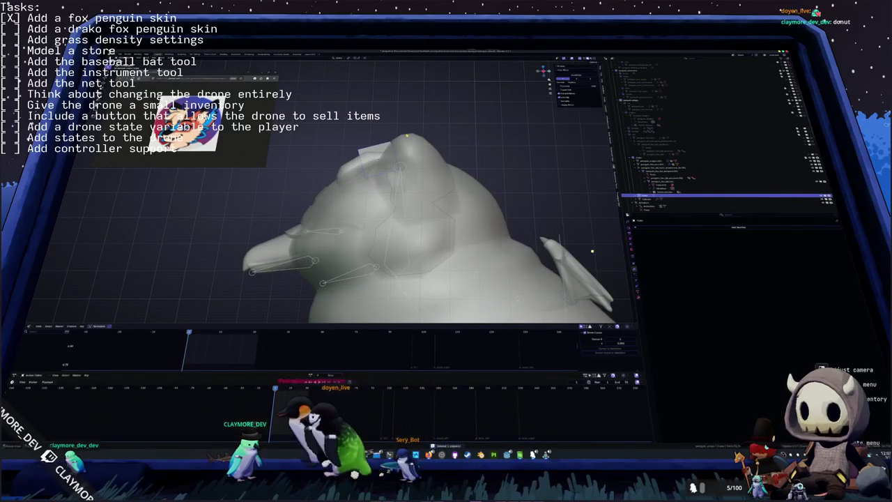
{"action": "key", "text": "Tab"}
{"action": "key", "text": "Tab"}
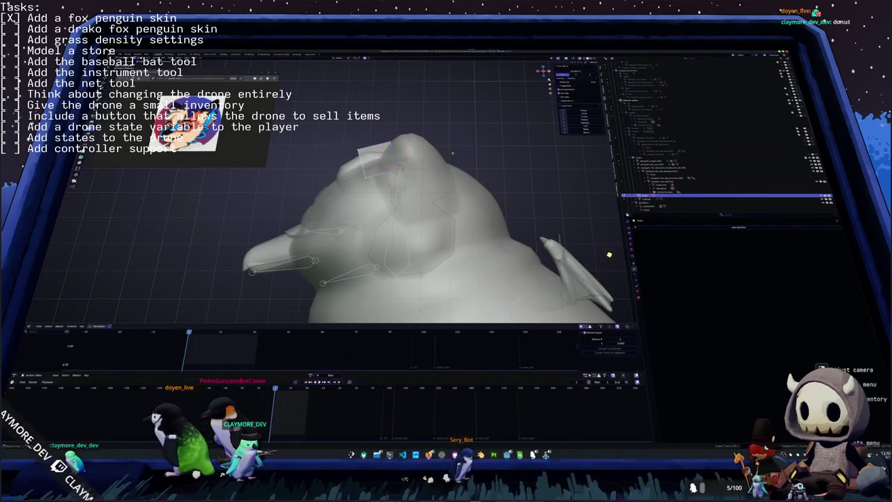
{"action": "key", "text": "Return"}
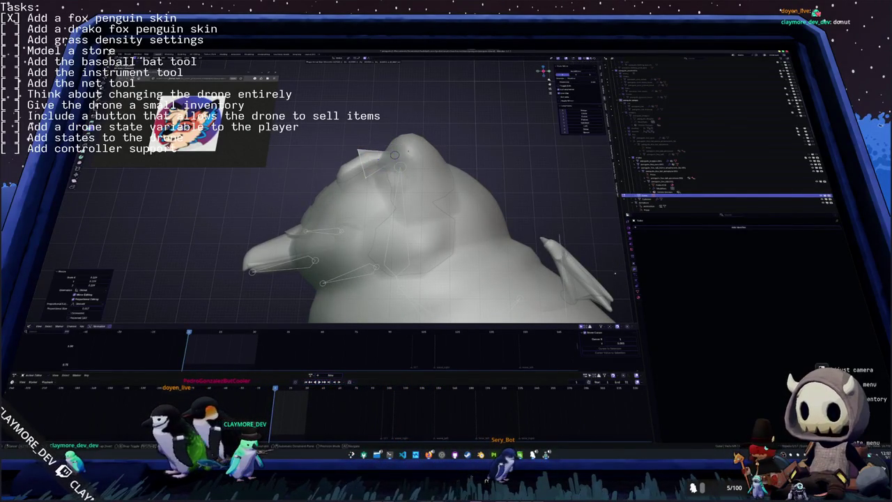
{"action": "left_click_drag", "start_coordinate": [366, 154], "coordinate": [352, 132]}
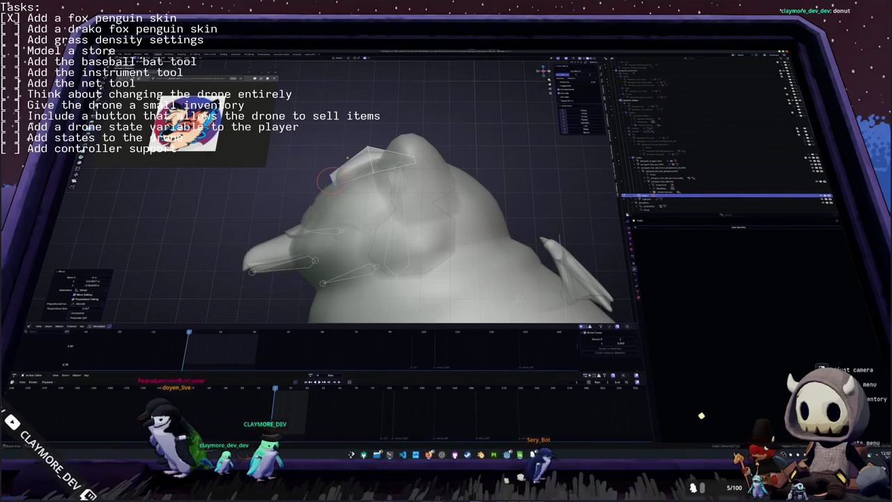
- Check the head piece from back and top views and reposition it between the ears
{"action": "key", "text": "ctrl+KP_1"}
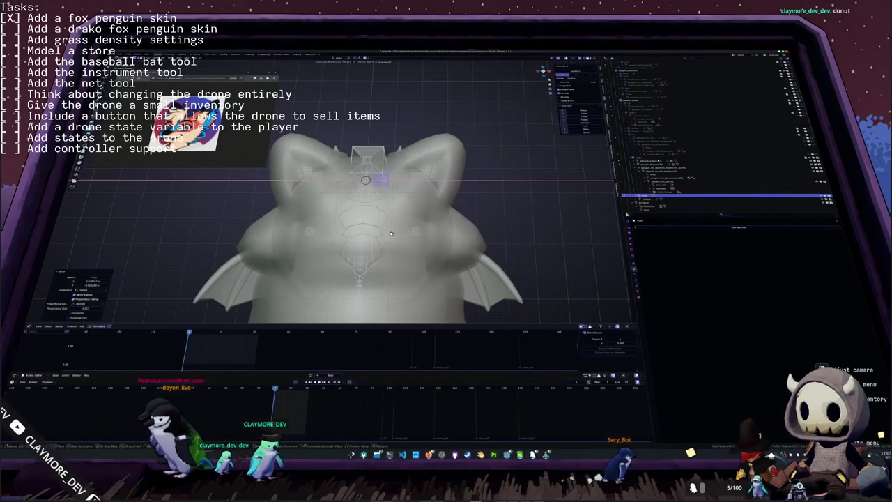
{"action": "middle_click_drag", "start_coordinate": [391, 234], "coordinate": [391, 228]}
{"action": "key", "text": "g"}
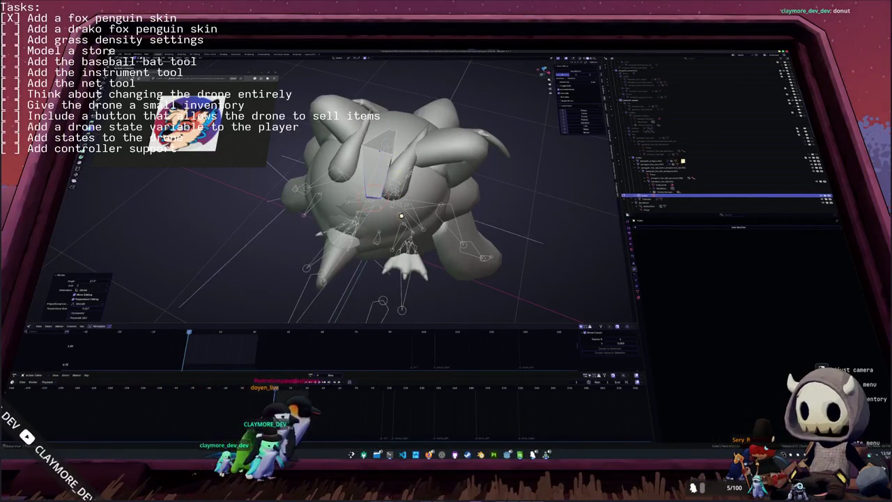
{"action": "mouse_move", "coordinate": [410, 211]}
{"action": "middle_mouse_down"}
{"action": "mouse_move", "coordinate": [390, 223]}
{"action": "mouse_move", "coordinate": [404, 229]}
{"action": "mouse_move", "coordinate": [394, 230]}
{"action": "middle_mouse_up"}
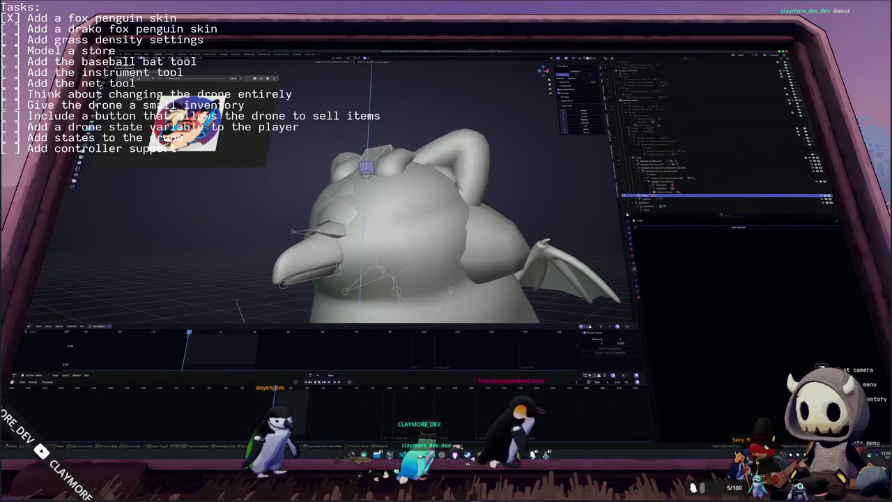
{"action": "key", "text": "g"}
{"action": "key", "text": "Return"}
{"action": "middle_click_drag", "start_coordinate": [418, 171], "coordinate": [435, 165]}
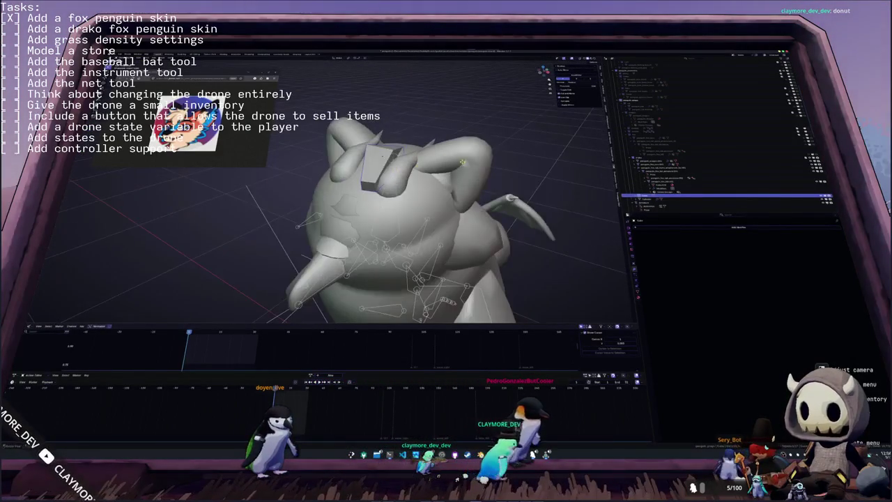
{"action": "left_click", "coordinate": [376, 166]}
- Add a new entry in the head block's Properties panel and set its type and target
{"action": "middle_click_drag", "start_coordinate": [380, 167], "coordinate": [394, 150]}
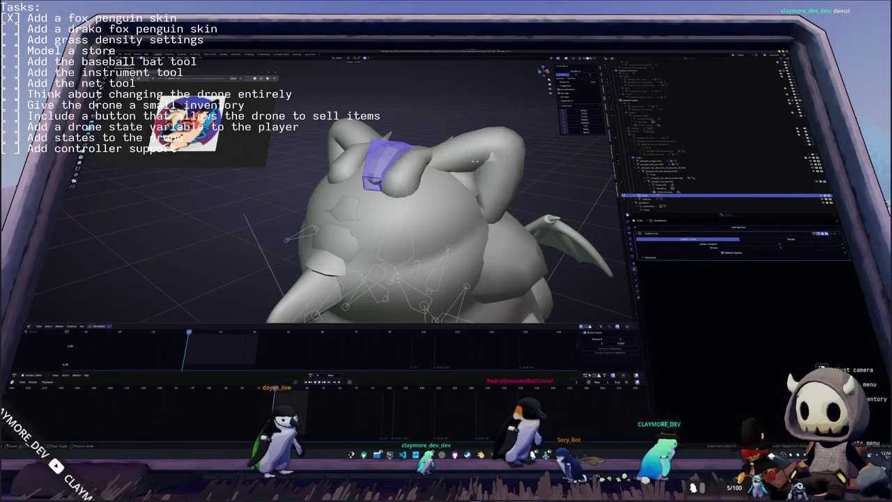
{"action": "mouse_move", "coordinate": [390, 167]}
{"action": "middle_mouse_down"}
{"action": "mouse_move", "coordinate": [397, 178]}
{"action": "mouse_move", "coordinate": [372, 199]}
{"action": "mouse_move", "coordinate": [390, 209]}
{"action": "middle_mouse_up"}
{"action": "left_click", "coordinate": [673, 228]}
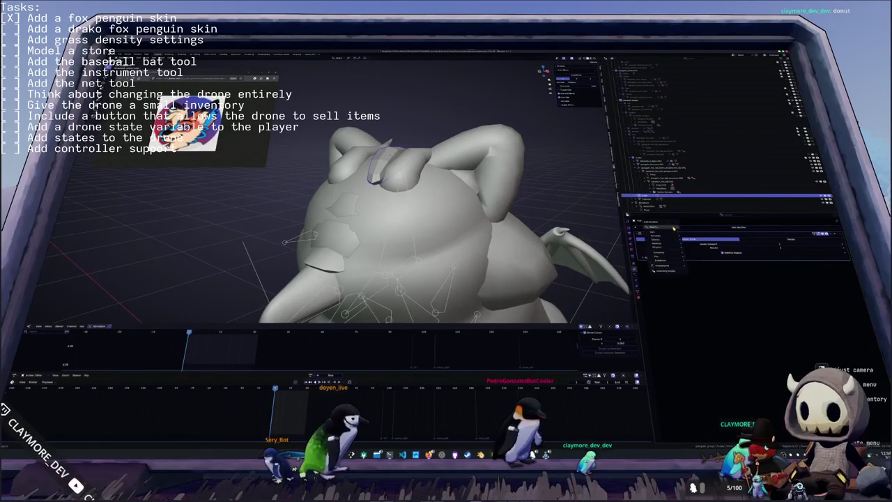
{"action": "left_click", "coordinate": [673, 228]}
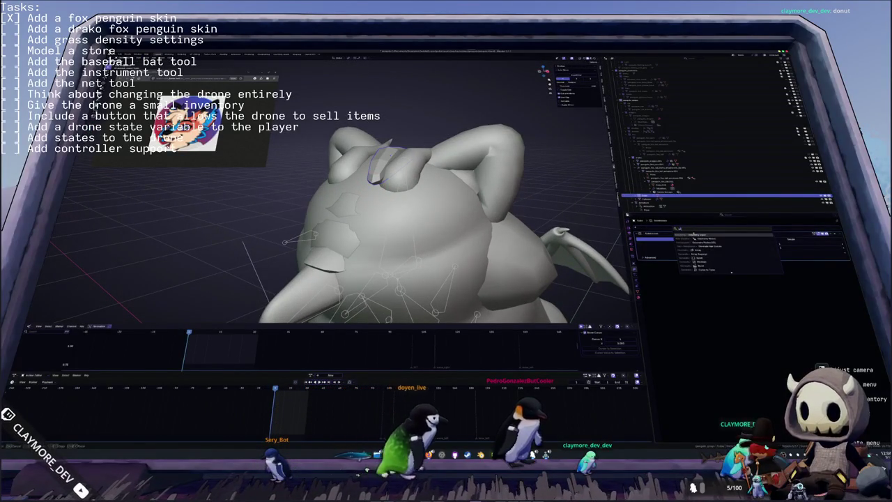
{"action": "left_click", "coordinate": [731, 273]}
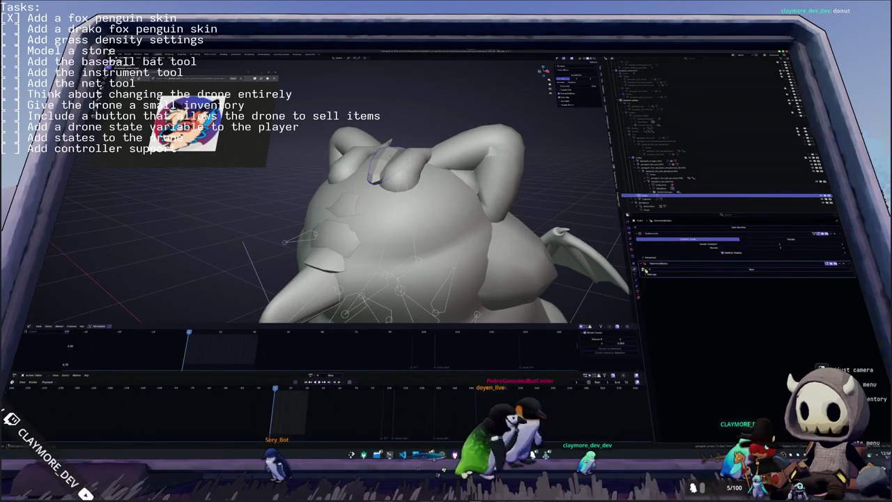
{"action": "left_click", "coordinate": [645, 271]}
{"action": "left_click", "coordinate": [656, 276]}
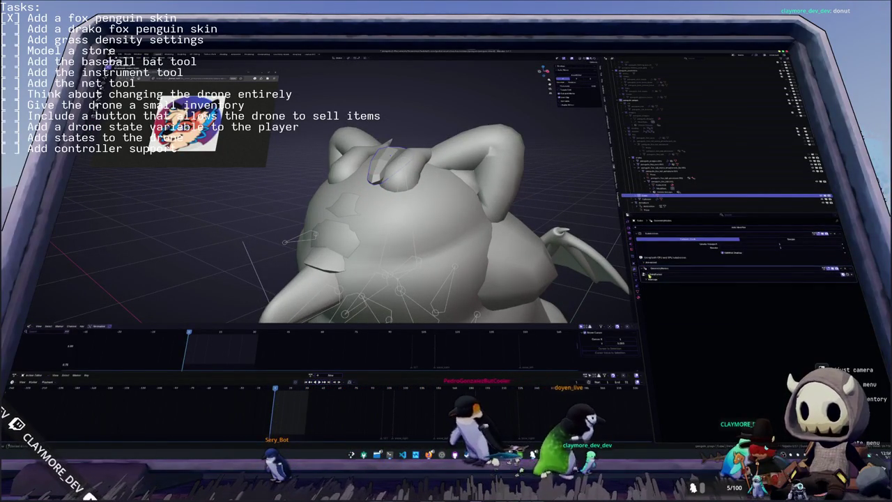
{"action": "left_click", "coordinate": [654, 227]}
{"action": "left_click", "coordinate": [655, 229]}
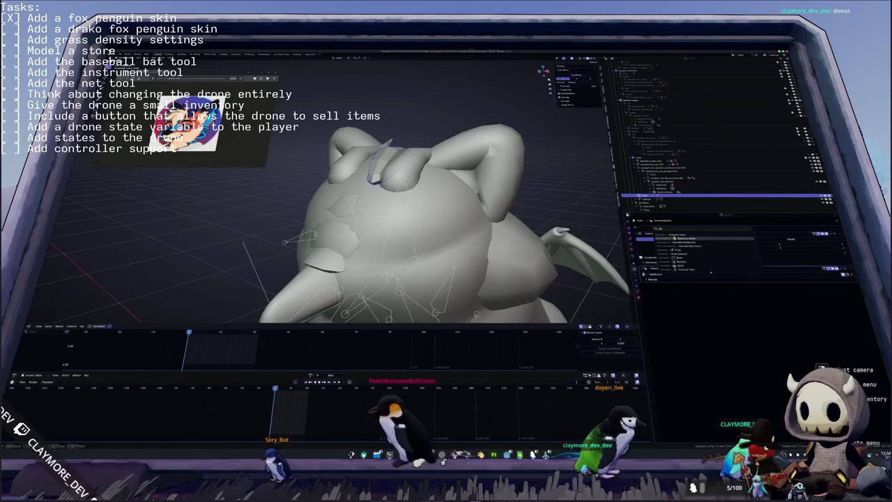
{"action": "left_click", "coordinate": [658, 239]}
{"action": "left_click", "coordinate": [646, 285]}
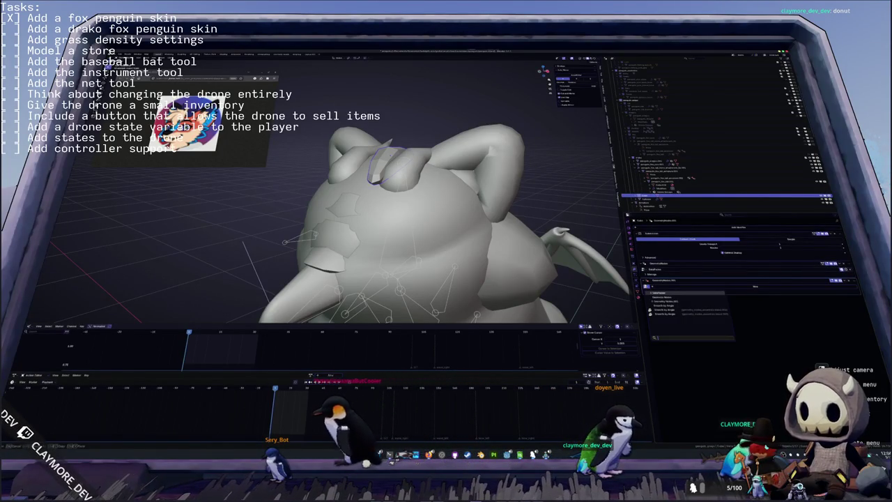
{"action": "left_click", "coordinate": [656, 301]}
- Apply the head block's transforms and return the viewport to textured shading
{"action": "key", "text": "ctrl+a"}
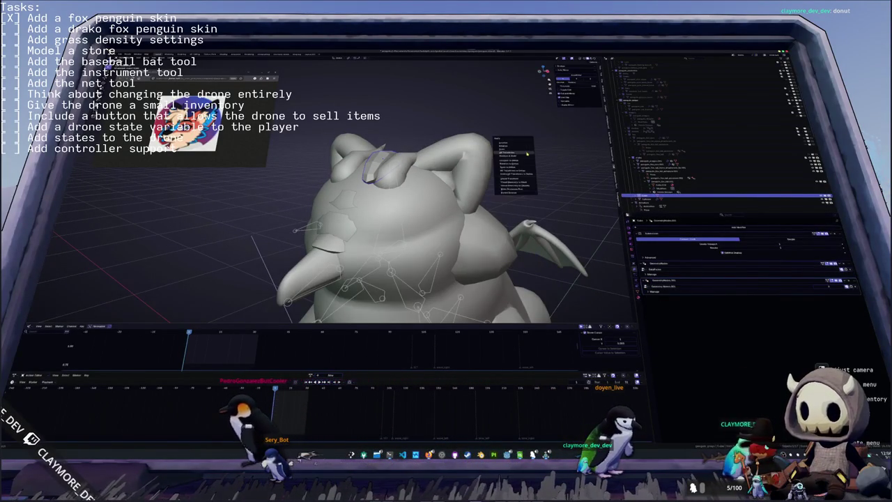
{"action": "left_click", "coordinate": [527, 152]}
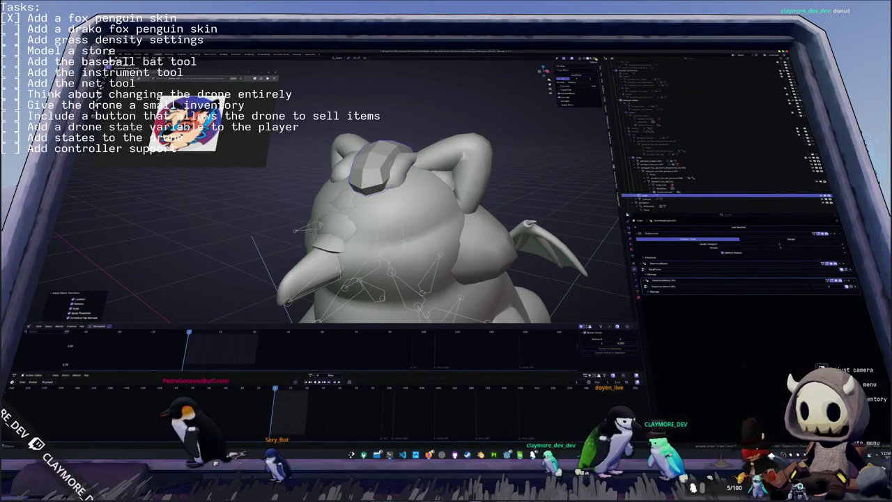
{"action": "key", "text": "z"}
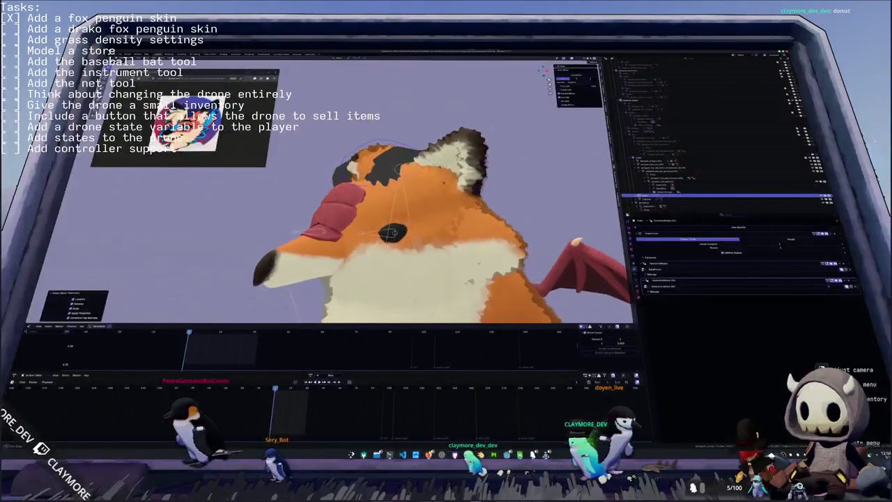
- Select the fox body and Outliner items, then move the fox reference picture lower and enlarge it
{"action": "middle_click_drag", "start_coordinate": [446, 209], "coordinate": [492, 149]}
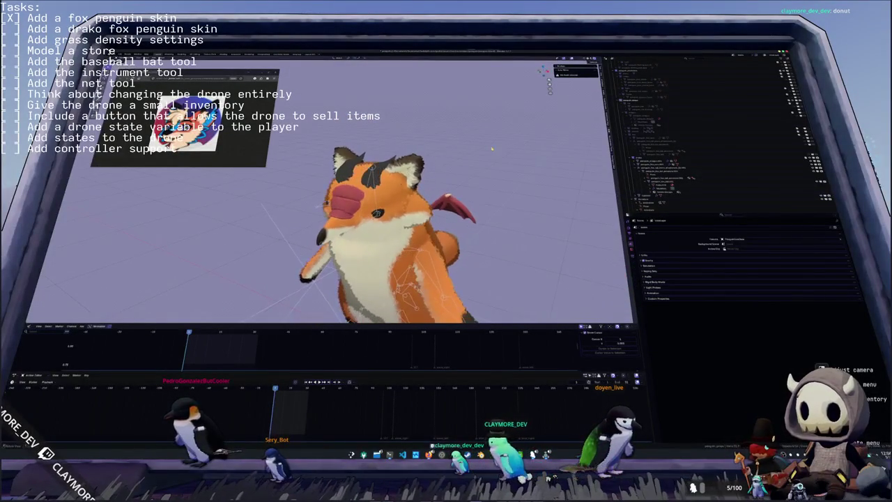
{"action": "middle_click_drag", "start_coordinate": [551, 113], "coordinate": [459, 152]}
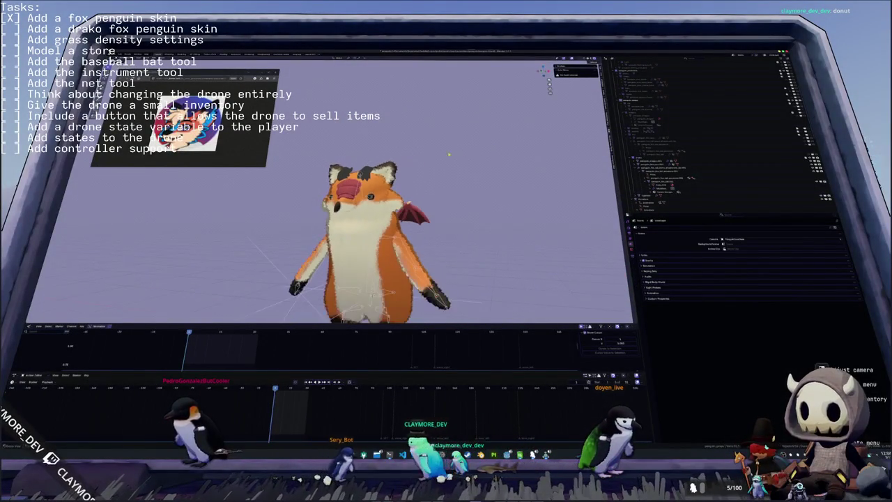
{"action": "middle_click_drag", "start_coordinate": [391, 209], "coordinate": [335, 251]}
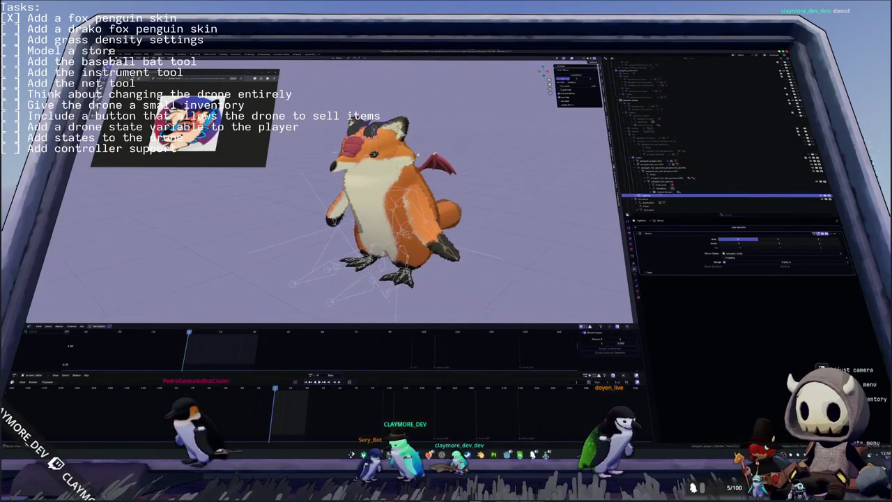
{"action": "left_click", "coordinate": [390, 209]}
{"action": "left_click", "coordinate": [655, 161]}
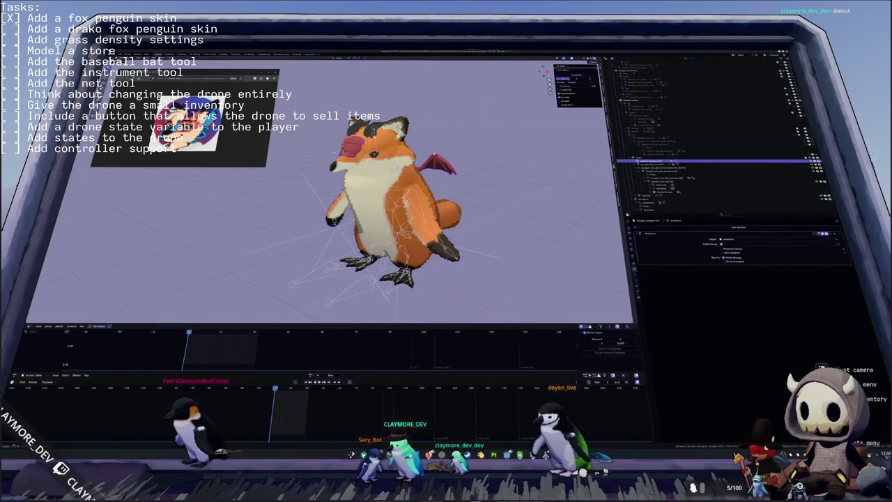
{"action": "left_click", "coordinate": [651, 196]}
{"action": "left_click", "coordinate": [655, 161]}
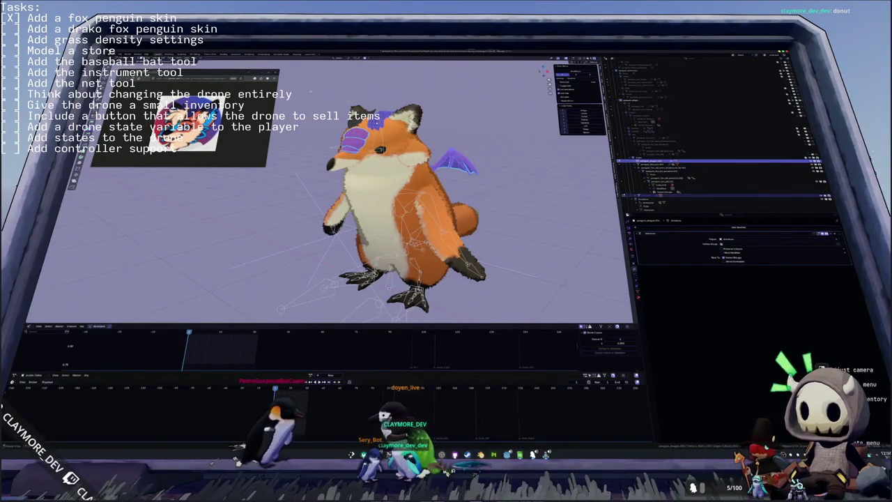
{"action": "left_click_drag", "start_coordinate": [191, 72], "coordinate": [139, 168]}
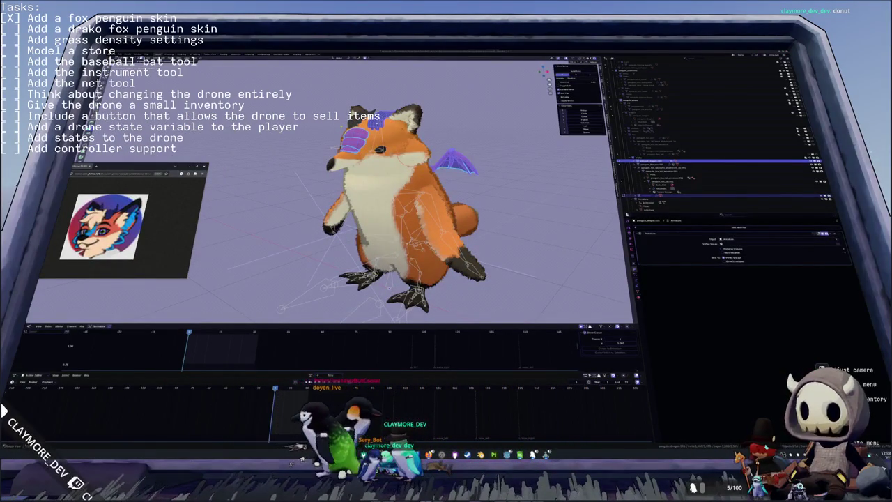
{"action": "right_click", "coordinate": [317, 132]}
{"action": "mouse_move", "coordinate": [279, 161]}
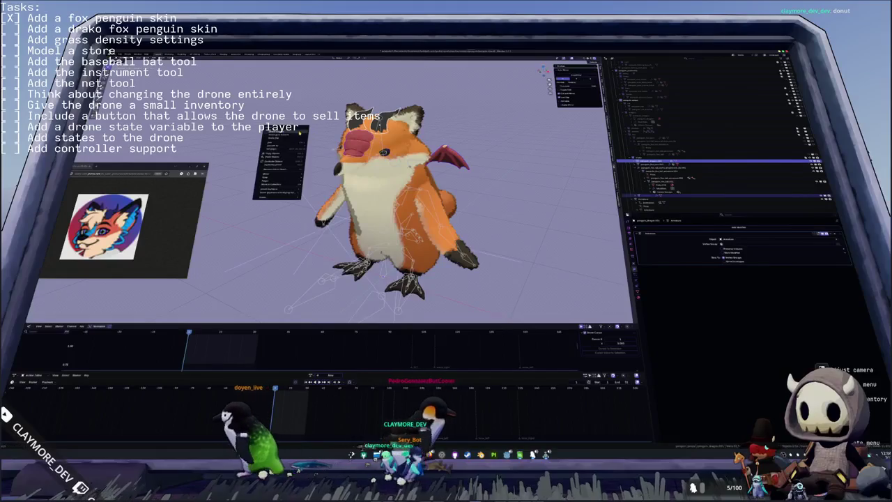
- Apply all transforms to the drako parts, rename them, and parent them to the fox armature with automatic weights
{"action": "left_click", "coordinate": [319, 147]}
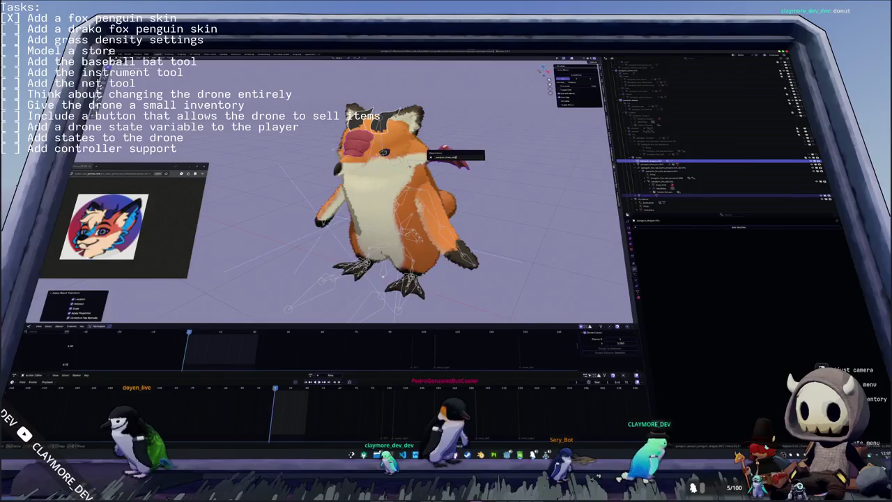
{"action": "key", "text": "Return"}
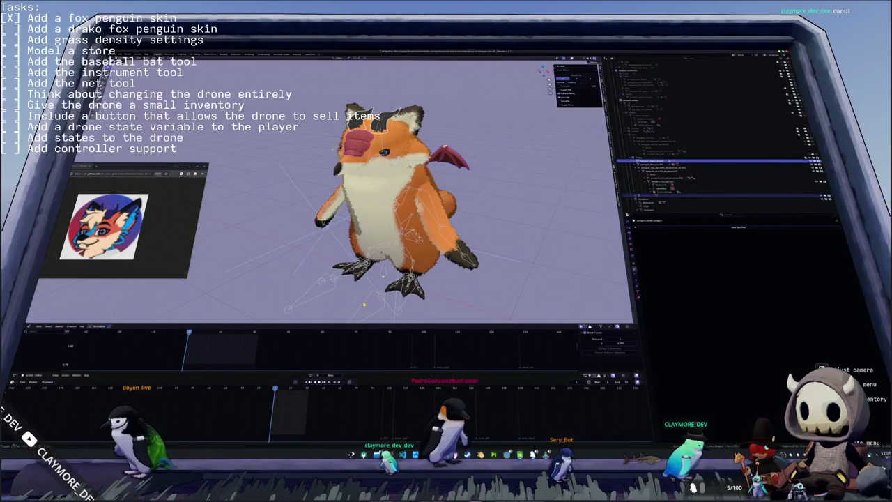
{"action": "left_click", "coordinate": [645, 199]}
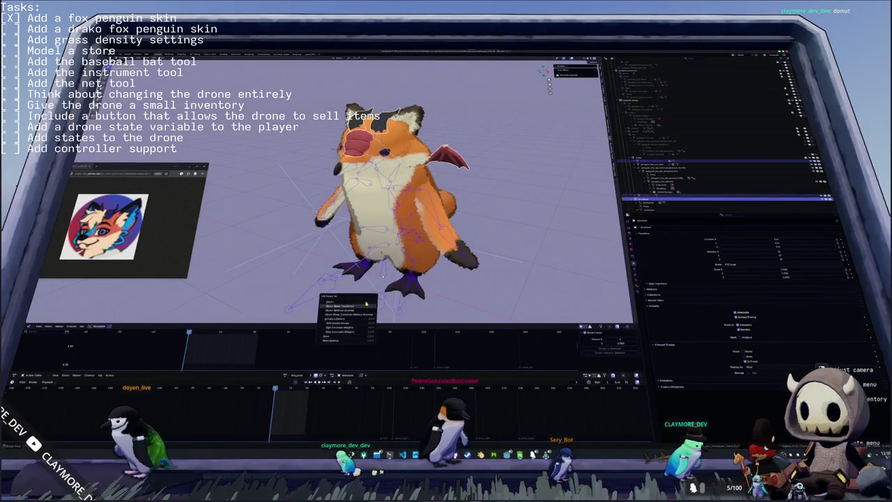
{"action": "left_click", "coordinate": [342, 331]}
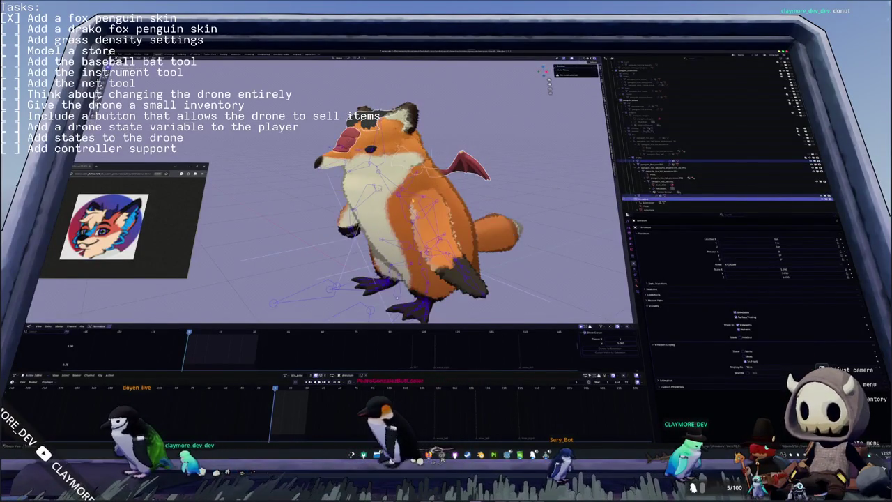
- Reselect the drako parts mesh and inspect its new vertex groups
{"action": "key", "text": "a"}
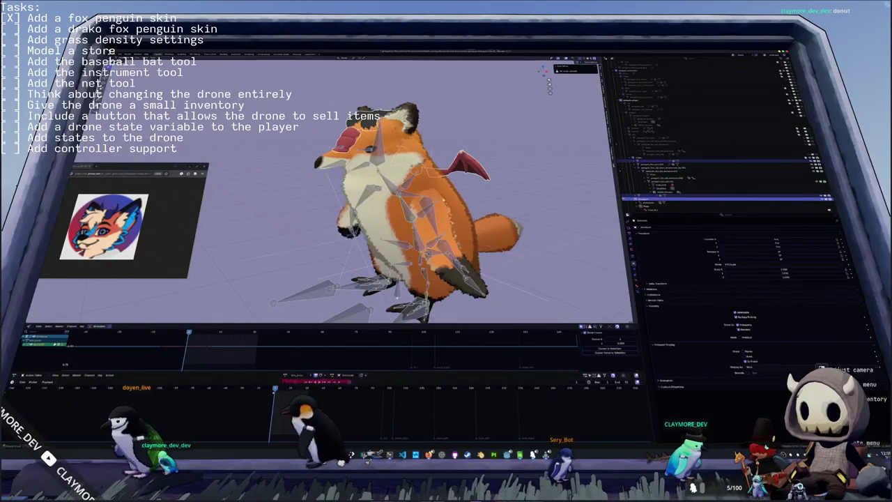
{"action": "left_click", "coordinate": [419, 223]}
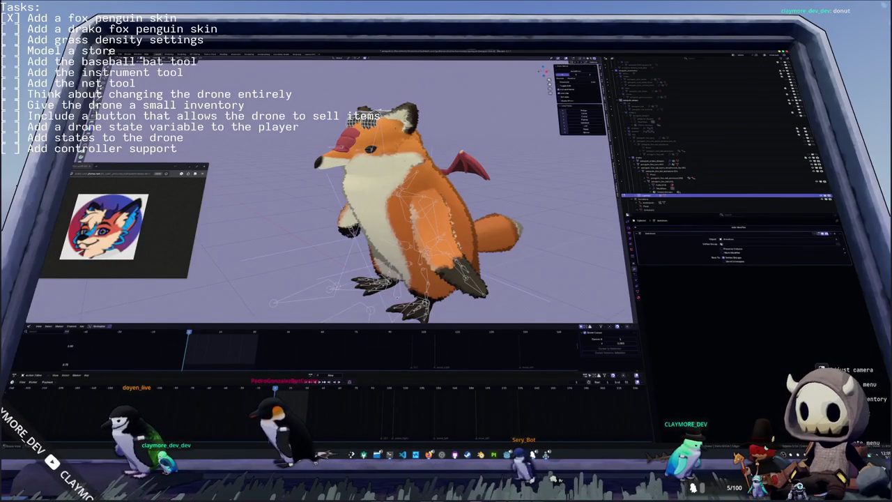
{"action": "left_click", "coordinate": [638, 291]}
{"action": "scroll", "coordinate": [668, 305], "scroll_direction": "up", "scroll_amount": 10}
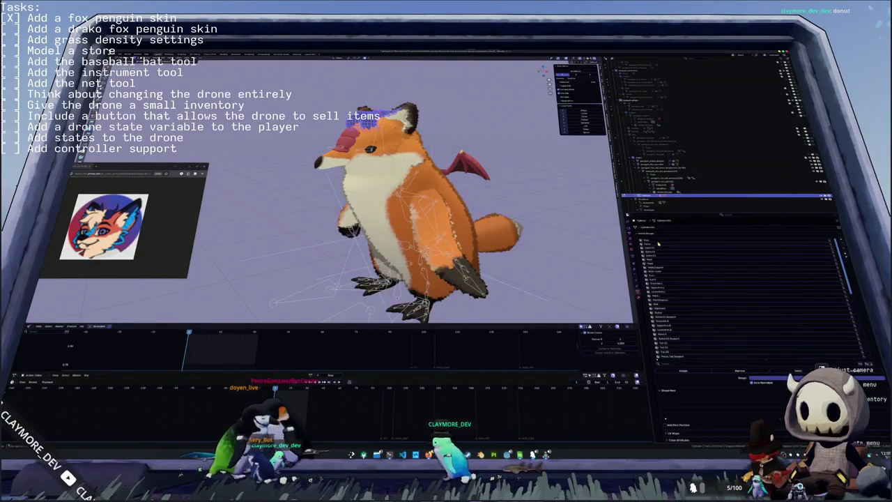
{"action": "left_click", "coordinate": [655, 264]}
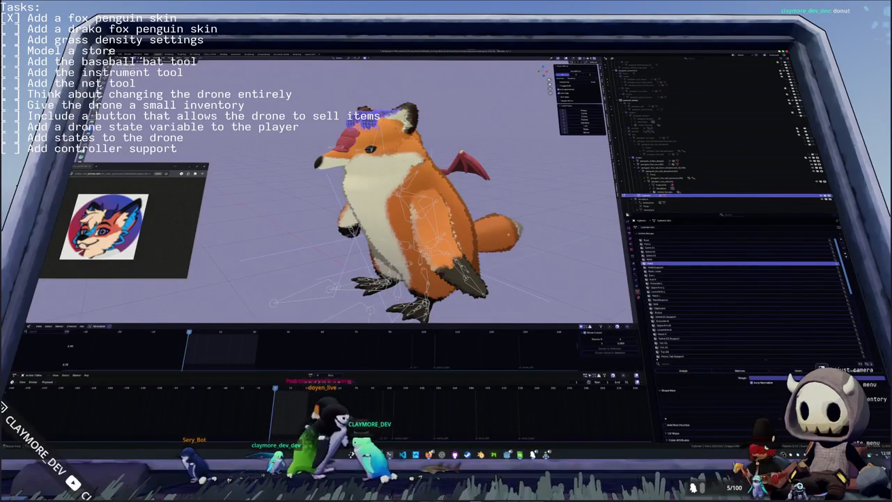
- Test-rotate the rig's bones in Pose Mode, cancel back to rest pose, and select another part
{"action": "key", "text": "Tab"}
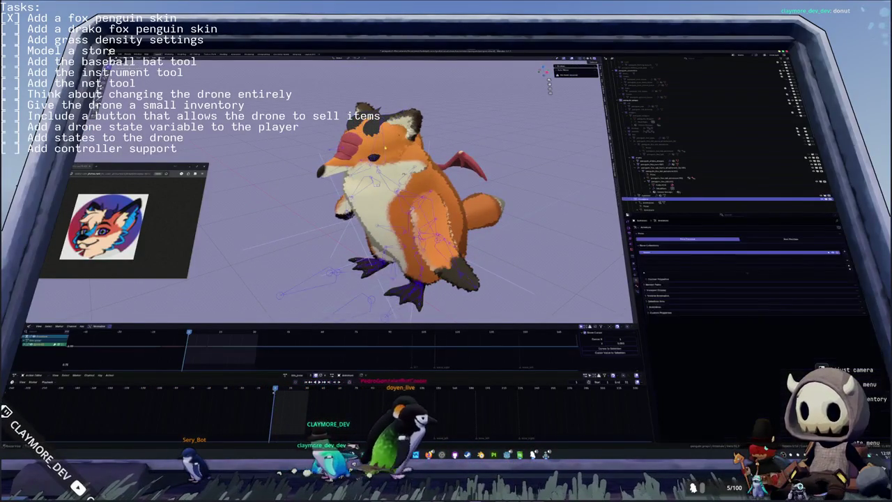
{"action": "key", "text": "r"}
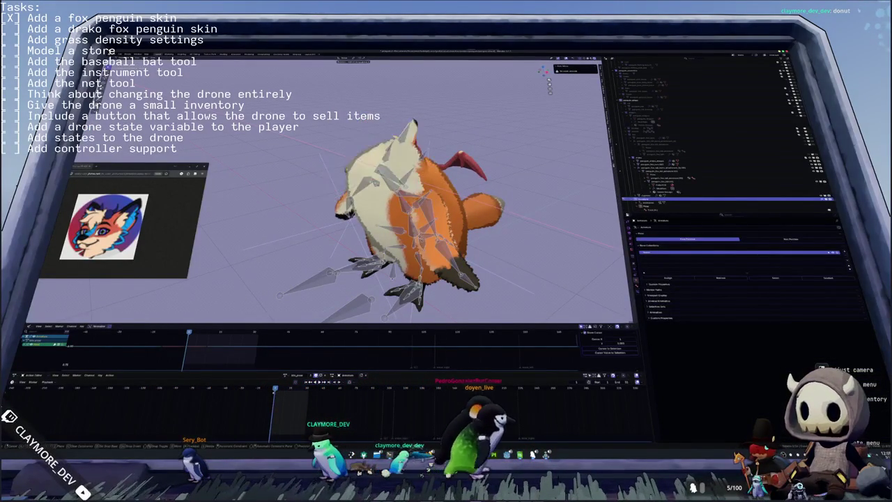
{"action": "key", "text": "Escape"}
{"action": "left_click", "coordinate": [697, 195]}
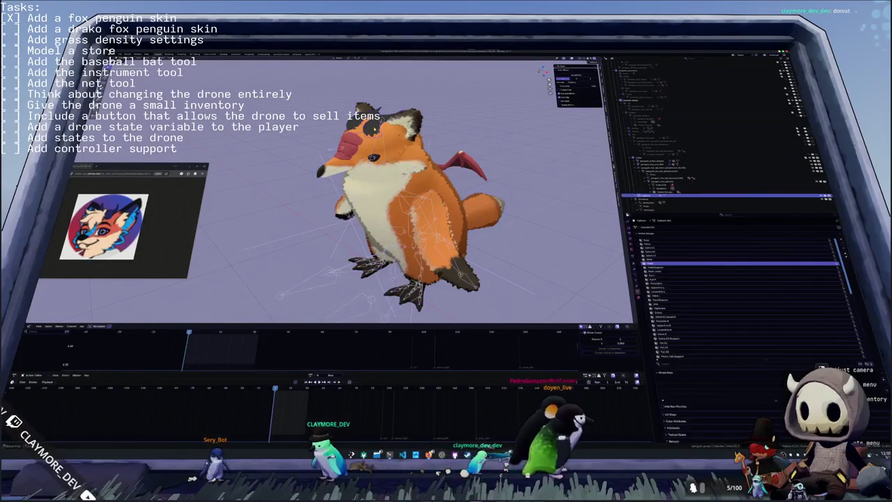
{"action": "key", "text": "r"}
{"action": "left_click", "coordinate": [477, 165]}
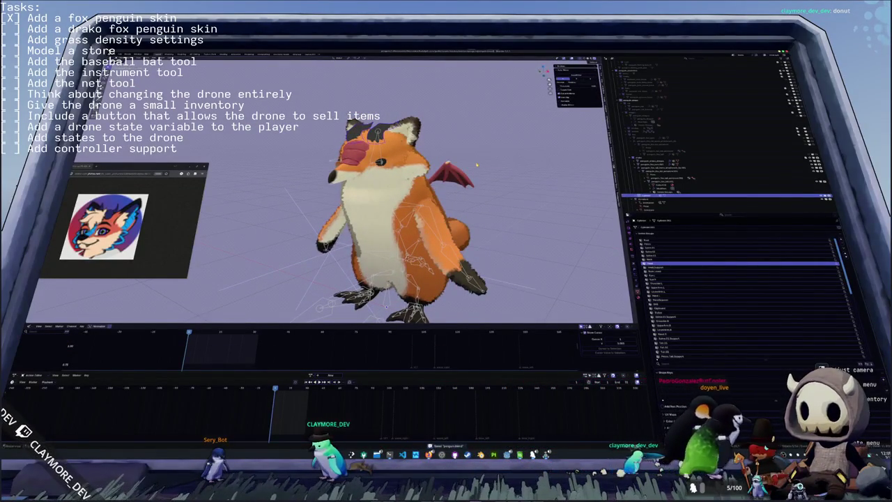
{"action": "left_click", "coordinate": [717, 161]}
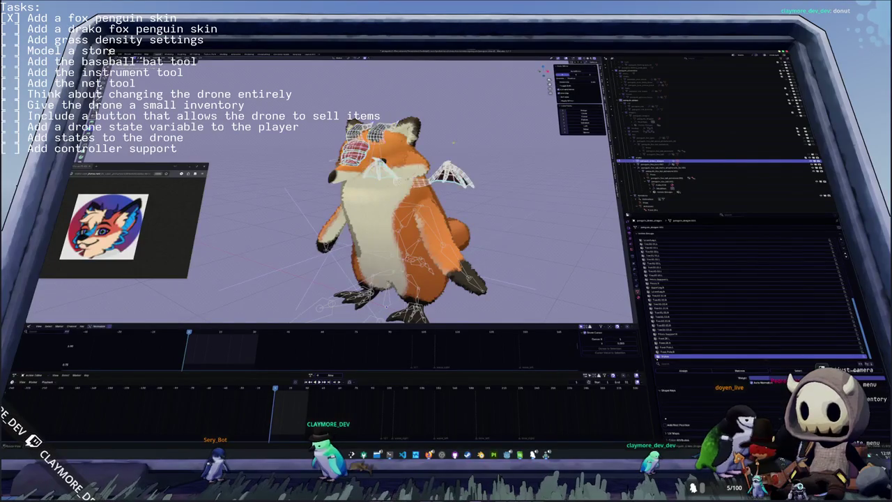
- Zoom in on the head and mark the selected drako head edges as seams
{"action": "scroll", "coordinate": [390, 209], "scroll_direction": "up", "scroll_amount": 2}
{"action": "scroll", "coordinate": [391, 209], "scroll_direction": "up", "scroll_amount": 2}
{"action": "scroll", "coordinate": [390, 209], "scroll_direction": "up", "scroll_amount": 2}
{"action": "scroll", "coordinate": [390, 209], "scroll_direction": "up", "scroll_amount": 2}
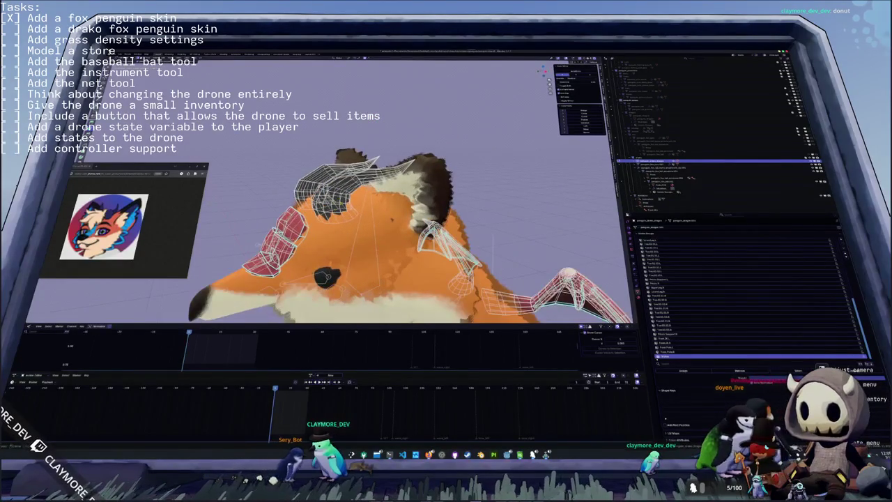
{"action": "scroll", "coordinate": [390, 230], "scroll_direction": "up", "scroll_amount": 1}
{"action": "mouse_move", "coordinate": [390, 230]}
{"action": "middle_mouse_down"}
{"action": "mouse_move", "coordinate": [391, 258]}
{"action": "mouse_move", "coordinate": [412, 216]}
{"action": "mouse_move", "coordinate": [460, 192]}
{"action": "mouse_move", "coordinate": [447, 216]}
{"action": "mouse_move", "coordinate": [390, 251]}
{"action": "mouse_move", "coordinate": [435, 209]}
{"action": "mouse_move", "coordinate": [443, 216]}
{"action": "mouse_move", "coordinate": [418, 244]}
{"action": "mouse_move", "coordinate": [390, 230]}
{"action": "middle_mouse_up"}
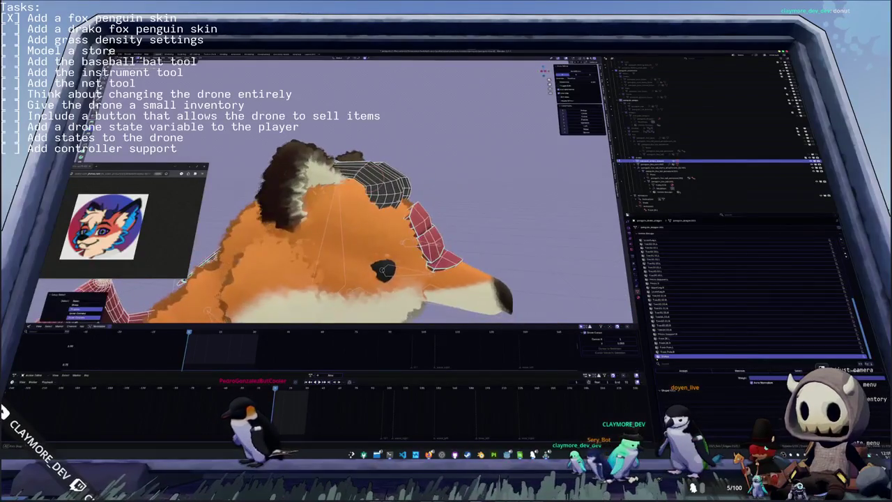
{"action": "right_click", "coordinate": [435, 180]}
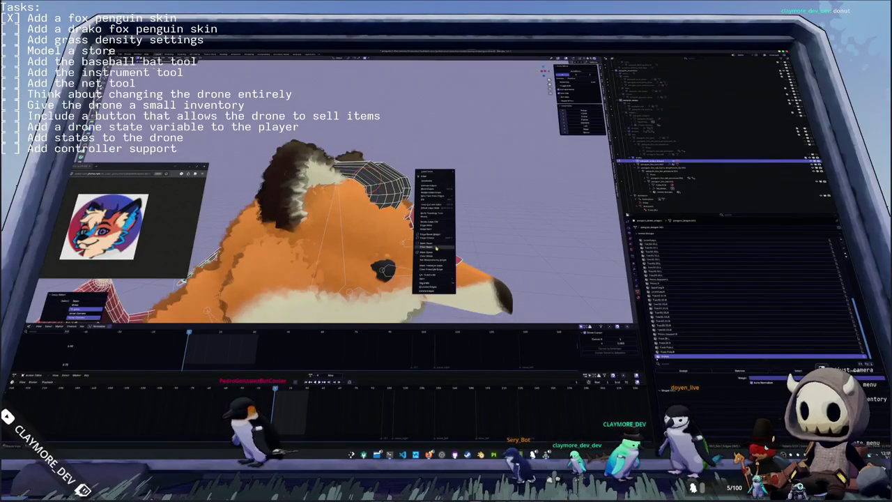
{"action": "left_click", "coordinate": [434, 242]}
- Orbit around the whole fox, then switch to the drako penguin's Blender window
{"action": "middle_click_drag", "start_coordinate": [433, 242], "coordinate": [418, 203]}
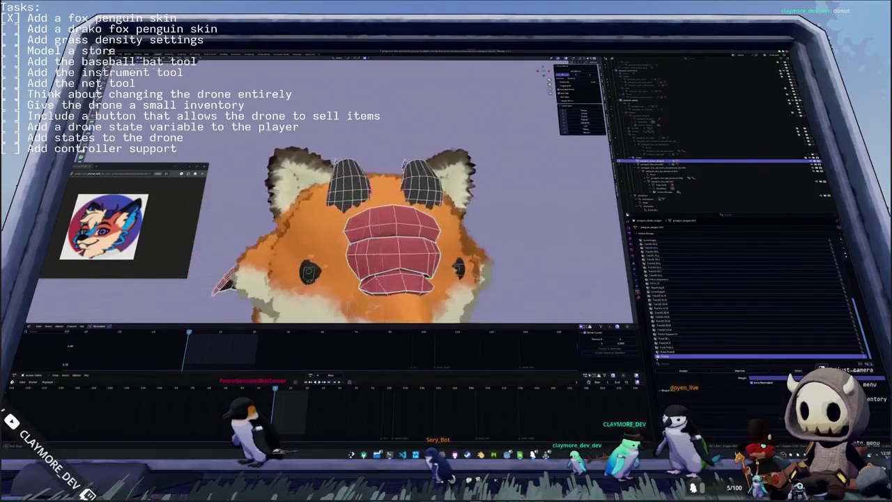
{"action": "middle_click_drag", "start_coordinate": [418, 244], "coordinate": [418, 174]}
{"action": "key", "text": "alt+Tab"}
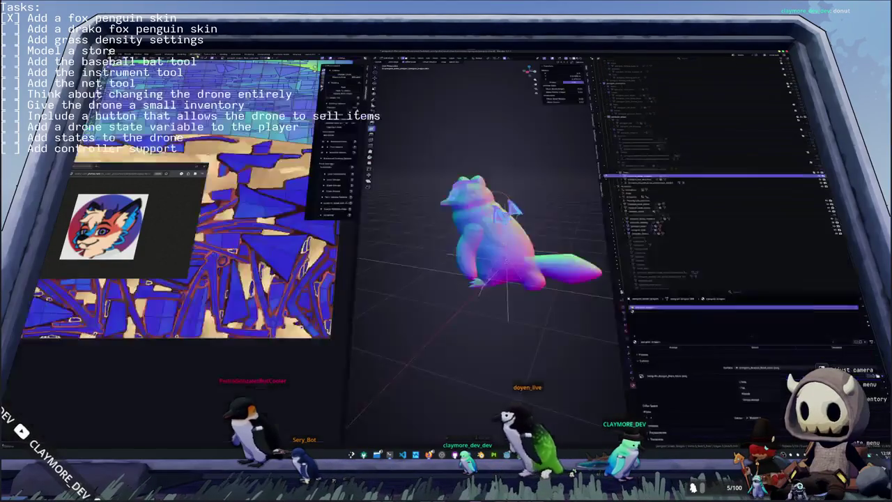
- Unwrap the drako penguin mesh, undo it, and re-unwrap using Smart UV Project
{"action": "mouse_move", "coordinate": [488, 223]}
{"action": "middle_mouse_down"}
{"action": "mouse_move", "coordinate": [474, 193]}
{"action": "mouse_move", "coordinate": [502, 195]}
{"action": "middle_mouse_up"}
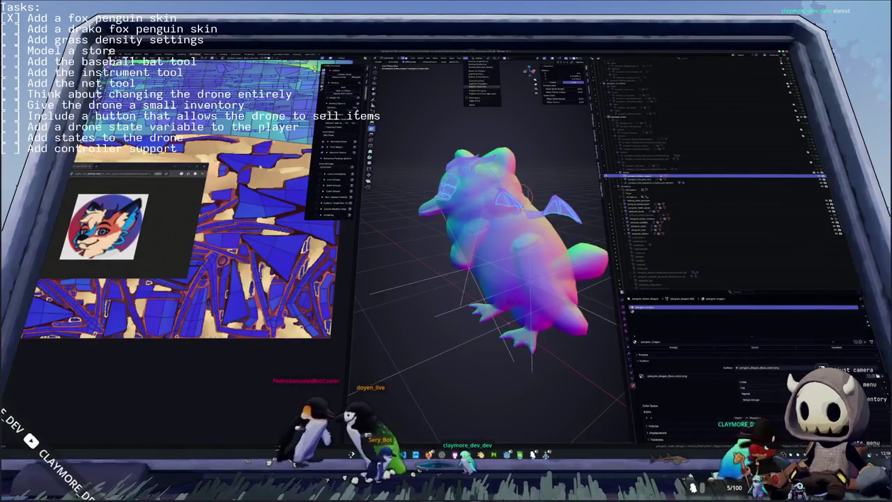
{"action": "key", "text": "super"}
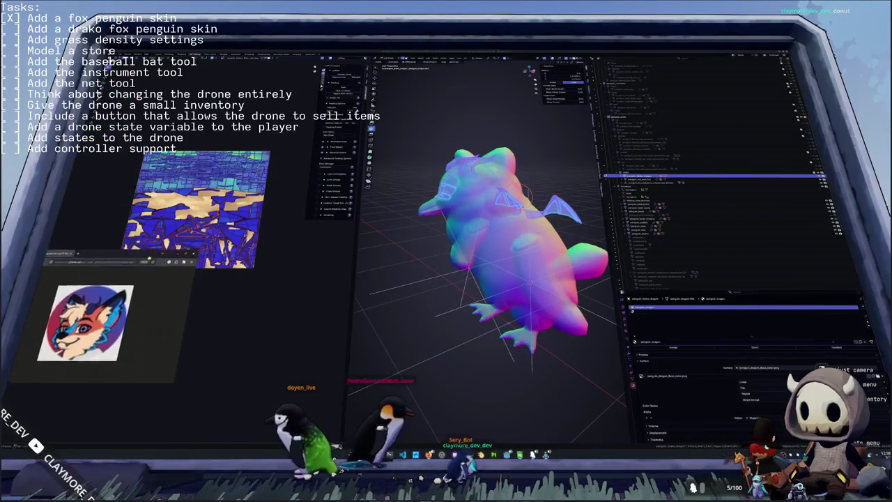
{"action": "left_click", "coordinate": [467, 58]}
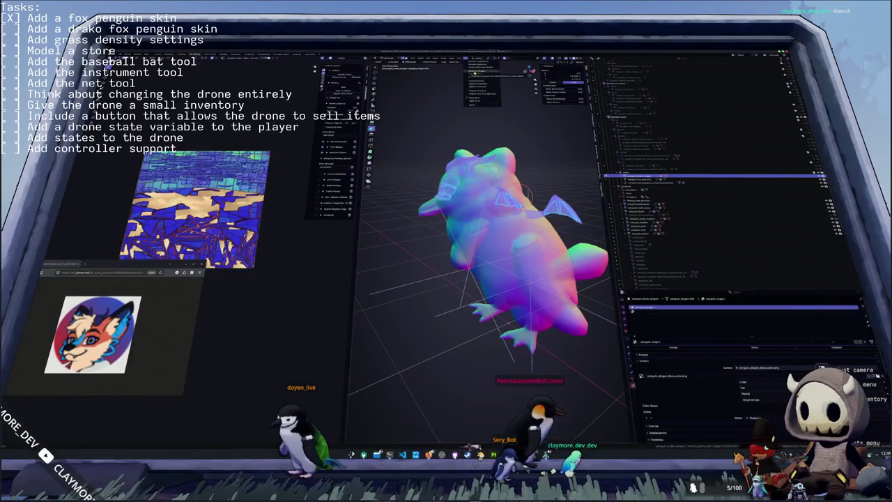
{"action": "left_click", "coordinate": [479, 67]}
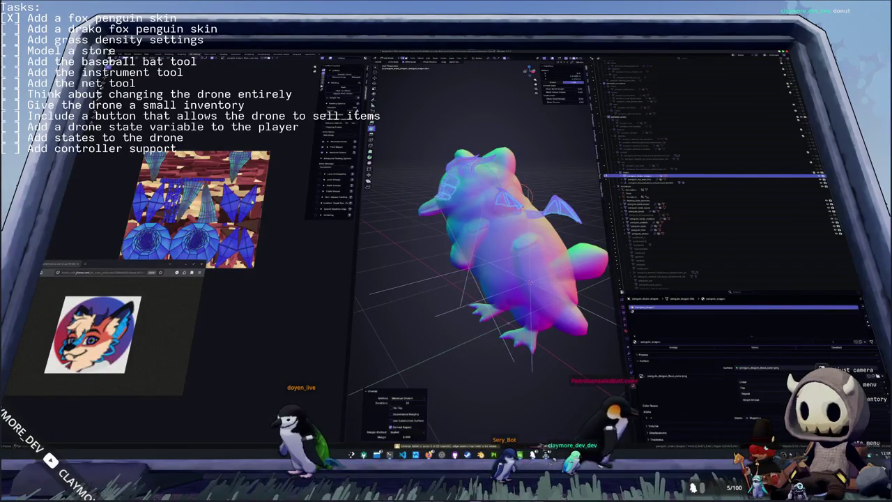
{"action": "key", "text": "ctrl+z"}
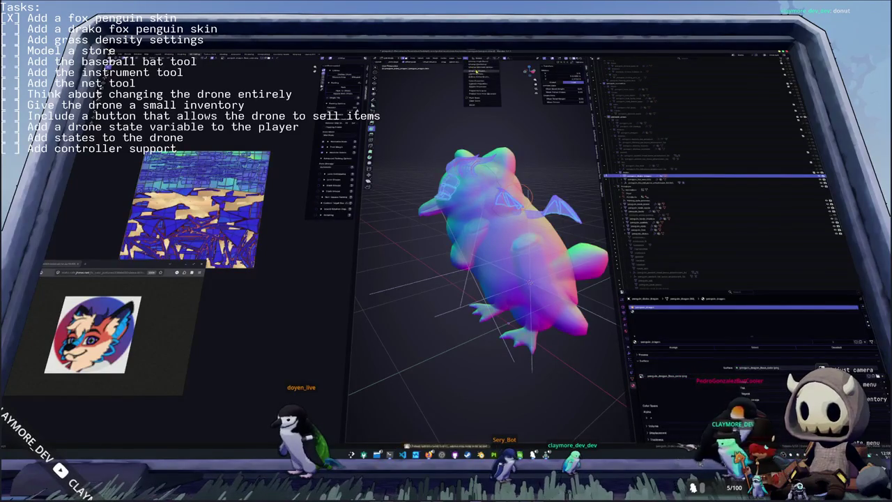
{"action": "left_click", "coordinate": [476, 71]}
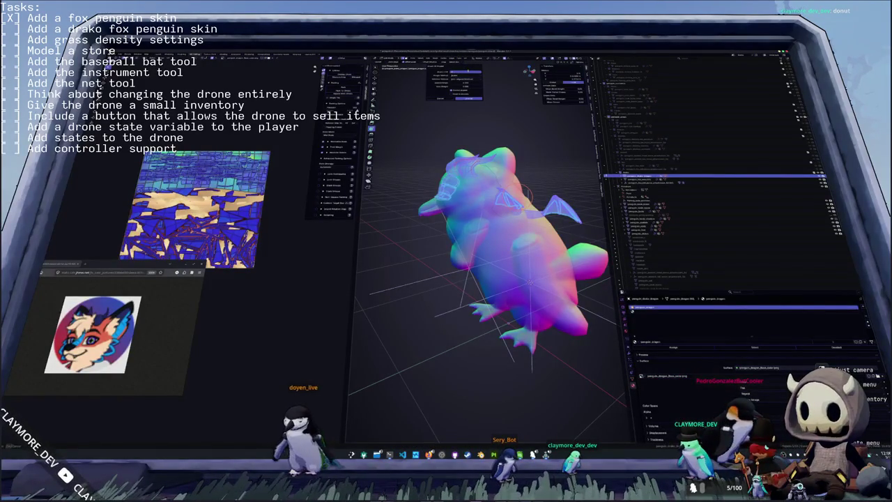
{"action": "left_click", "coordinate": [468, 98]}
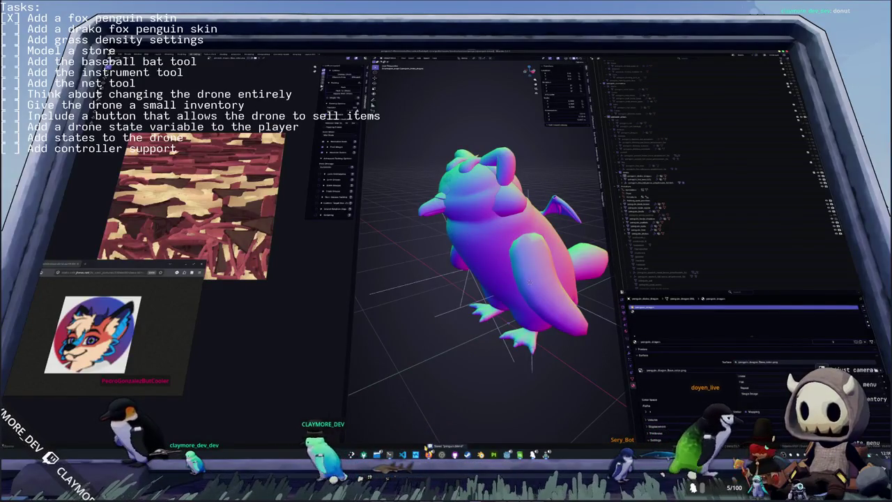
- Select several objects in the Outliner to view their textures, then expand one to show its children
{"action": "left_click", "coordinate": [640, 181]}
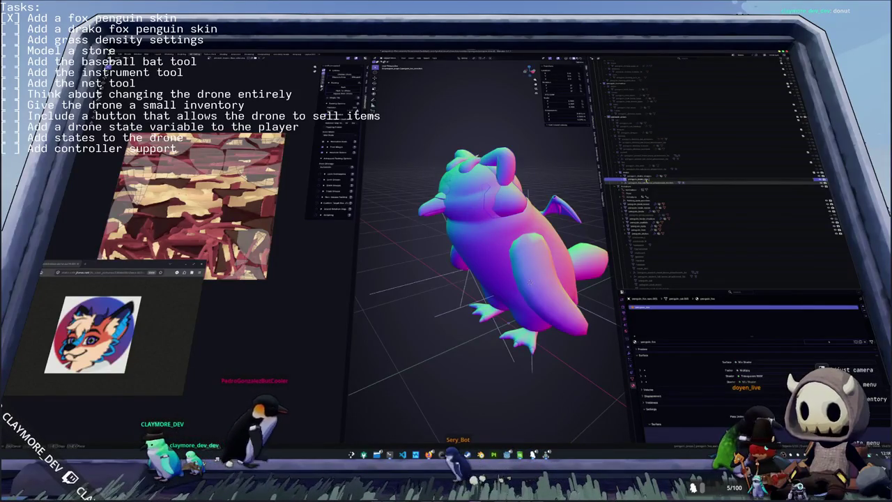
{"action": "left_click", "coordinate": [627, 181]}
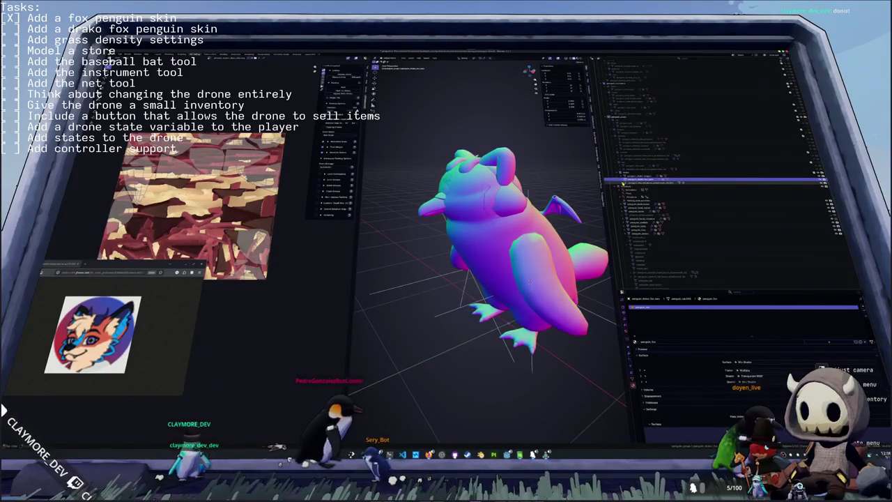
{"action": "left_click", "coordinate": [624, 185]}
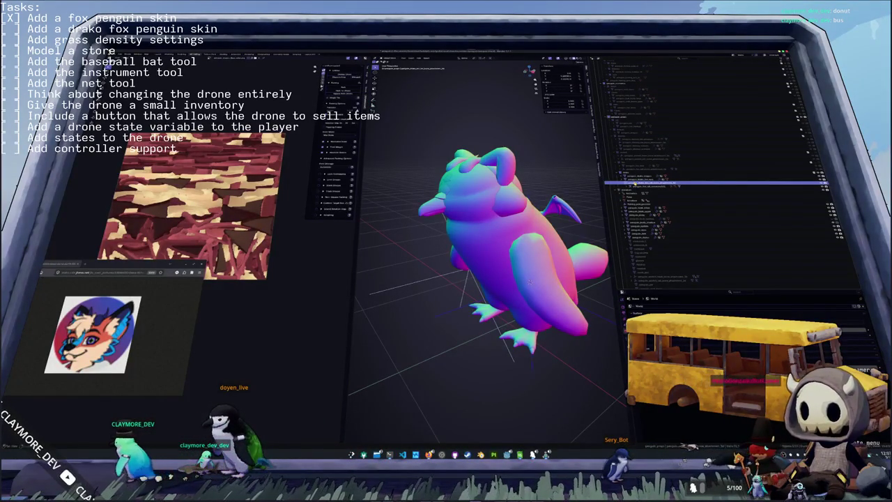
{"action": "left_click", "coordinate": [645, 187]}
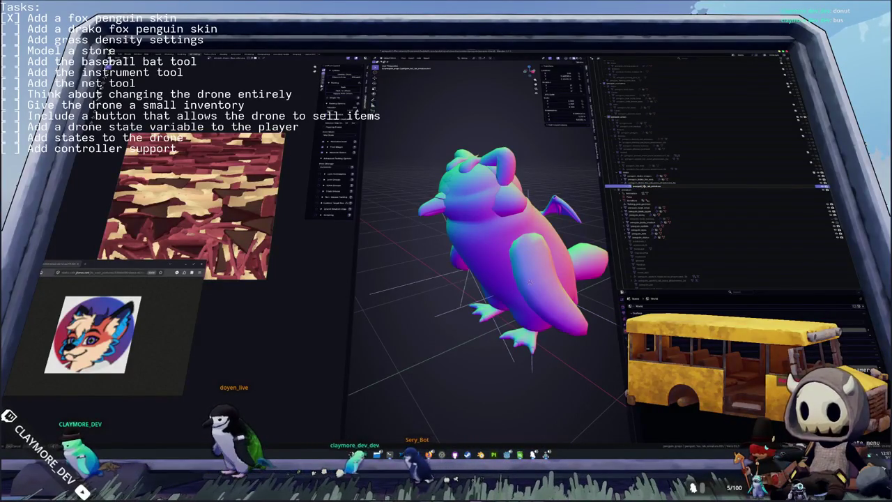
{"action": "left_click", "coordinate": [644, 197]}
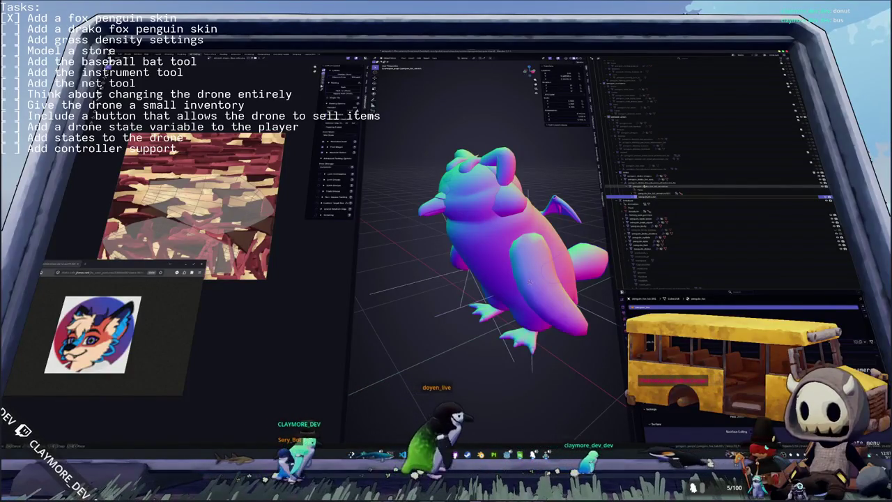
{"action": "left_click", "coordinate": [644, 187]}
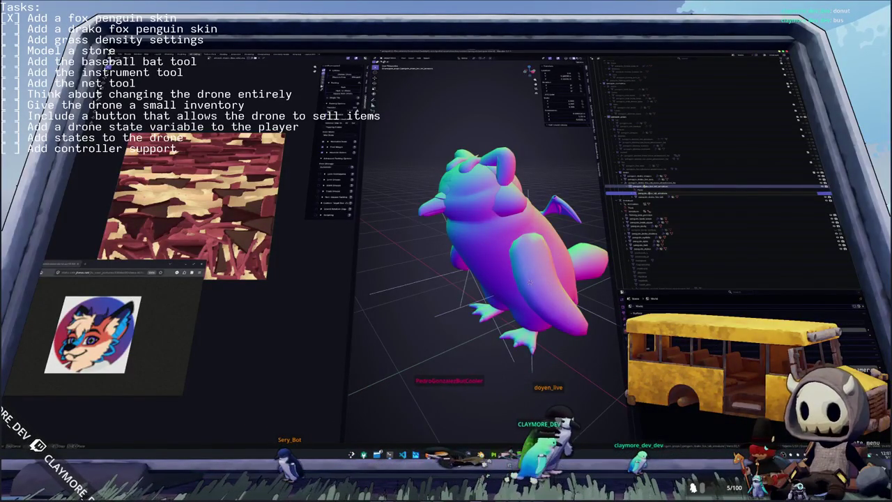
{"action": "left_click", "coordinate": [632, 195]}
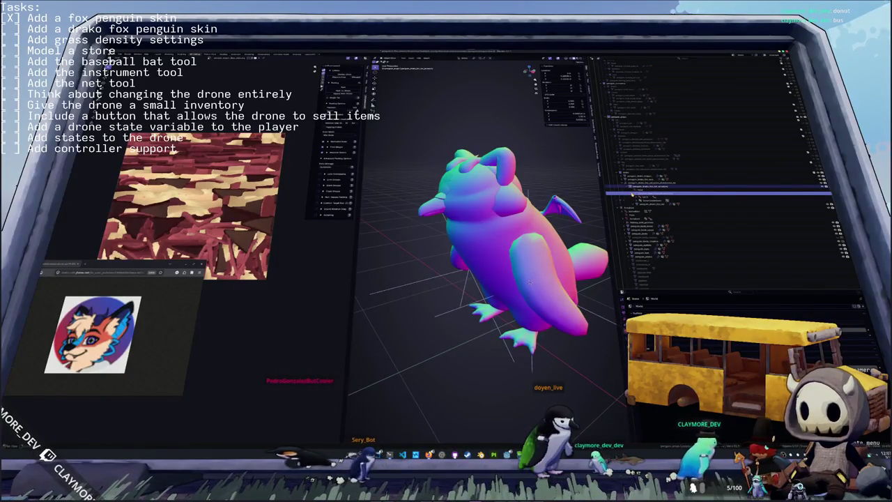
{"action": "scroll", "coordinate": [530, 282], "scroll_direction": "down", "scroll_amount": 3}
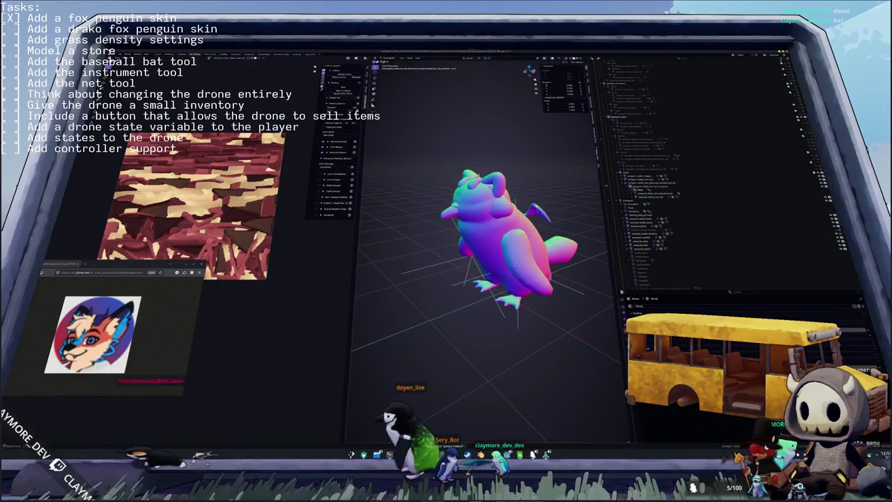
{"action": "left_click", "coordinate": [513, 195]}
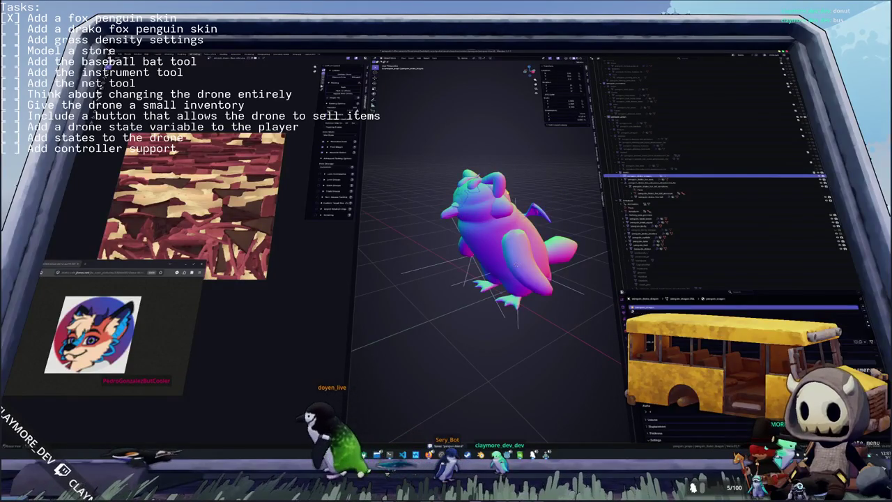
{"action": "left_click", "coordinate": [515, 263]}
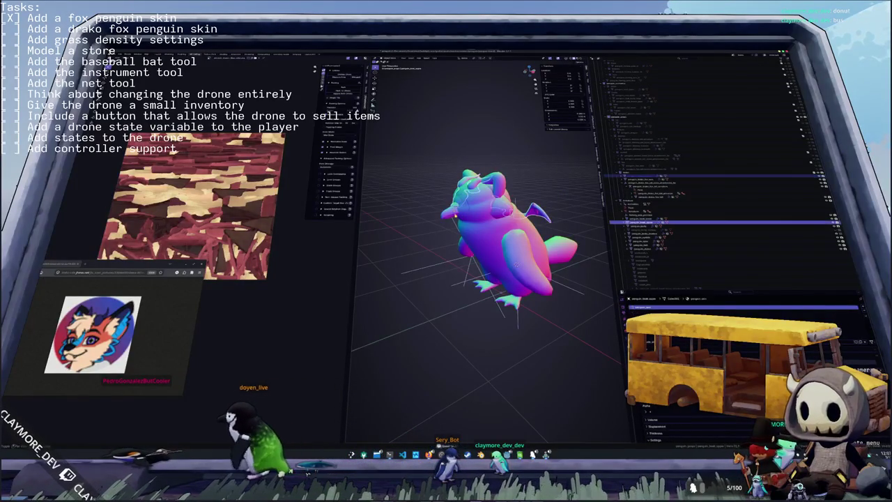
{"action": "left_click", "coordinate": [516, 264]}
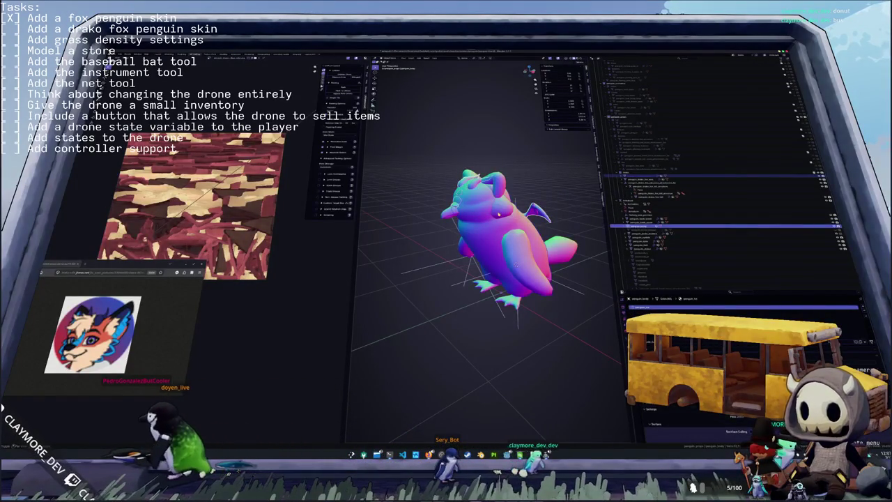
{"action": "left_click", "coordinate": [516, 264]}
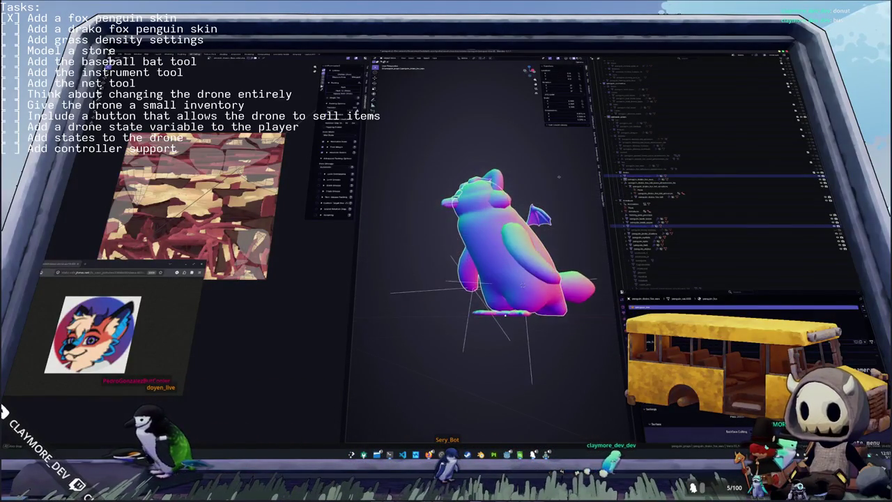
{"action": "left_click", "coordinate": [517, 265]}
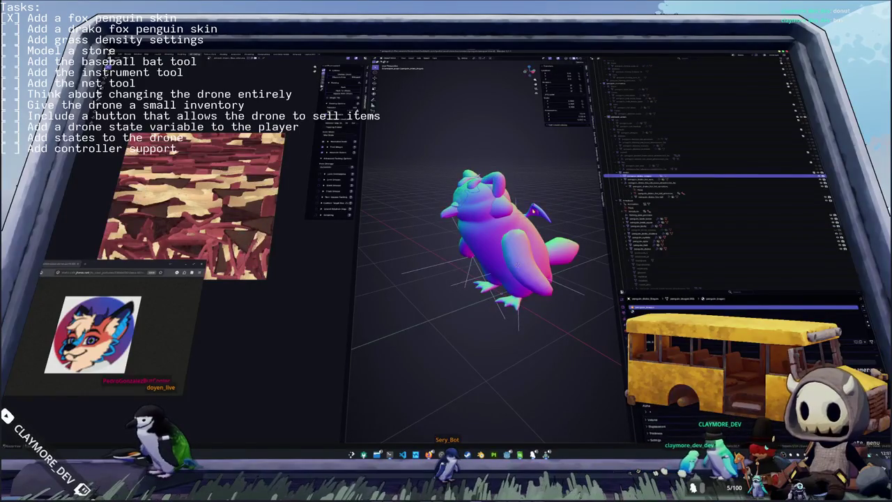
{"action": "key", "text": "g"}
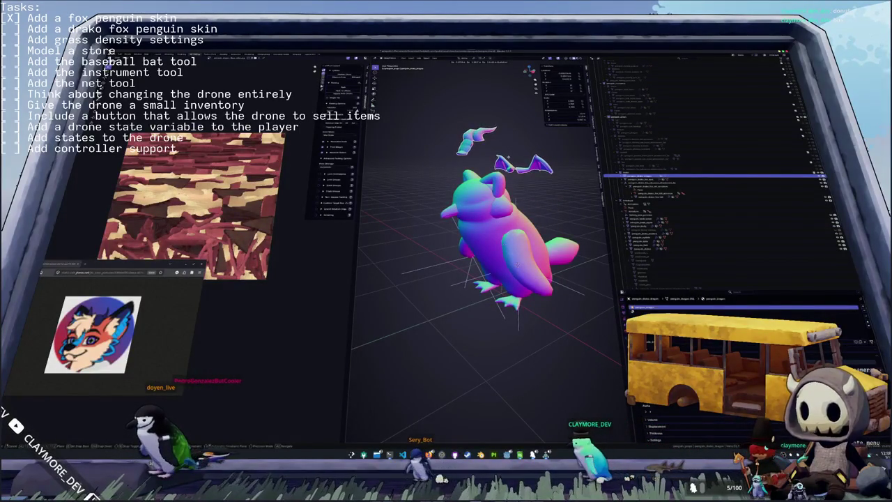
{"action": "key", "text": "Escape"}
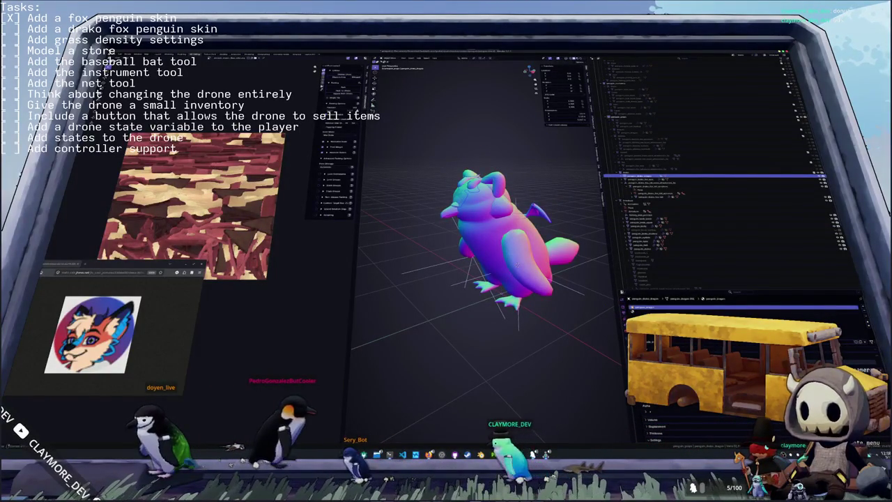
{"action": "left_click", "coordinate": [692, 307]}
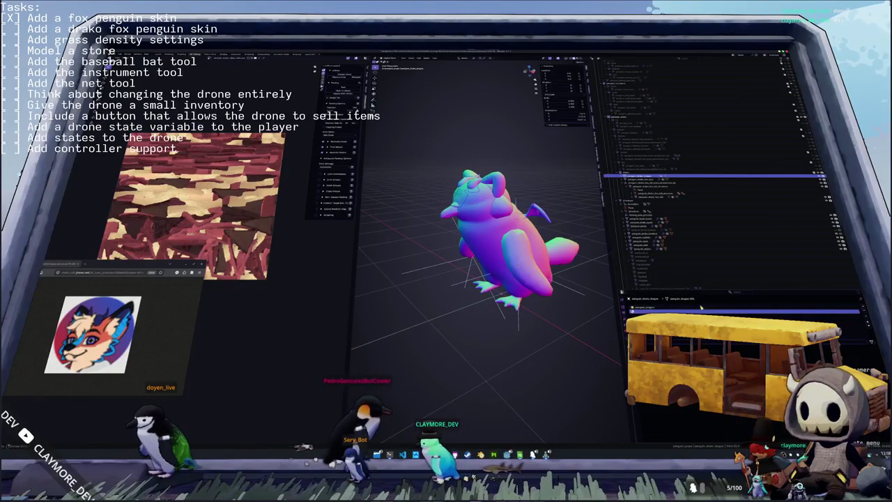
{"action": "left_click", "coordinate": [846, 307]}
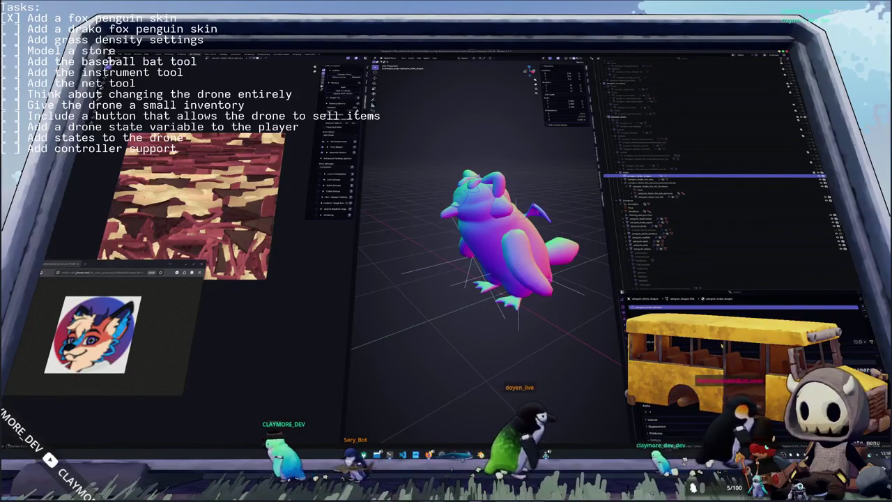
{"action": "left_click", "coordinate": [589, 299]}
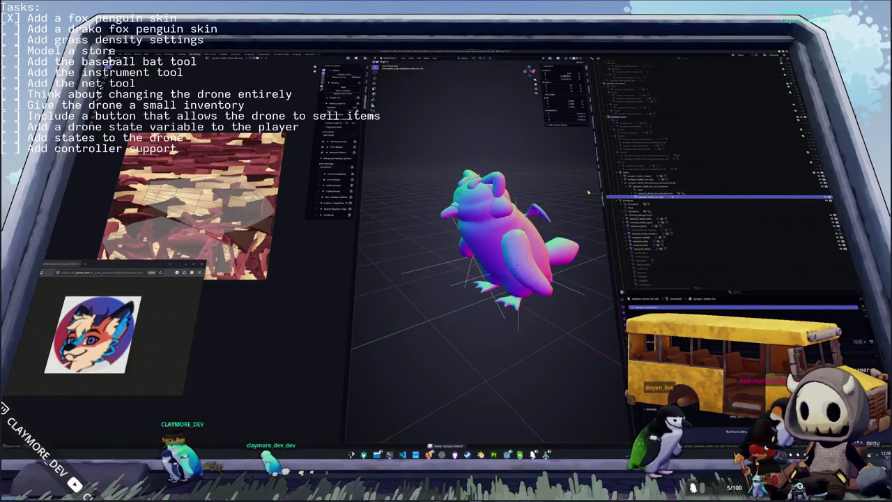
{"action": "left_click", "coordinate": [697, 180]}
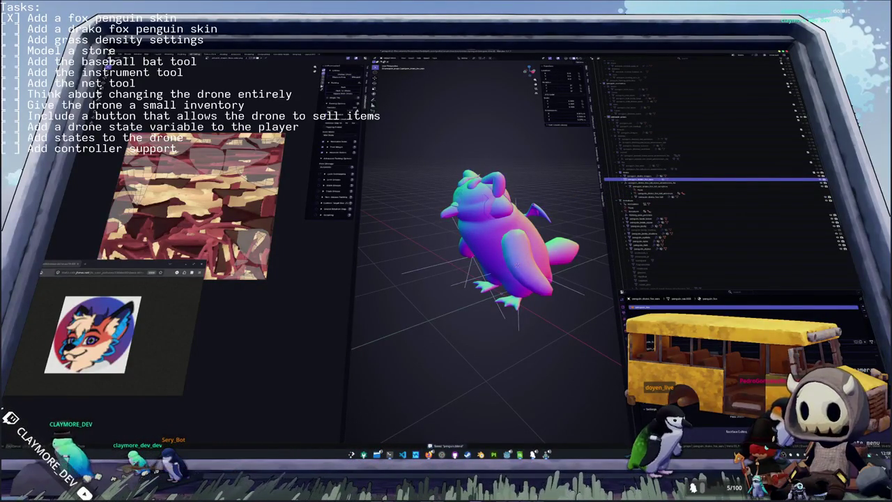
{"action": "left_click", "coordinate": [697, 176]}
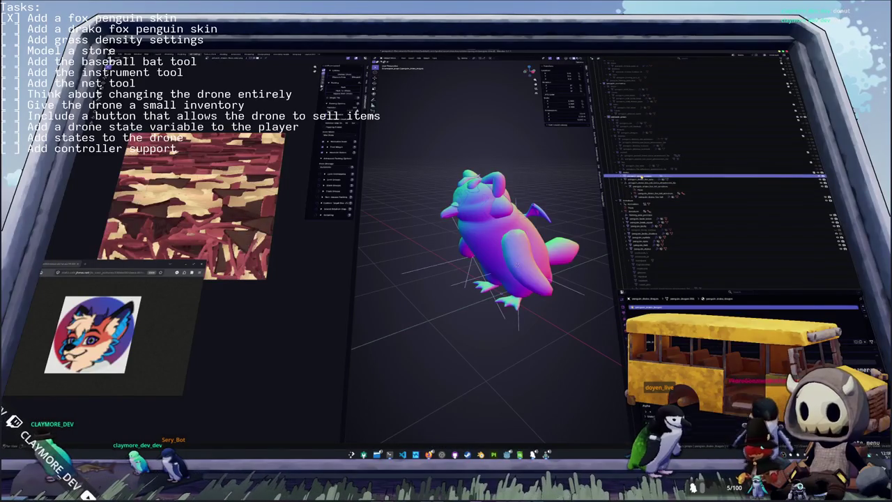
{"action": "left_click", "coordinate": [639, 180]}
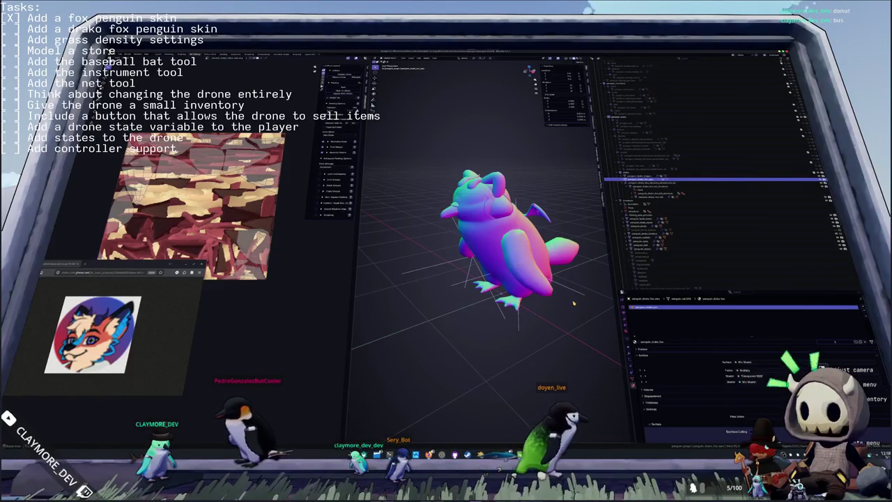
{"action": "key", "text": "alt+Tab"}
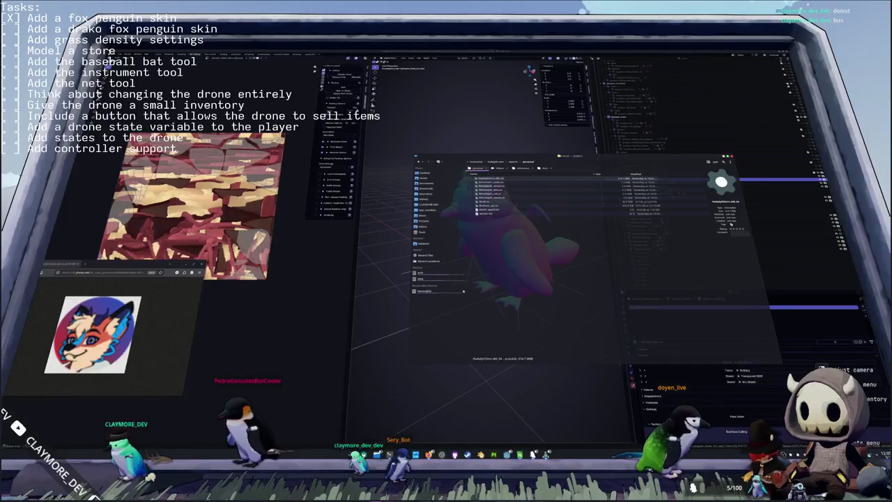
- Go up to the parent folder and check the properties of the godot folder and another folder
{"action": "left_click", "coordinate": [495, 161]}
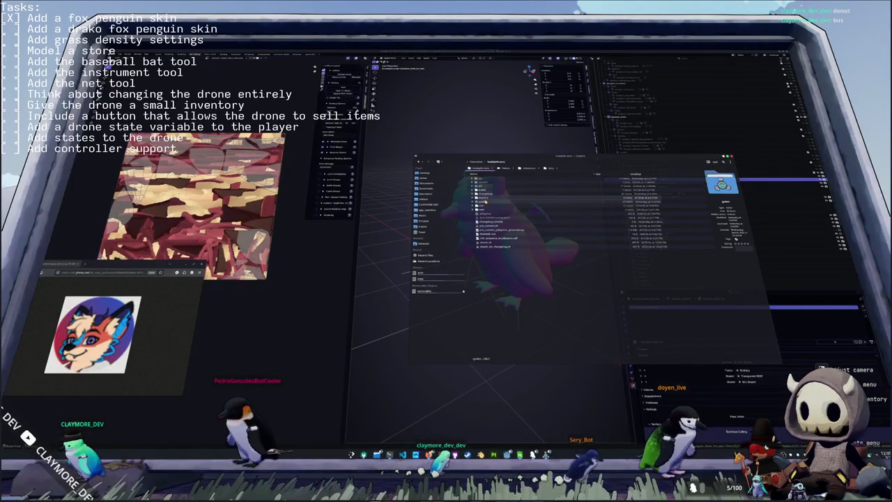
{"action": "right_click", "coordinate": [485, 202]}
{"action": "left_click", "coordinate": [523, 302]}
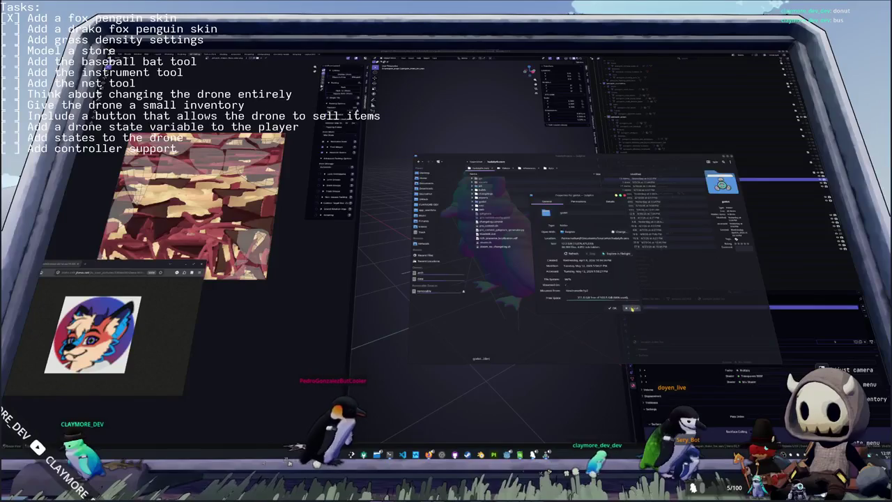
{"action": "left_click", "coordinate": [613, 308]}
{"action": "left_click", "coordinate": [479, 162]}
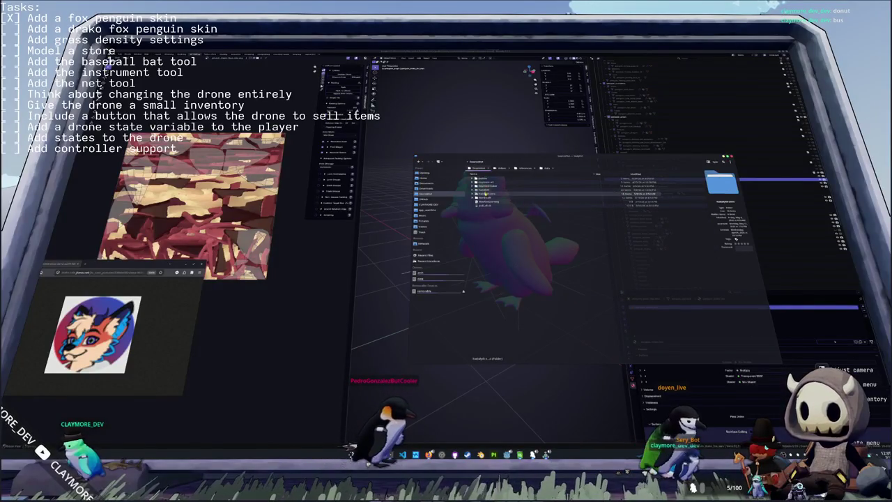
{"action": "right_click", "coordinate": [485, 193]}
{"action": "left_click", "coordinate": [508, 314]}
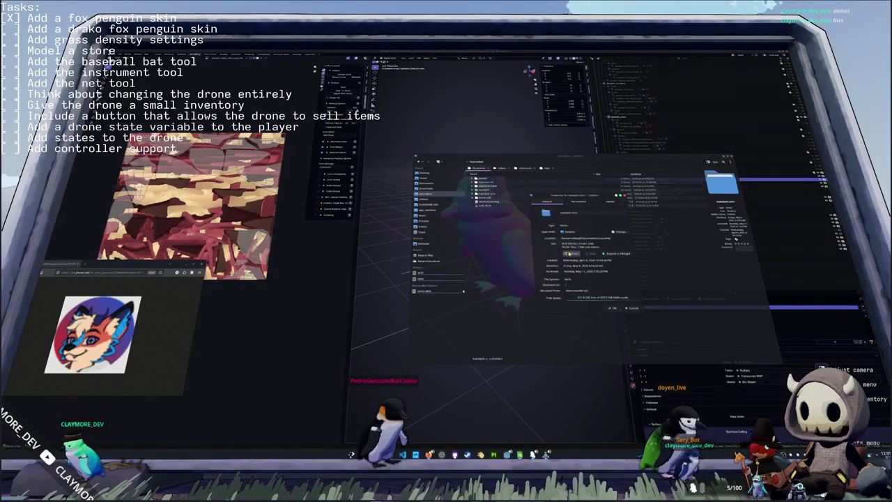
{"action": "left_click", "coordinate": [633, 308]}
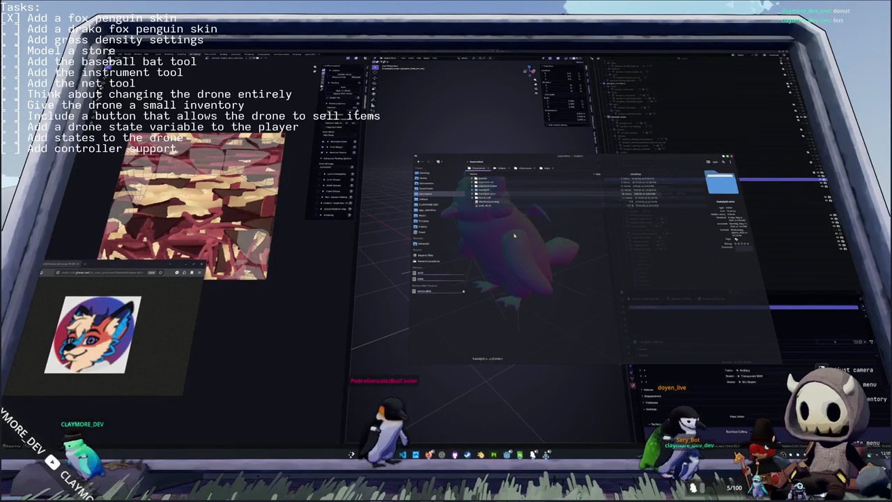
- Enter a folder and inspect the properties of the imports folder and a neighbouring folder
{"action": "double_click", "coordinate": [491, 192]}
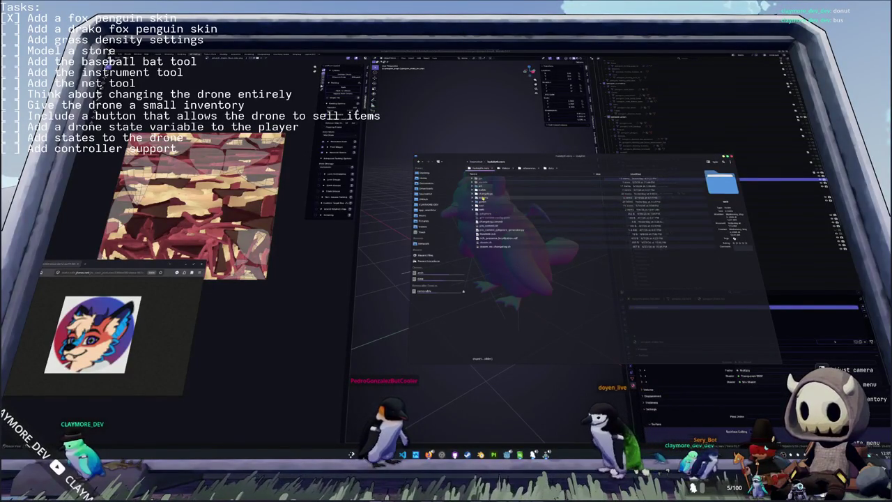
{"action": "right_click", "coordinate": [483, 197]}
{"action": "left_click", "coordinate": [509, 286]}
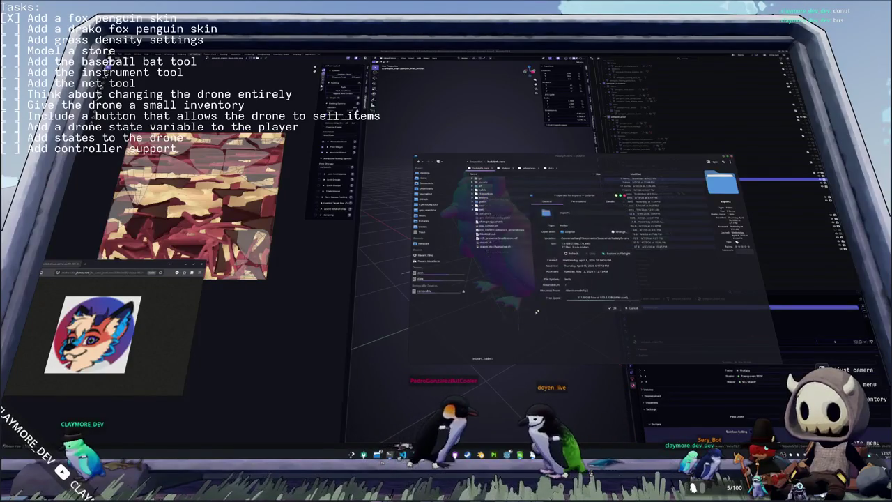
{"action": "left_click", "coordinate": [631, 308]}
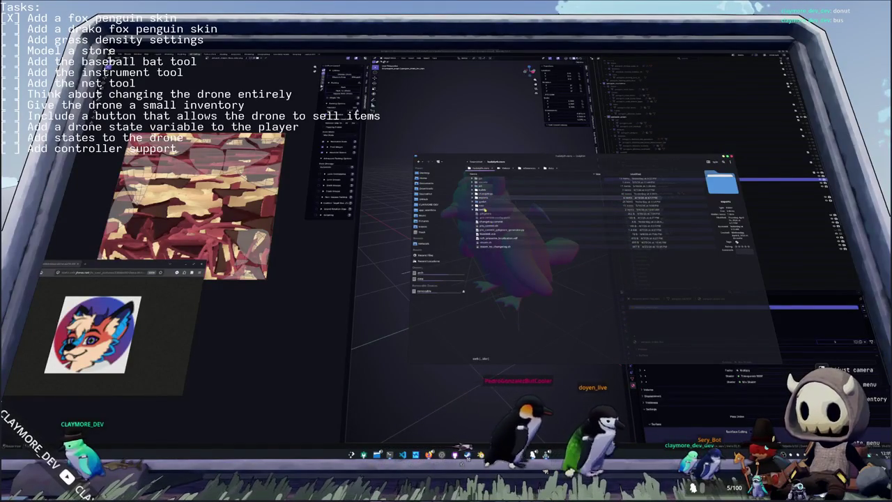
{"action": "right_click", "coordinate": [482, 209]}
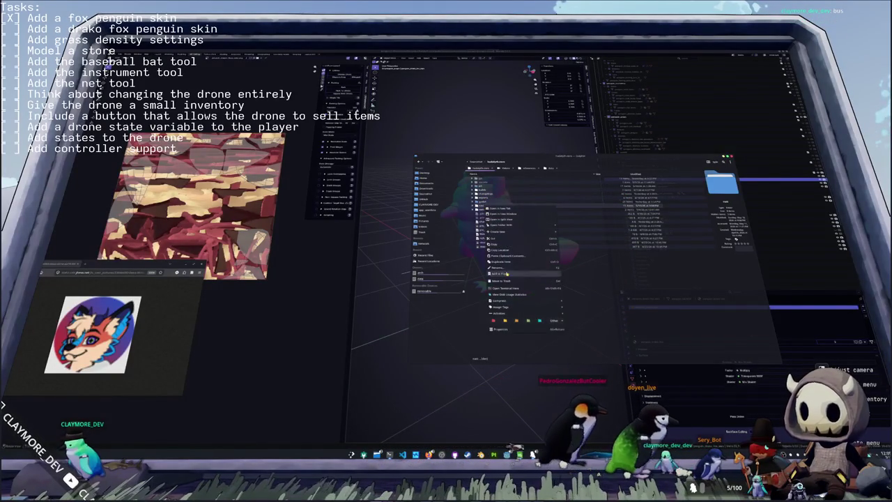
{"action": "left_click", "coordinate": [511, 330]}
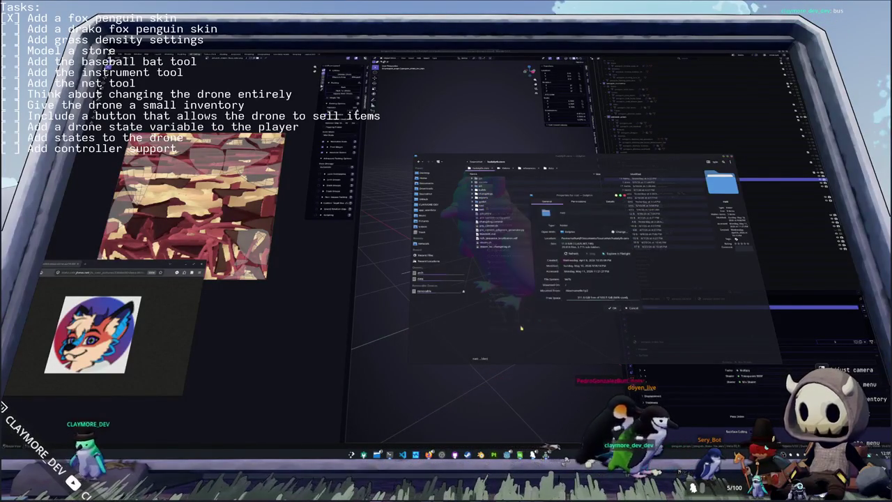
{"action": "left_click", "coordinate": [637, 307]}
- Move an unwanted subfolder to the trash, then open the godot folder's contents
{"action": "double_click", "coordinate": [484, 201]}
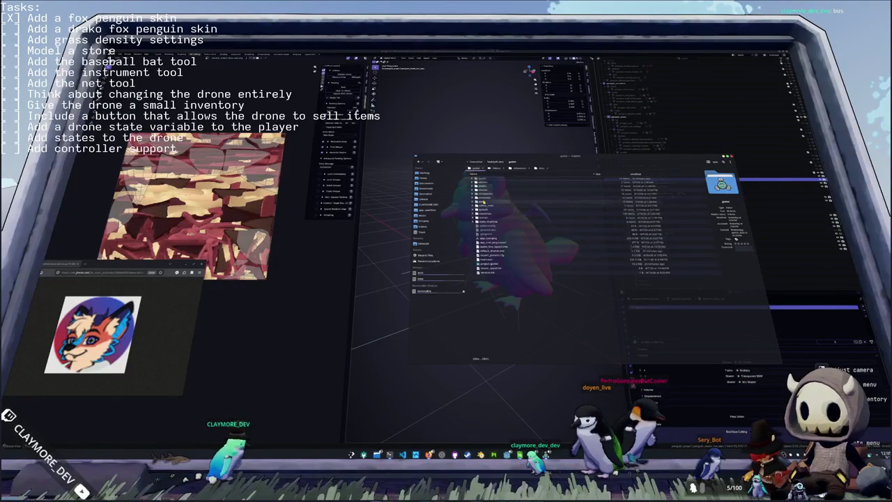
{"action": "double_click", "coordinate": [483, 202]}
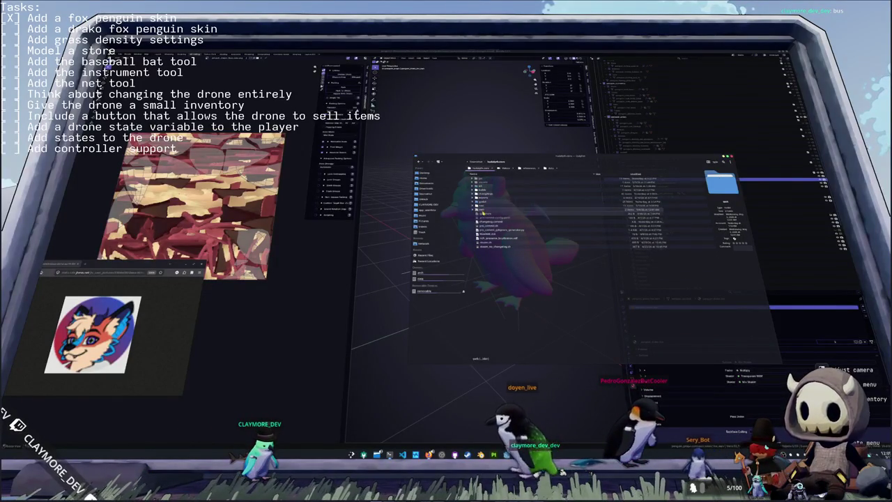
{"action": "key", "text": "Delete"}
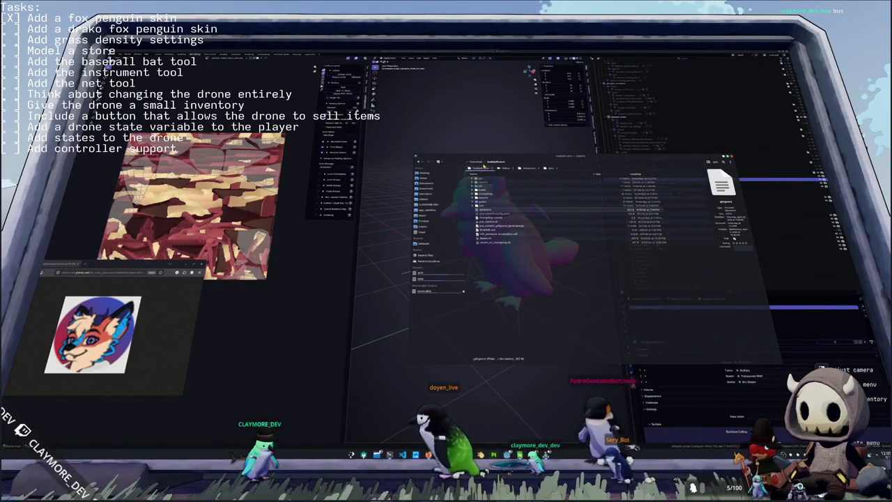
{"action": "left_click", "coordinate": [483, 206]}
{"action": "double_click", "coordinate": [482, 204]}
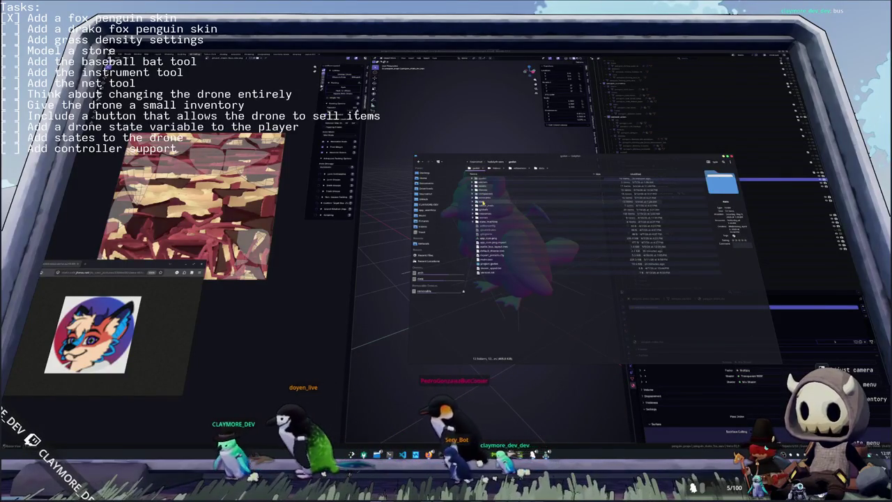
{"action": "left_click", "coordinate": [481, 186]}
{"action": "left_click", "coordinate": [482, 183]}
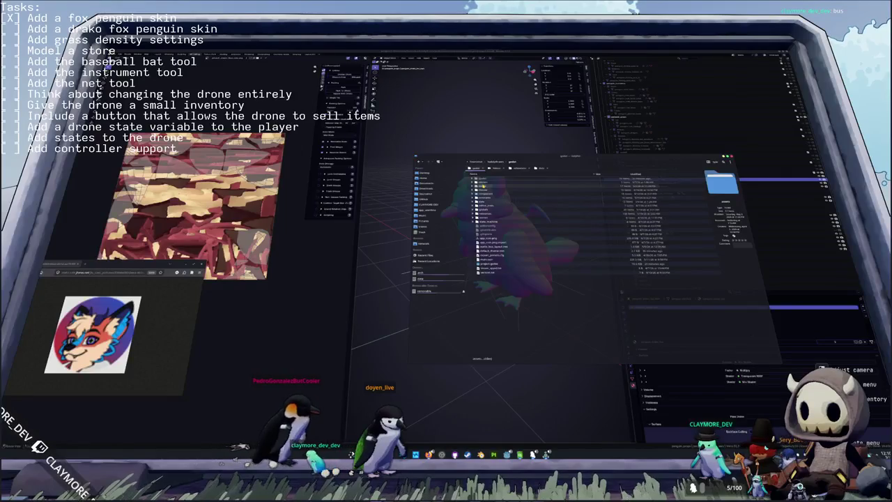
- Duplicate the penguin_fox project file in the penguin folder and name the copy penguin_drako_fox
{"action": "left_click", "coordinate": [475, 180]}
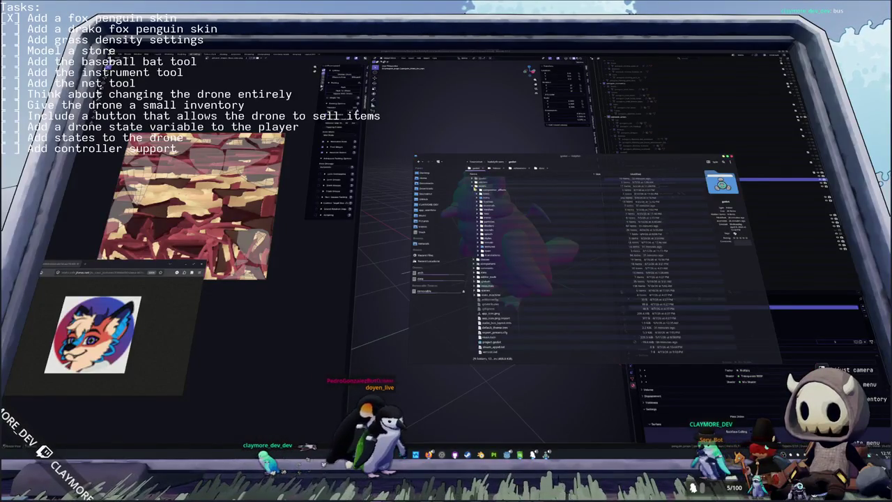
{"action": "double_click", "coordinate": [488, 214]}
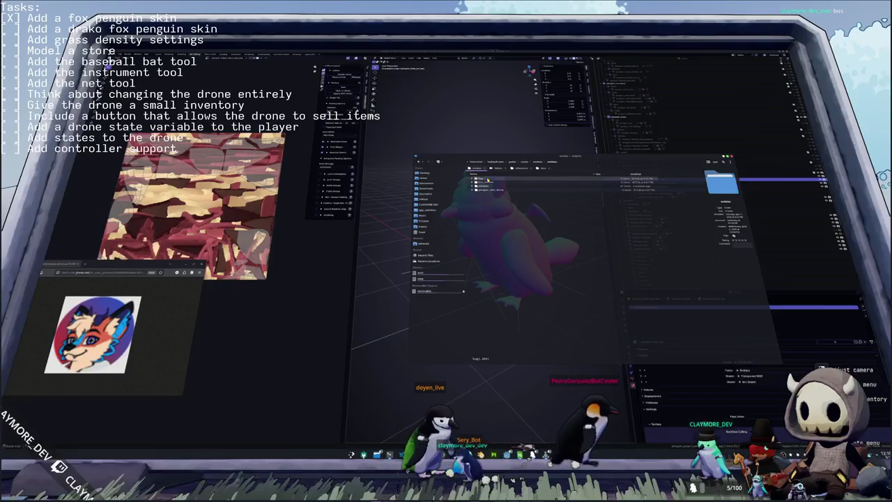
{"action": "double_click", "coordinate": [484, 185]}
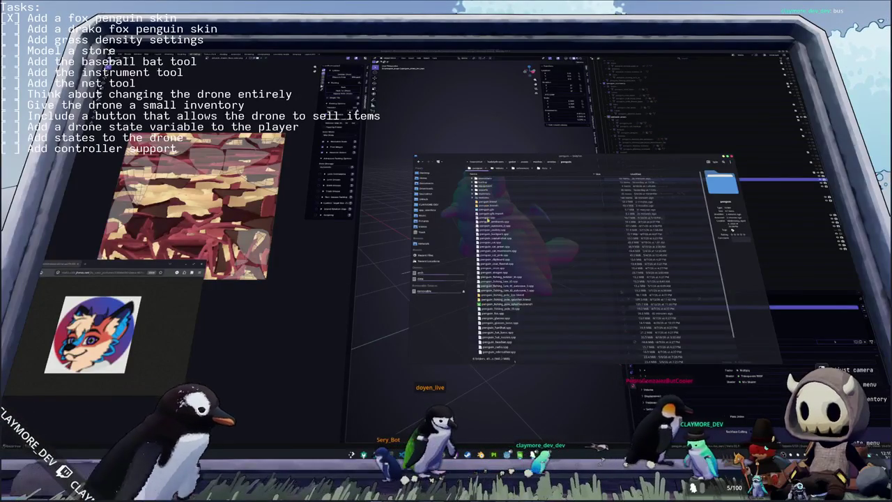
{"action": "scroll", "coordinate": [500, 324], "scroll_direction": "down", "scroll_amount": 2}
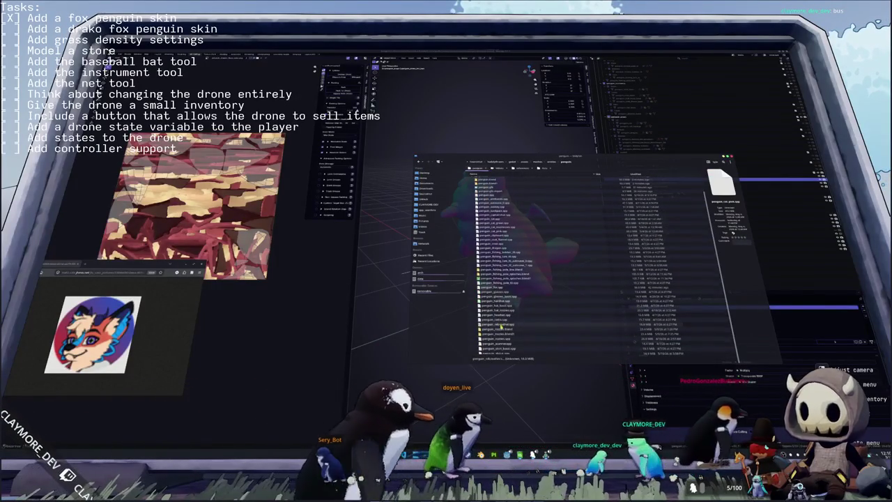
{"action": "left_click", "coordinate": [501, 287]}
{"action": "key", "text": "ctrl+d"}
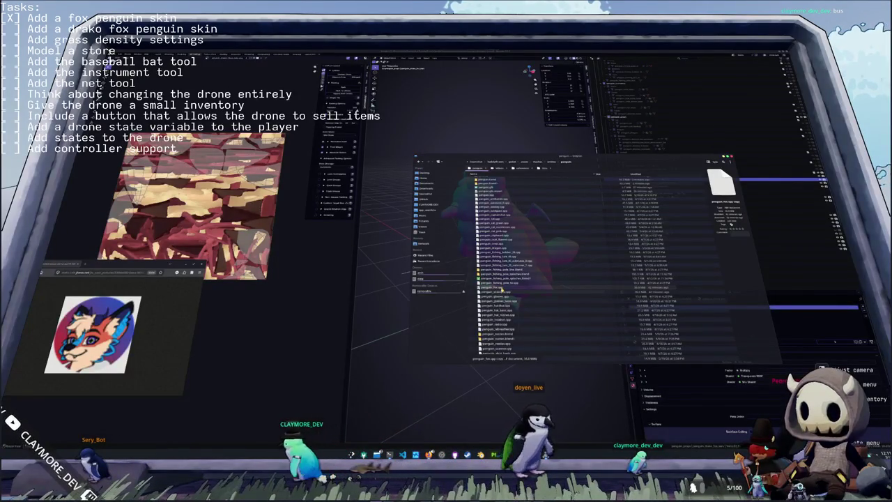
{"action": "key", "text": "Return"}
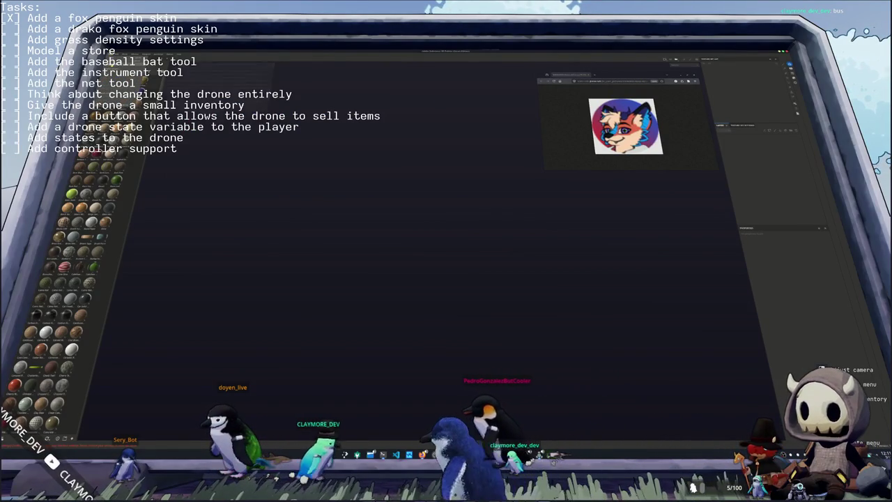
- Open the recent fox penguin project in Substance 3D Painter
{"action": "left_click", "coordinate": [201, 64]}
{"action": "left_click", "coordinate": [201, 66]}
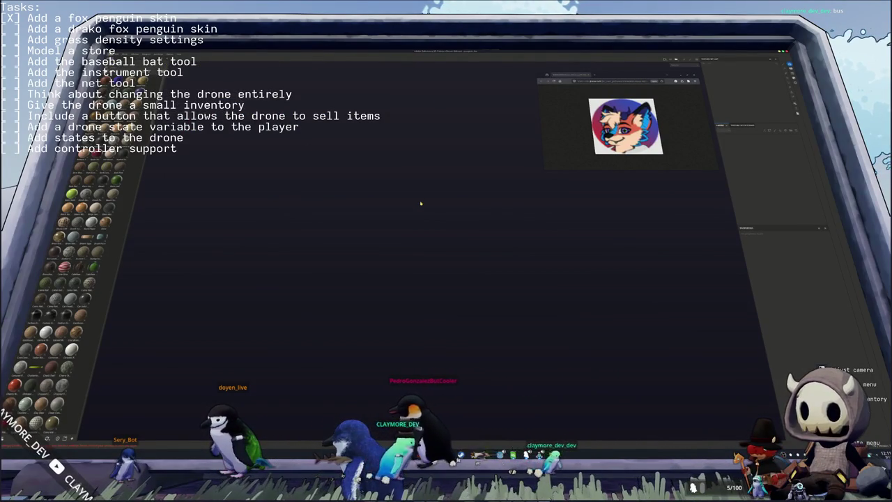
{"action": "left_click_drag", "start_coordinate": [434, 195], "coordinate": [391, 202], "text": "alt"}
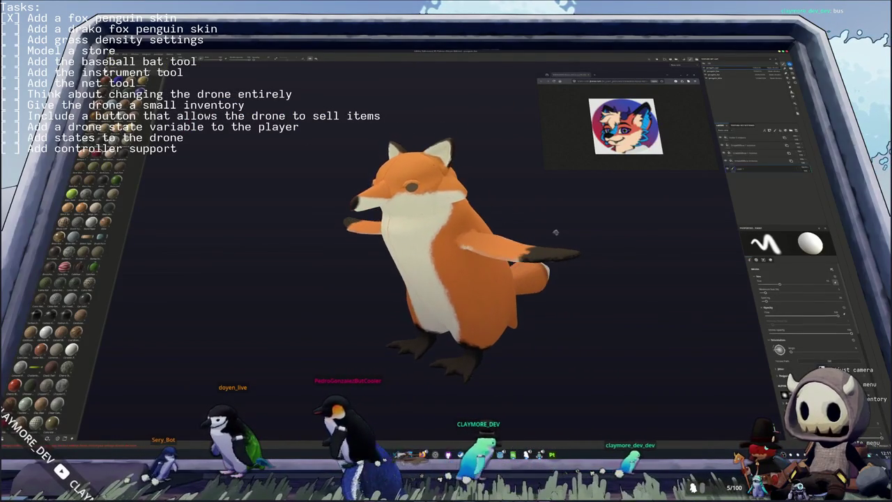
- Launch the colour chooser, sample the orange fur, and apply a deeper red-orange fur colour
{"action": "key", "text": "super"}
{"action": "type", "text": "kcolor"}
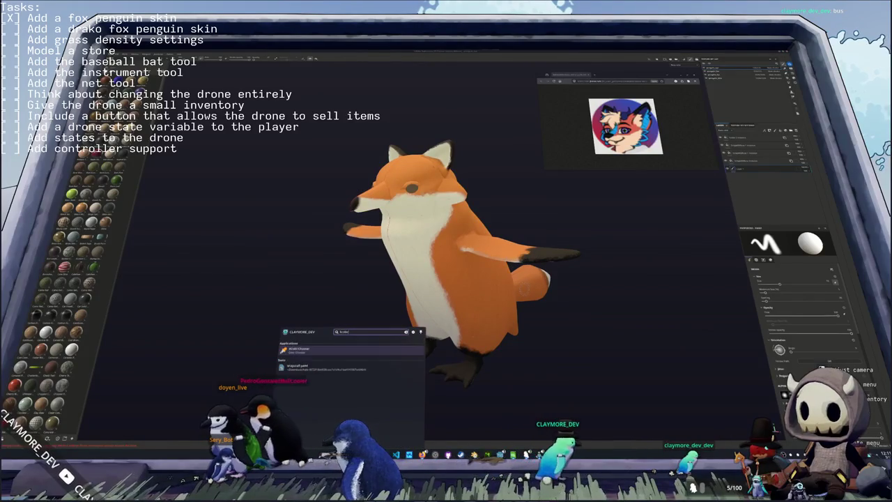
{"action": "key", "text": "Return"}
{"action": "left_click_drag", "start_coordinate": [446, 177], "coordinate": [222, 69]}
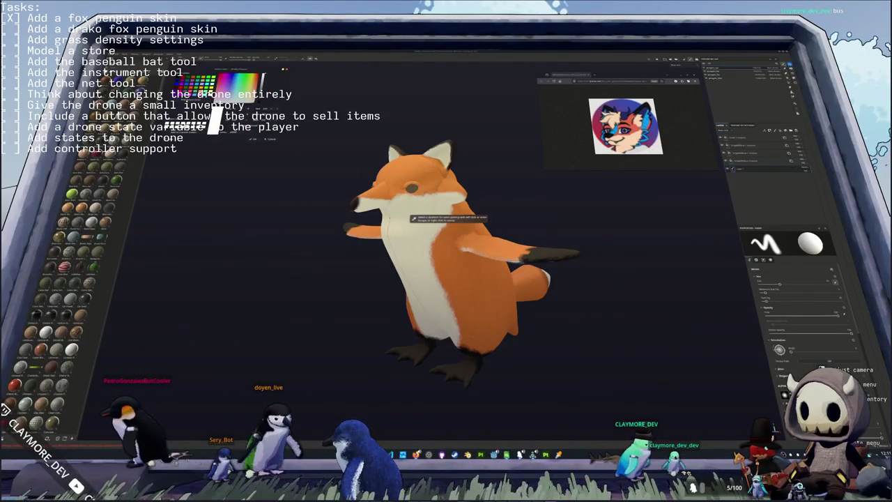
{"action": "left_click", "coordinate": [411, 218]}
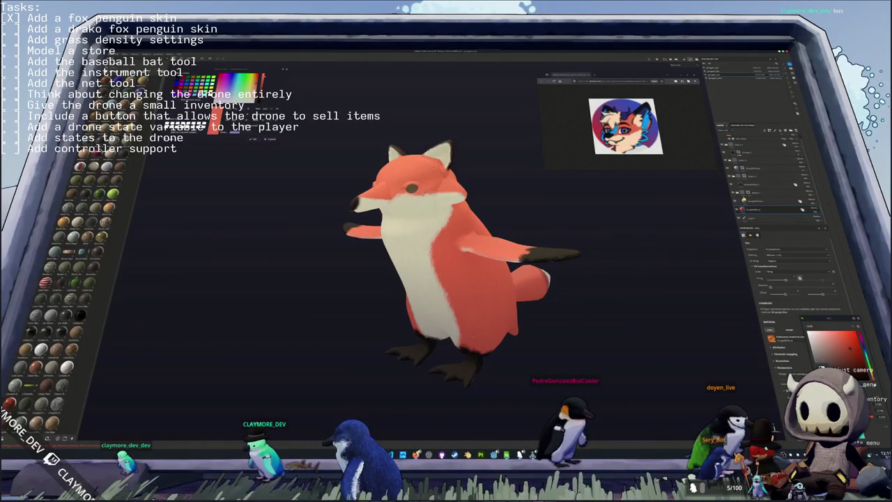
{"action": "left_click", "coordinate": [767, 201]}
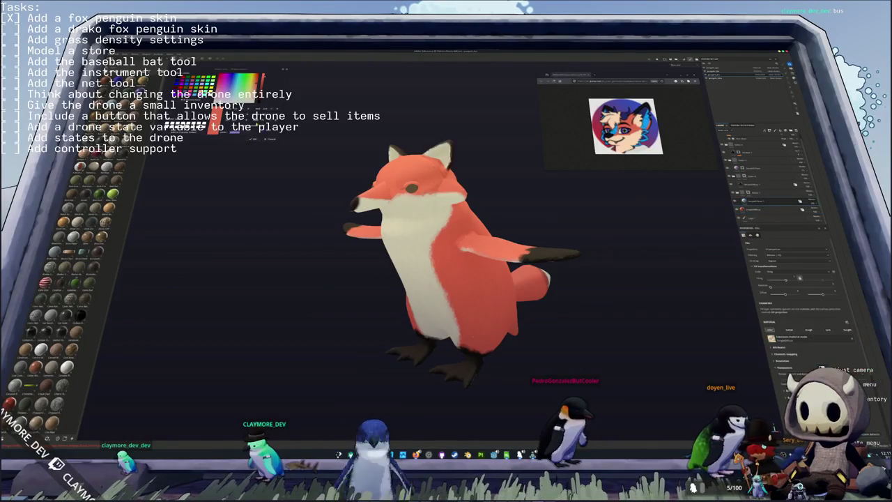
- Sample the fox's cream chest colour and lighten the layer's base colour to a softer salmon
{"action": "left_click", "coordinate": [191, 100]}
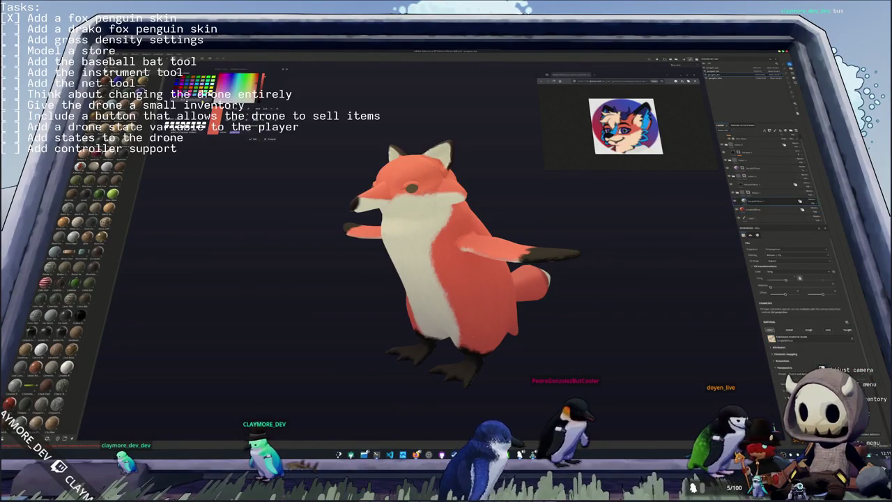
{"action": "left_click", "coordinate": [412, 218]}
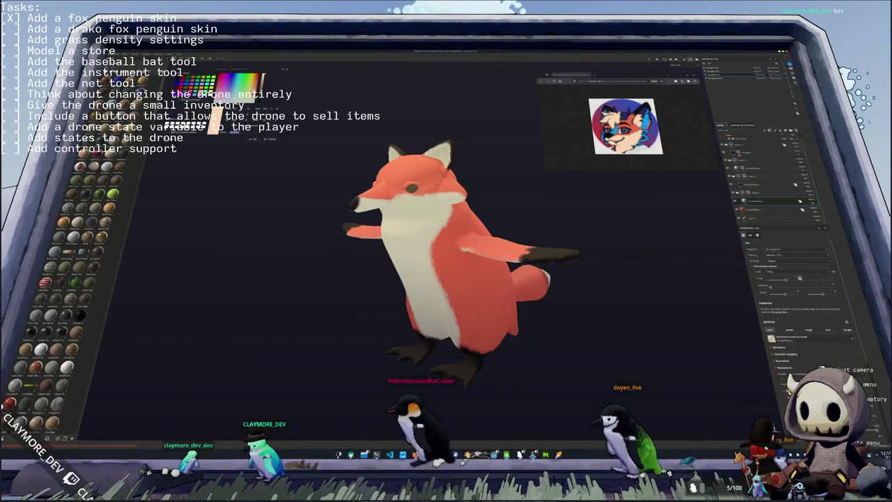
{"action": "scroll", "coordinate": [794, 293], "scroll_direction": "down", "scroll_amount": 3}
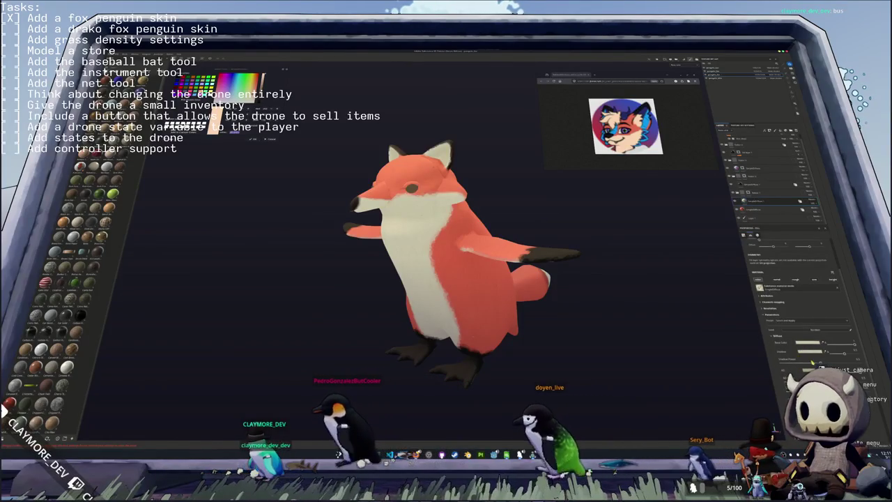
{"action": "left_click", "coordinate": [803, 342]}
{"action": "left_click", "coordinate": [833, 344]}
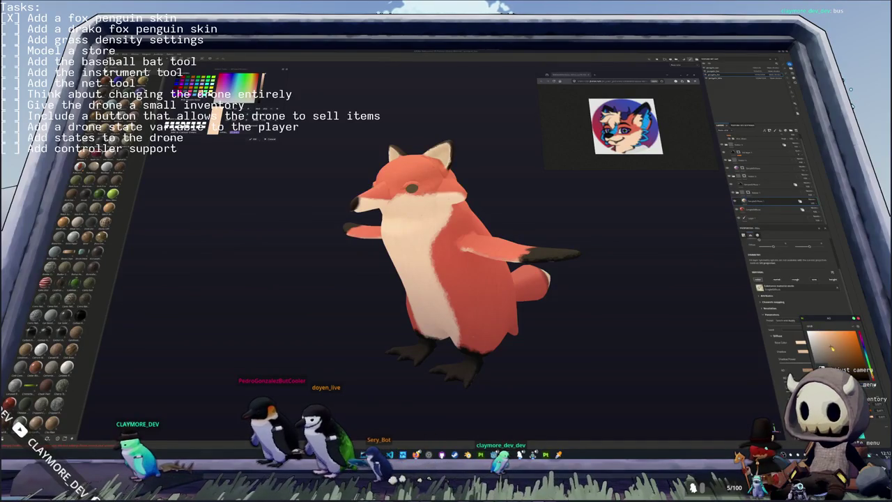
{"action": "left_click_drag", "start_coordinate": [679, 260], "coordinate": [759, 189], "text": "alt"}
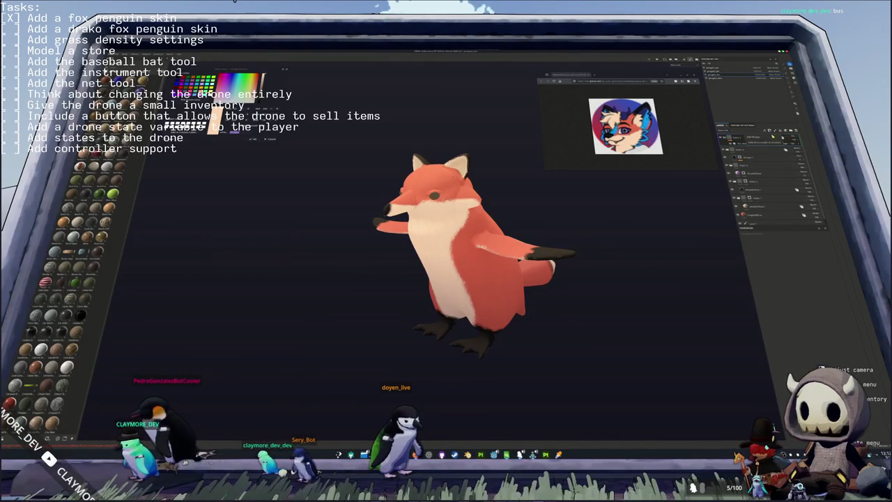
- Add a new sub-layer to the fox's fill layer and give it a blue base colour
{"action": "left_click", "coordinate": [761, 182]}
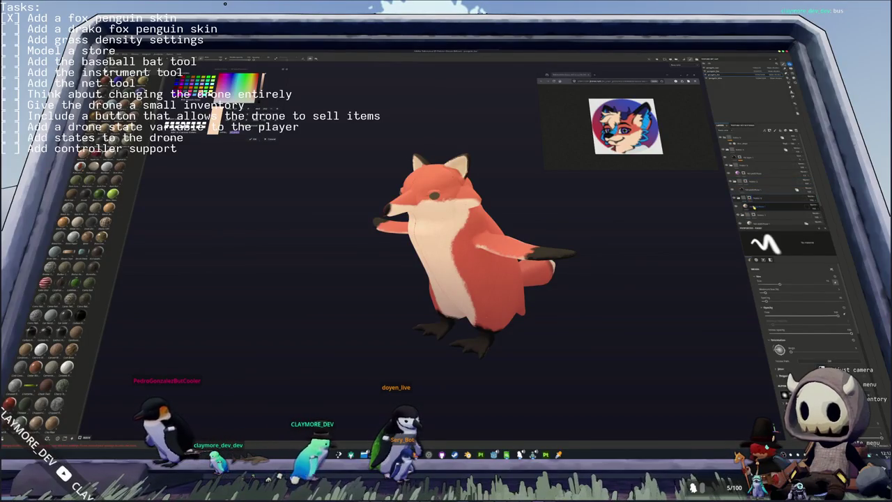
{"action": "left_click", "coordinate": [749, 206]}
{"action": "right_click", "coordinate": [750, 199]}
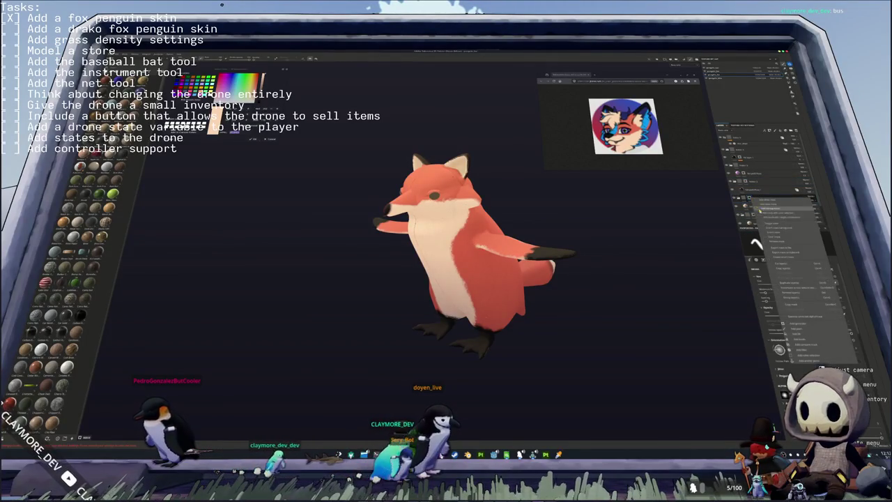
{"action": "left_click", "coordinate": [772, 239]}
{"action": "left_click", "coordinate": [760, 207]}
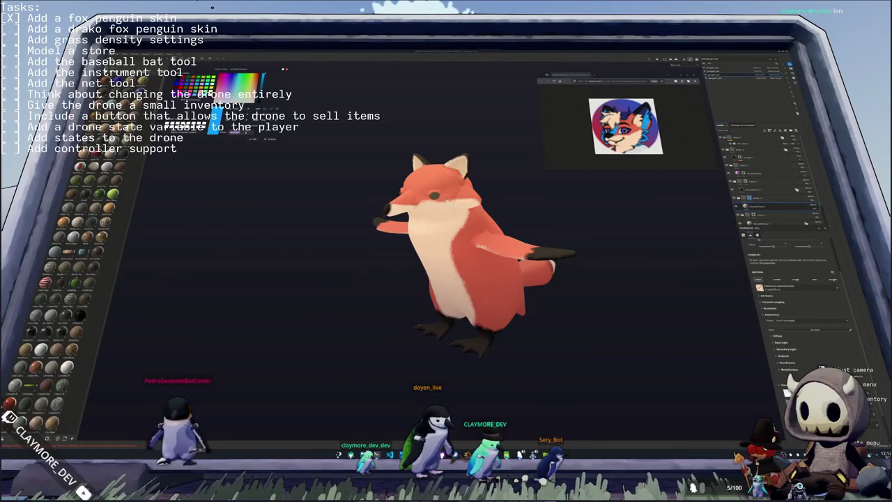
{"action": "left_click", "coordinate": [759, 209]}
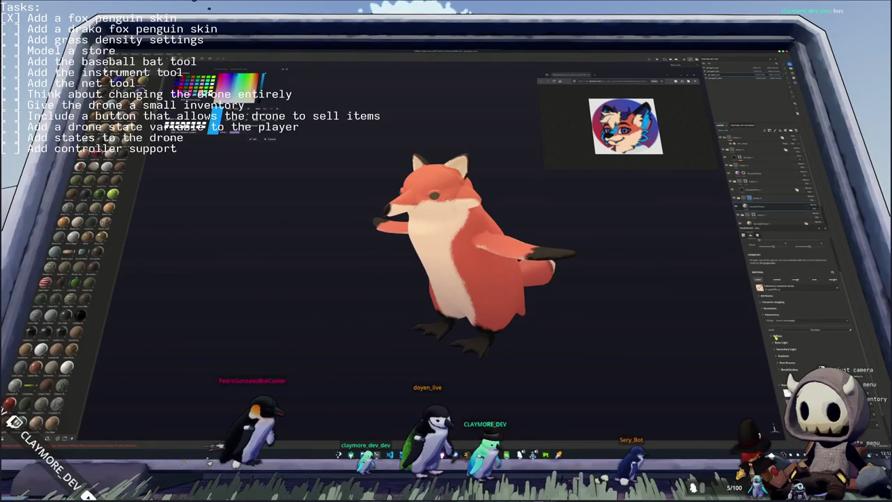
{"action": "left_click", "coordinate": [807, 342]}
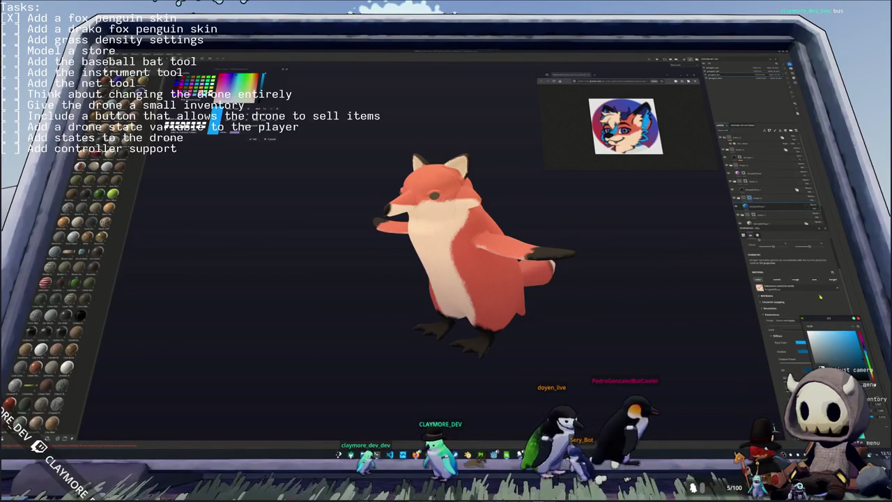
{"action": "left_click", "coordinate": [774, 197]}
{"action": "left_click_drag", "start_coordinate": [446, 238], "coordinate": [530, 238], "text": "alt"}
{"action": "right_click", "coordinate": [763, 207]}
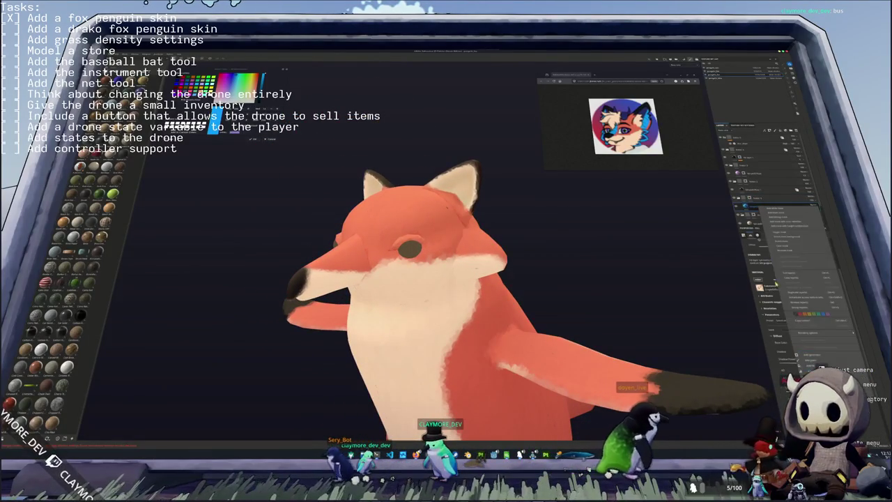
- Assign the blue layer to the chosen mesh parts and toggle its visibility in another part's stack
{"action": "left_click", "coordinate": [780, 237]}
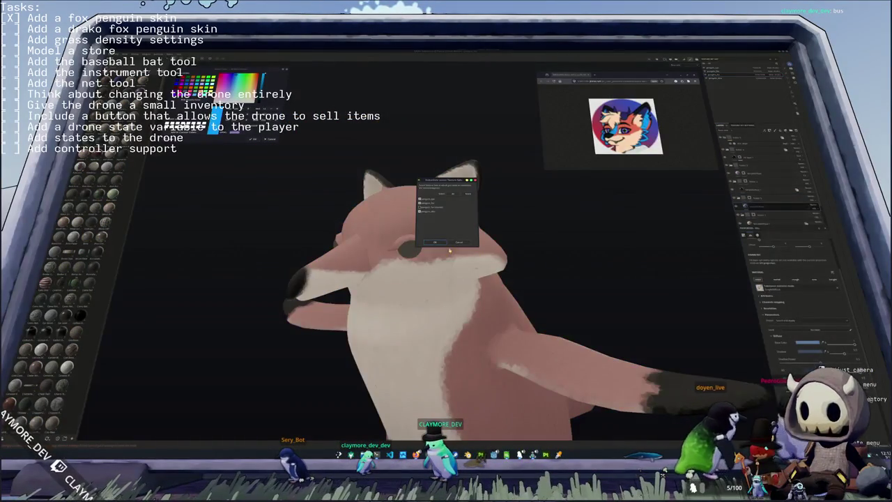
{"action": "left_click", "coordinate": [435, 242]}
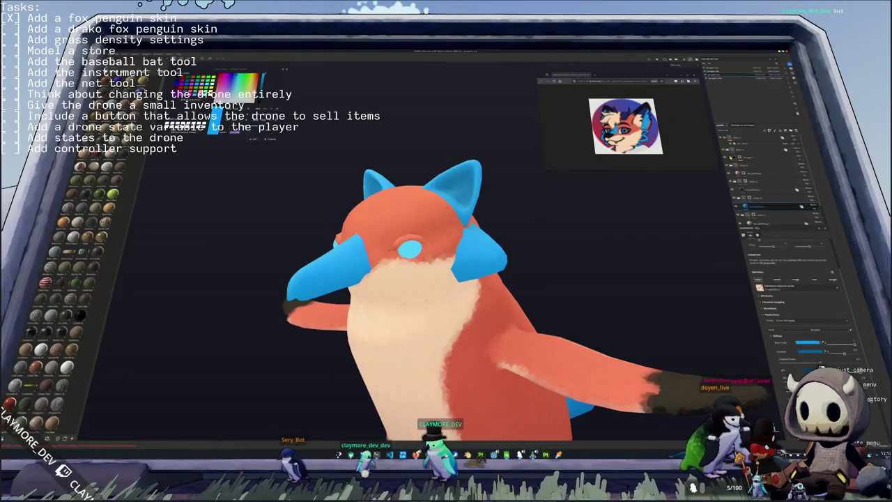
{"action": "left_click", "coordinate": [720, 71]}
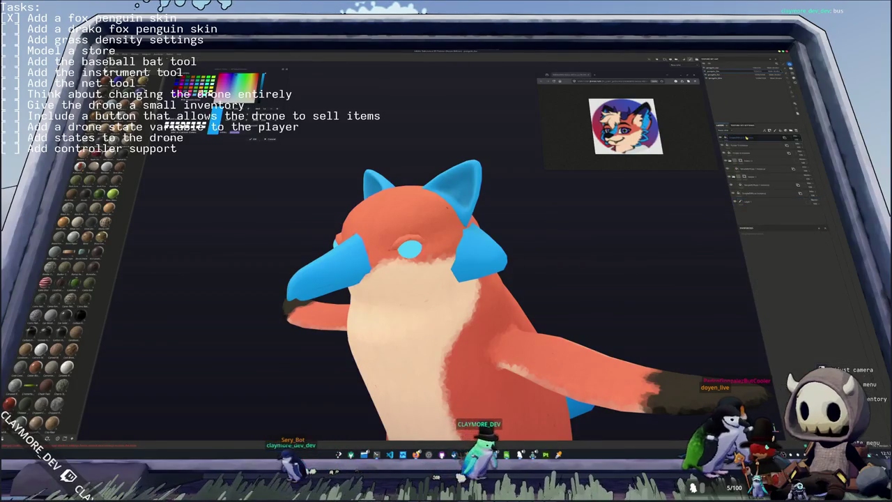
{"action": "left_click", "coordinate": [755, 193]}
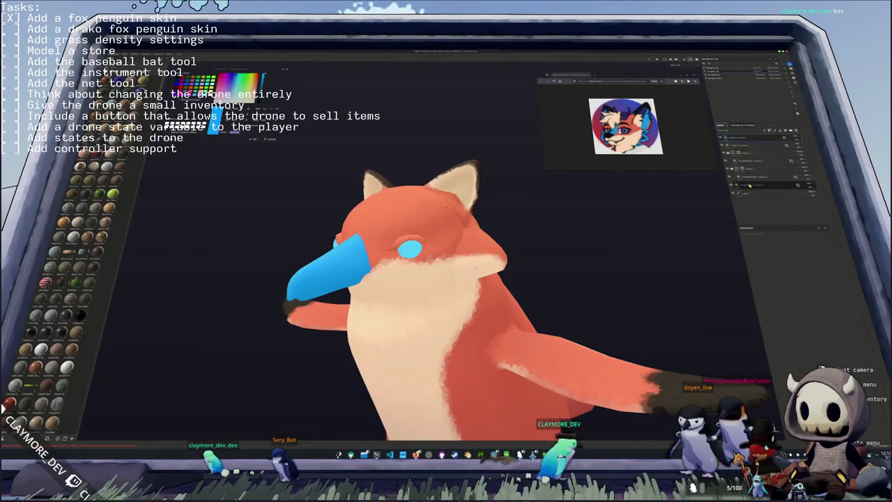
{"action": "left_click", "coordinate": [750, 186]}
- Rename a layer, expand its contents, and hide the blue cheek patch layer
{"action": "double_click", "coordinate": [753, 177]}
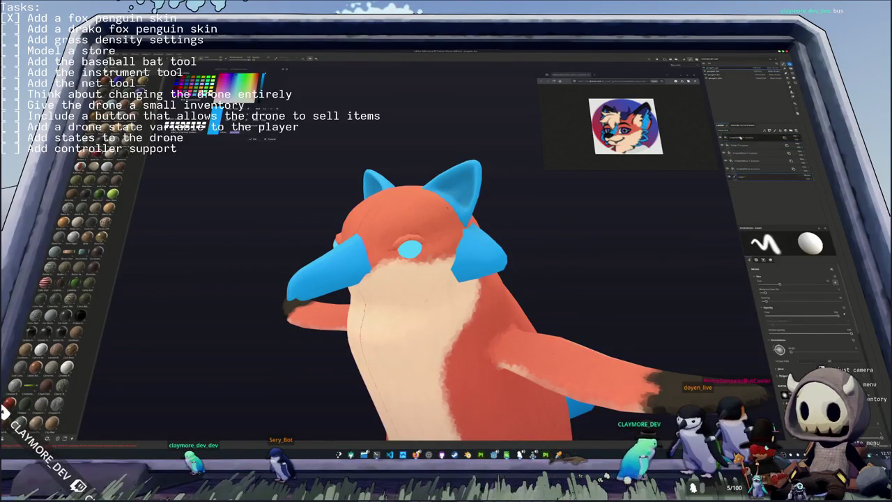
{"action": "left_click", "coordinate": [743, 140]}
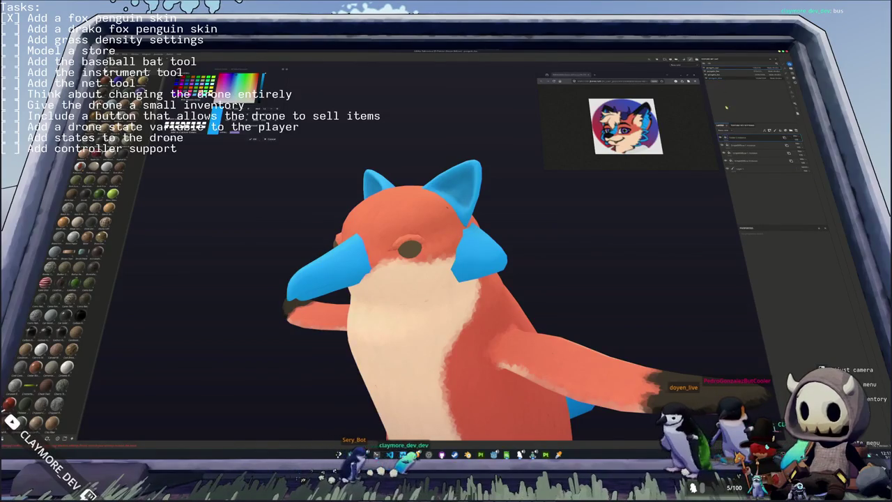
{"action": "left_click", "coordinate": [756, 160]}
{"action": "left_click", "coordinate": [746, 141]}
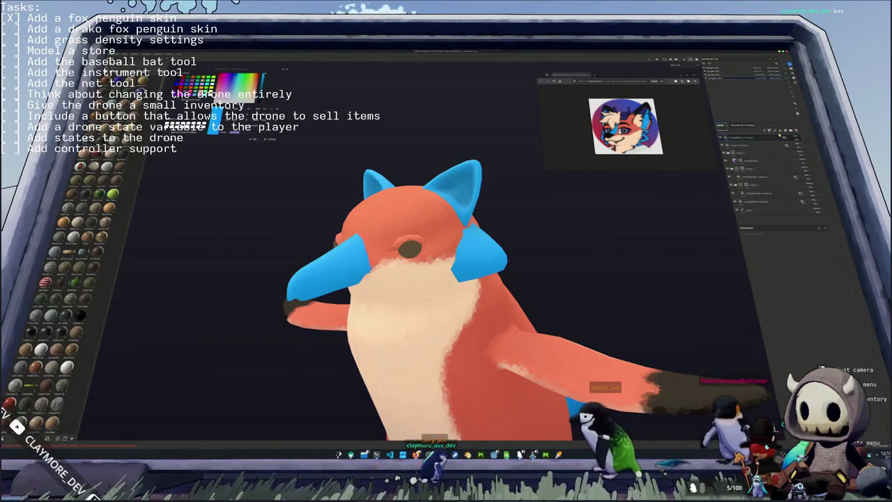
{"action": "left_click", "coordinate": [750, 145]}
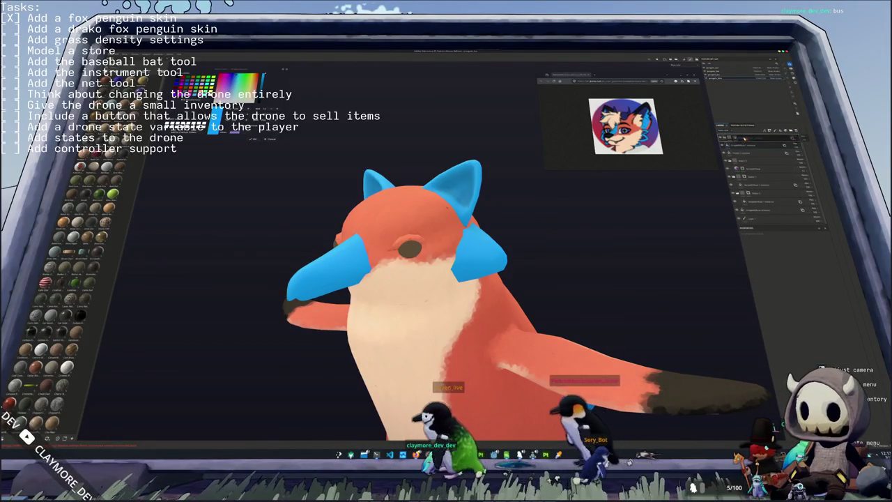
{"action": "left_click", "coordinate": [754, 145]}
{"action": "left_click", "coordinate": [755, 146]}
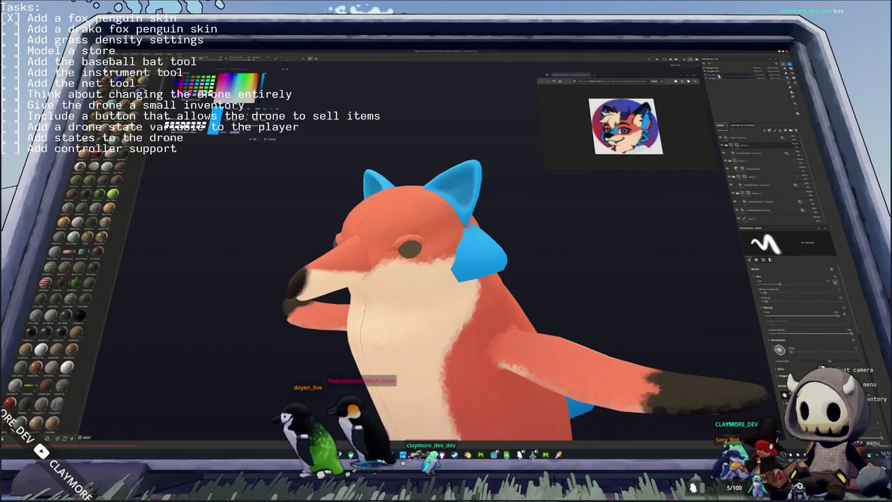
- Hide the solid blue layer on the ears, restoring orange fur, cream insides and dark tips
{"action": "left_click", "coordinate": [756, 157]}
{"action": "left_click", "coordinate": [763, 139]}
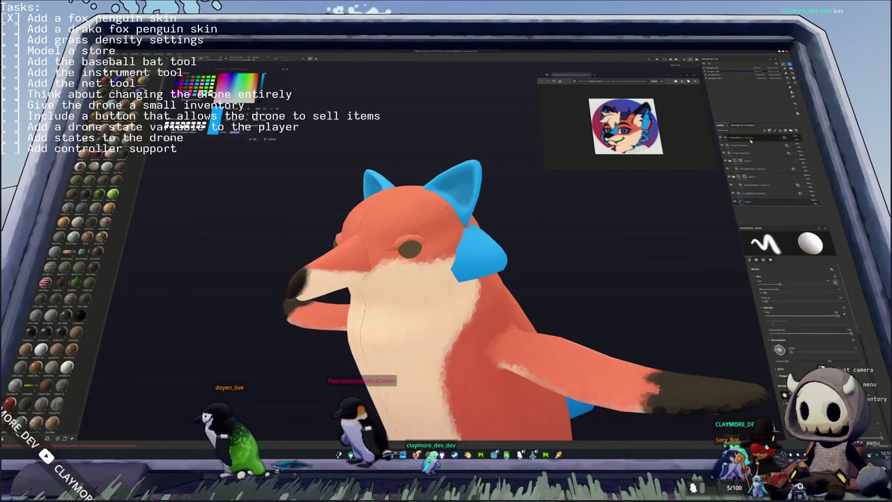
{"action": "left_click", "coordinate": [747, 158]}
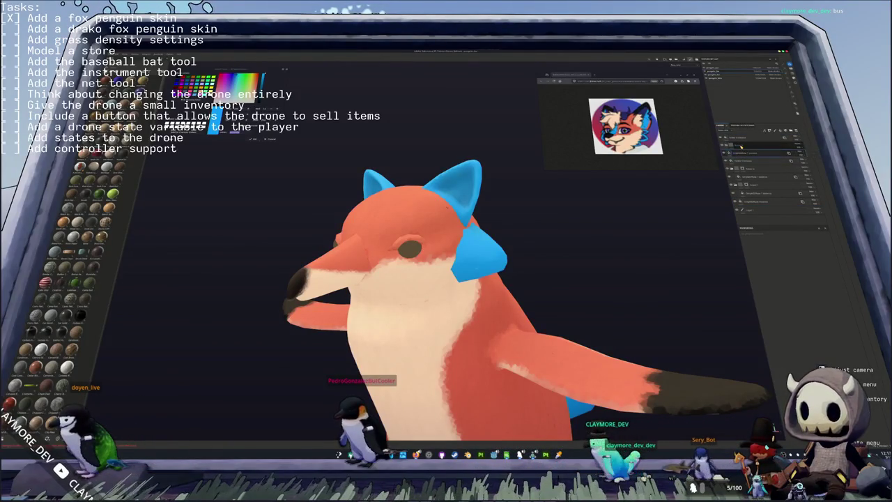
{"action": "left_click", "coordinate": [736, 154]}
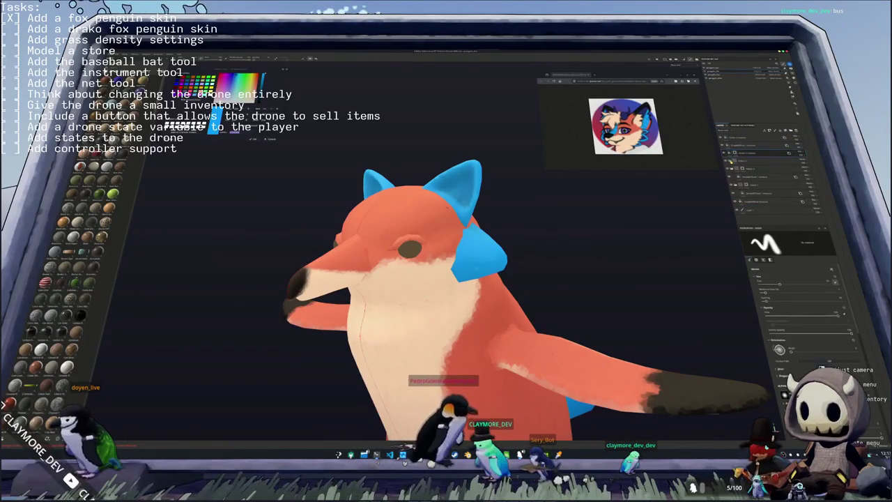
{"action": "left_click", "coordinate": [738, 156]}
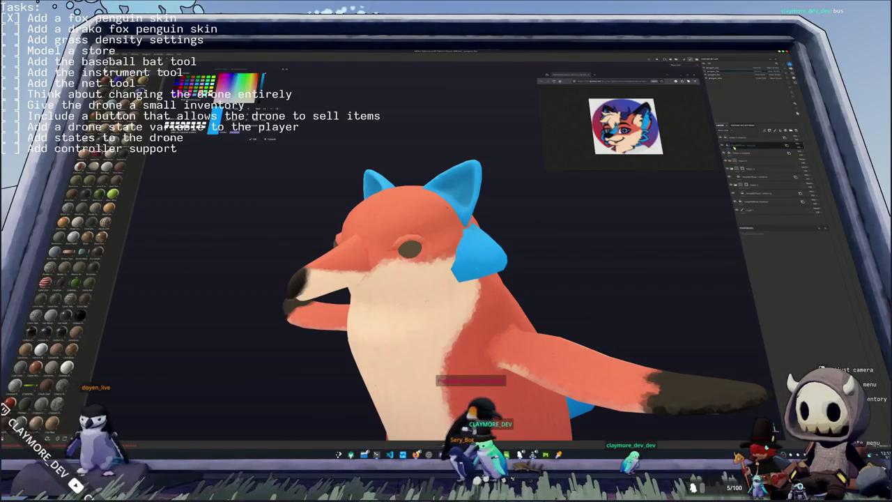
{"action": "left_click", "coordinate": [740, 153]}
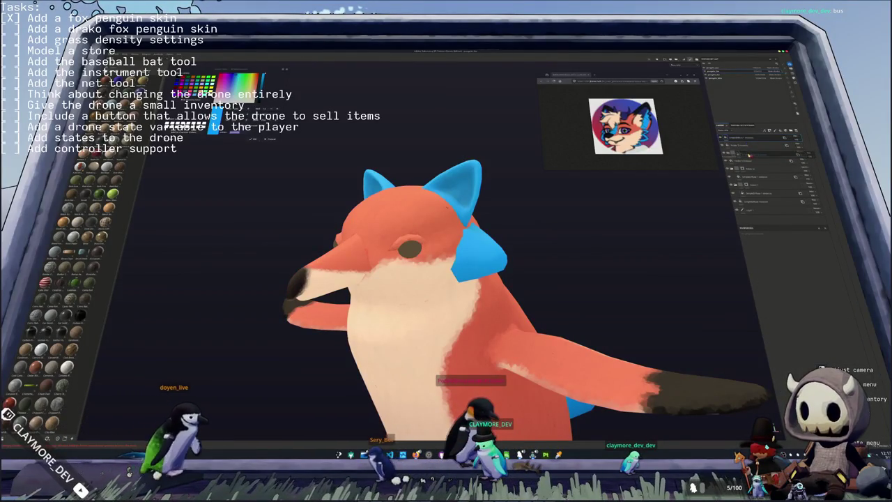
{"action": "left_click", "coordinate": [748, 151]}
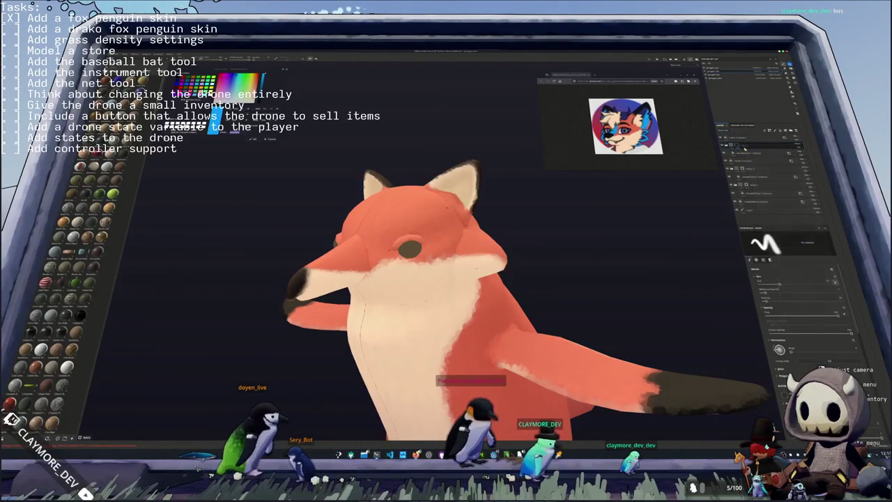
{"action": "left_click", "coordinate": [751, 247]}
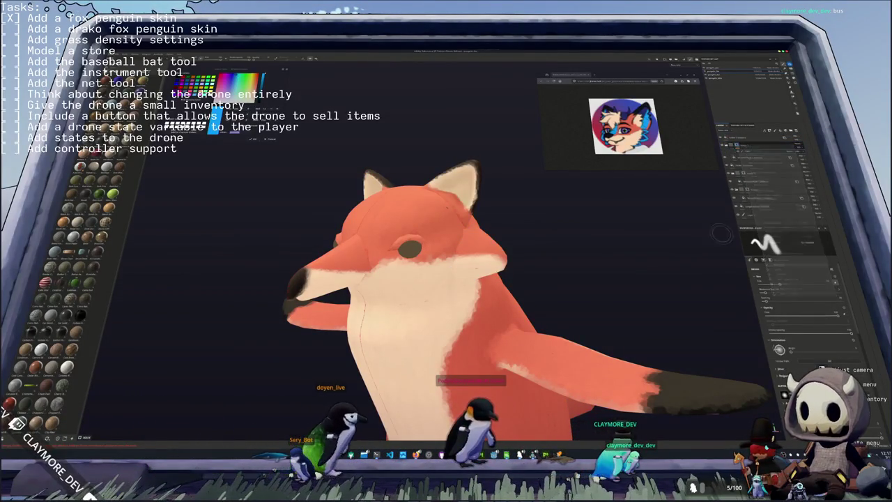
- Brush an extra blue stroke along the edge of the neck patch on the paint layer
{"action": "mouse_move", "coordinate": [530, 279]}
{"action": "left_mouse_down", "text": "alt"}
{"action": "mouse_move", "coordinate": [599, 312]}
{"action": "mouse_move", "coordinate": [488, 240]}
{"action": "mouse_move", "coordinate": [499, 175]}
{"action": "left_mouse_up", "text": "alt"}
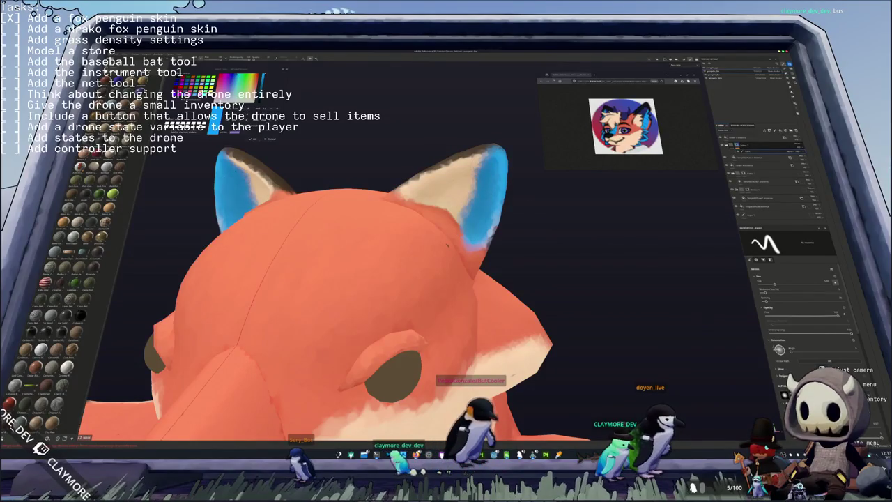
{"action": "left_click", "coordinate": [767, 187]}
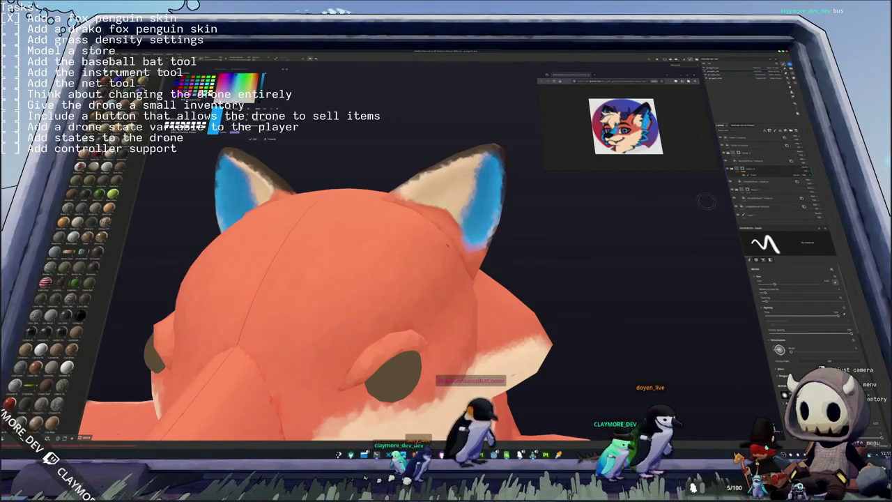
{"action": "mouse_move", "coordinate": [418, 279]}
{"action": "left_mouse_down", "text": "alt"}
{"action": "mouse_move", "coordinate": [543, 279]}
{"action": "mouse_move", "coordinate": [376, 265]}
{"action": "mouse_move", "coordinate": [399, 239]}
{"action": "mouse_move", "coordinate": [495, 203]}
{"action": "mouse_move", "coordinate": [442, 248]}
{"action": "left_mouse_up", "text": "alt"}
{"action": "scroll", "coordinate": [367, 251], "scroll_direction": "up", "scroll_amount": 3}
{"action": "scroll", "coordinate": [367, 251], "scroll_direction": "up", "scroll_amount": 2}
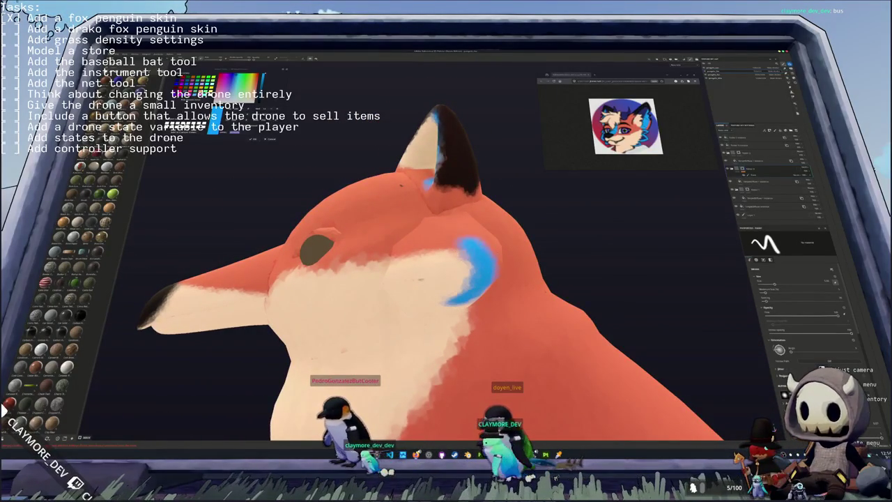
{"action": "mouse_move", "coordinate": [442, 247]}
{"action": "left_mouse_down", "text": "alt"}
{"action": "mouse_move", "coordinate": [361, 285]}
{"action": "mouse_move", "coordinate": [418, 244]}
{"action": "left_mouse_up", "text": "alt"}
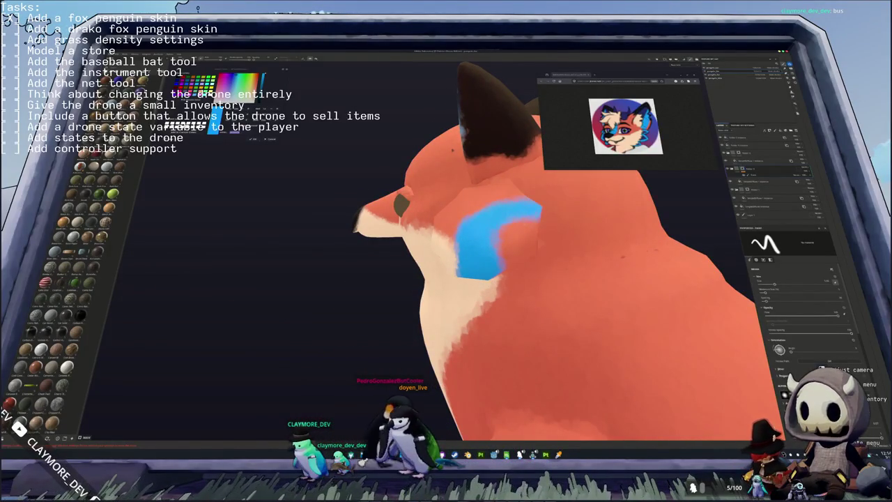
{"action": "left_click_drag", "start_coordinate": [418, 244], "coordinate": [446, 237], "text": "alt"}
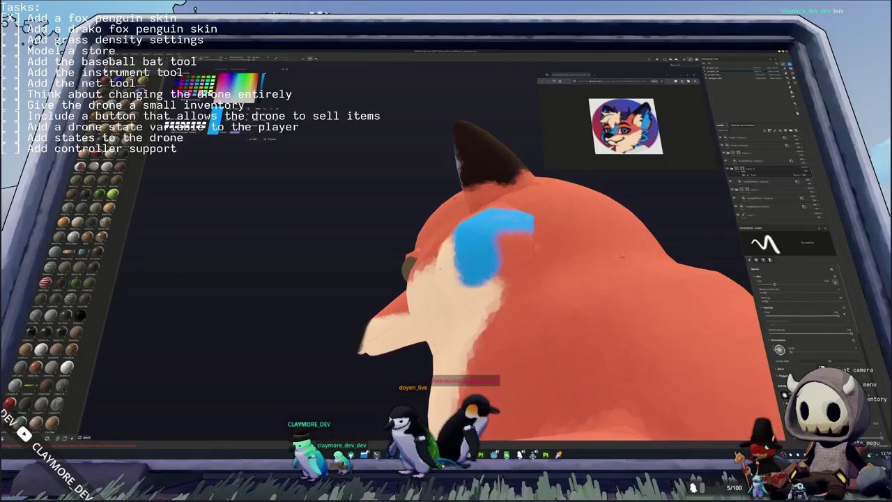
{"action": "left_click_drag", "start_coordinate": [533, 219], "coordinate": [507, 275]}
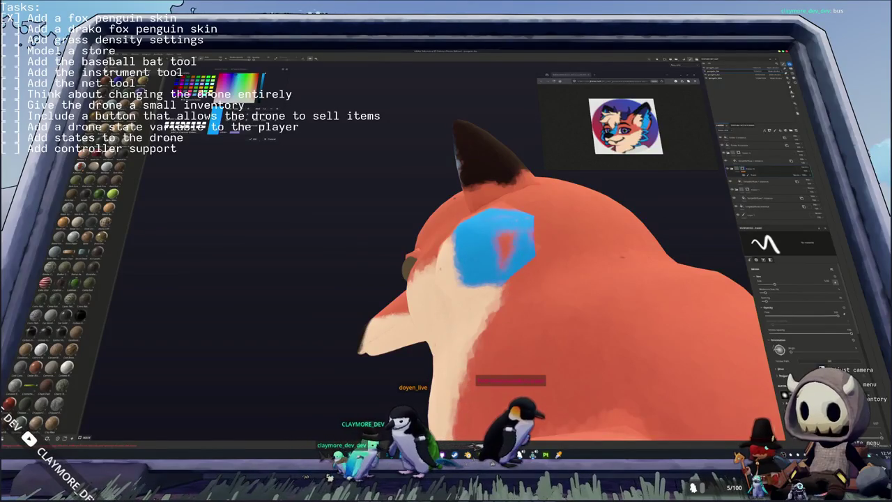
{"action": "mouse_move", "coordinate": [488, 244]}
{"action": "left_mouse_down", "text": "alt"}
{"action": "mouse_move", "coordinate": [467, 257]}
{"action": "mouse_move", "coordinate": [446, 251]}
{"action": "left_mouse_up", "text": "alt"}
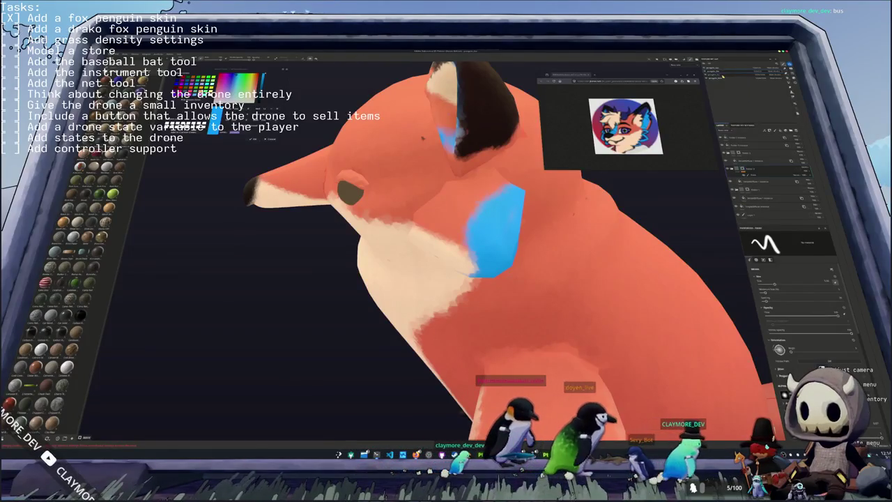
- Switch to the brush and widen the blue patch behind the cheek with another stroke
{"action": "mouse_move", "coordinate": [487, 244]}
{"action": "left_mouse_down", "text": "alt"}
{"action": "mouse_move", "coordinate": [418, 250]}
{"action": "mouse_move", "coordinate": [488, 251]}
{"action": "mouse_move", "coordinate": [433, 251]}
{"action": "left_mouse_up", "text": "alt"}
{"action": "scroll", "coordinate": [446, 251], "scroll_direction": "up", "scroll_amount": 2}
{"action": "scroll", "coordinate": [446, 251], "scroll_direction": "down", "scroll_amount": 3}
{"action": "scroll", "coordinate": [446, 251], "scroll_direction": "up", "scroll_amount": 2}
{"action": "scroll", "coordinate": [446, 251], "scroll_direction": "up", "scroll_amount": 2}
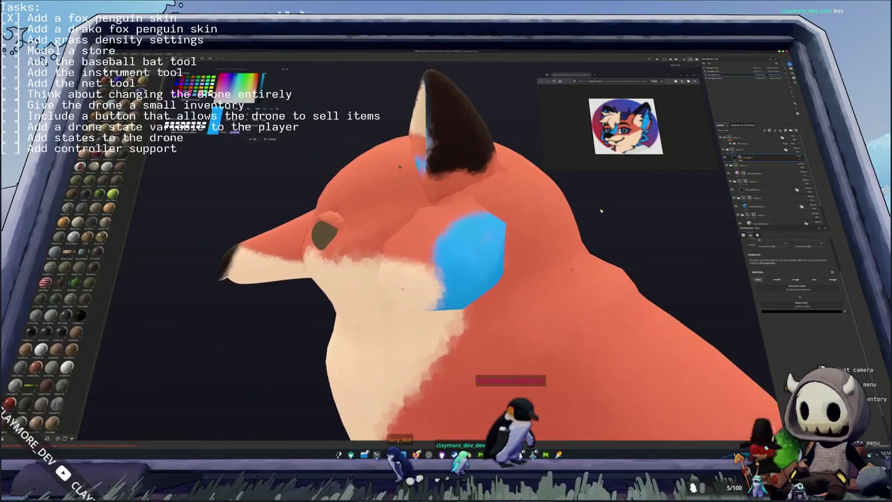
{"action": "scroll", "coordinate": [446, 251], "scroll_direction": "up", "scroll_amount": 3}
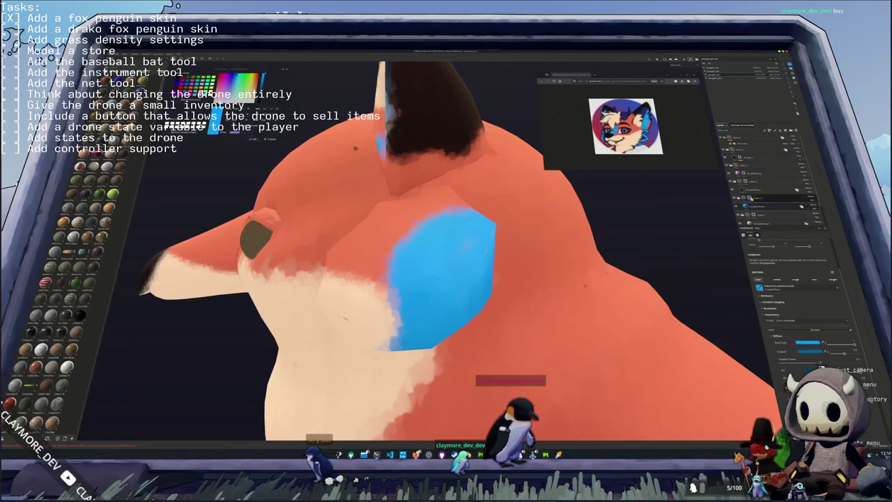
{"action": "key", "text": "1"}
{"action": "left_click_drag", "start_coordinate": [446, 251], "coordinate": [501, 251], "text": "alt"}
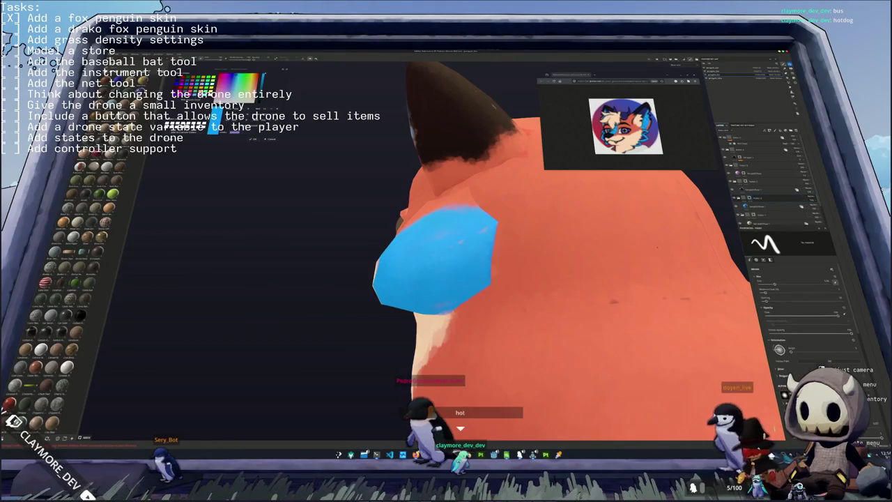
{"action": "left_click_drag", "start_coordinate": [519, 271], "coordinate": [512, 241]}
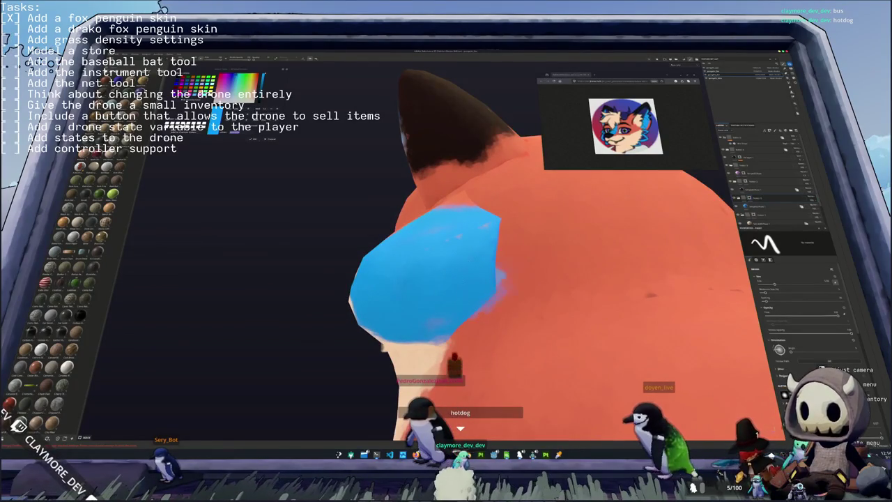
{"action": "mouse_move", "coordinate": [520, 272]}
{"action": "left_mouse_down", "text": "alt"}
{"action": "mouse_move", "coordinate": [480, 265]}
{"action": "mouse_move", "coordinate": [505, 271]}
{"action": "mouse_move", "coordinate": [430, 301]}
{"action": "mouse_move", "coordinate": [450, 302]}
{"action": "mouse_move", "coordinate": [488, 264]}
{"action": "left_mouse_up", "text": "alt"}
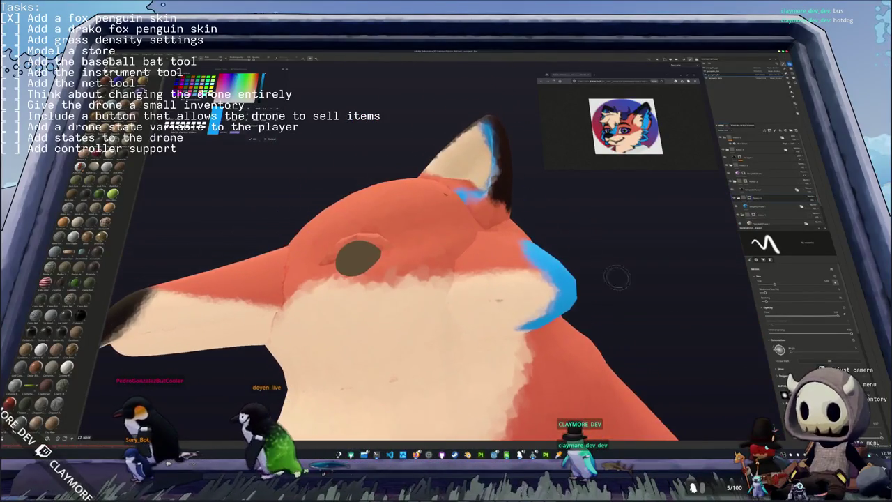
- Restrict the fill layer's geometry mask to the separate ear, snout and cheek pieces
{"action": "right_click", "coordinate": [763, 195]}
{"action": "left_click", "coordinate": [782, 260]}
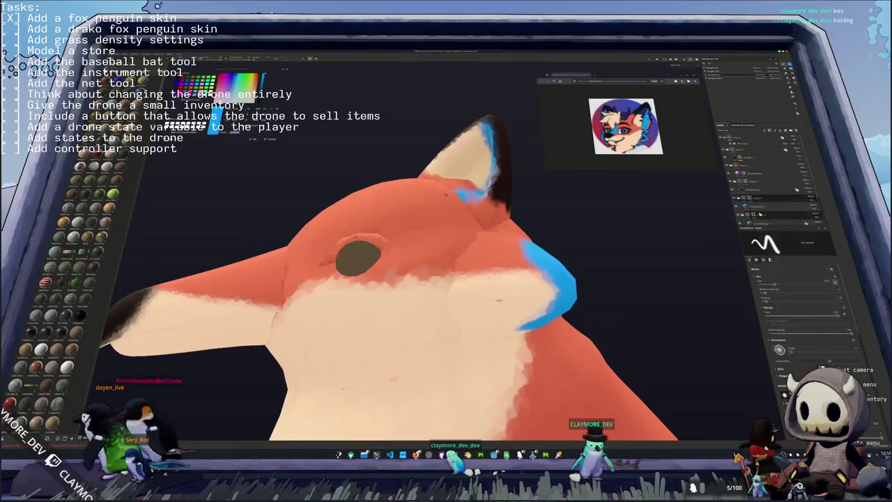
{"action": "right_click", "coordinate": [760, 205]}
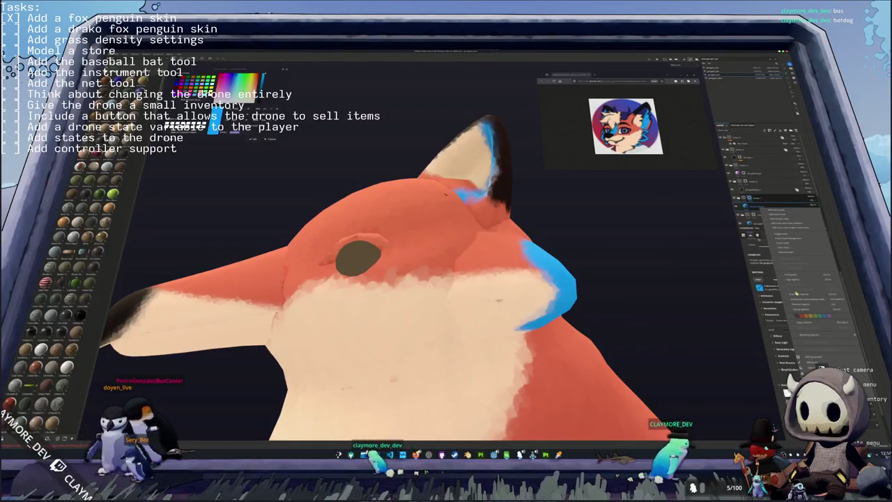
{"action": "left_click", "coordinate": [773, 220]}
{"action": "left_click", "coordinate": [420, 200]}
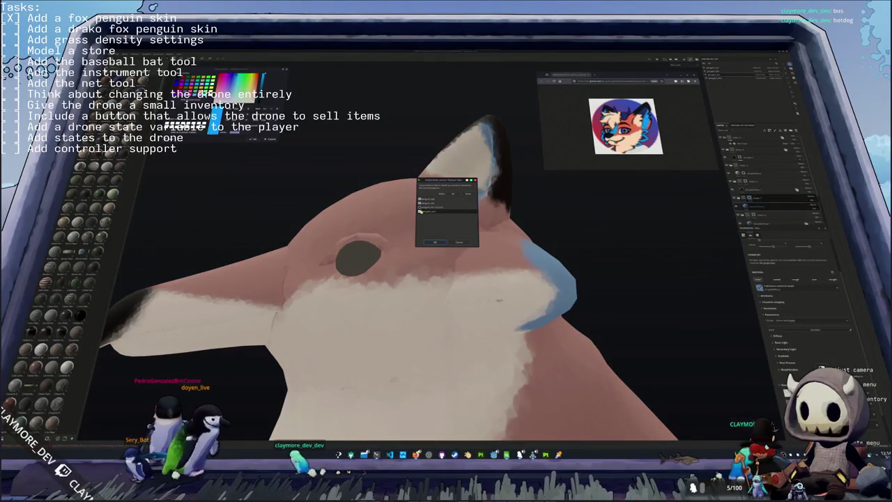
{"action": "left_click", "coordinate": [420, 212]}
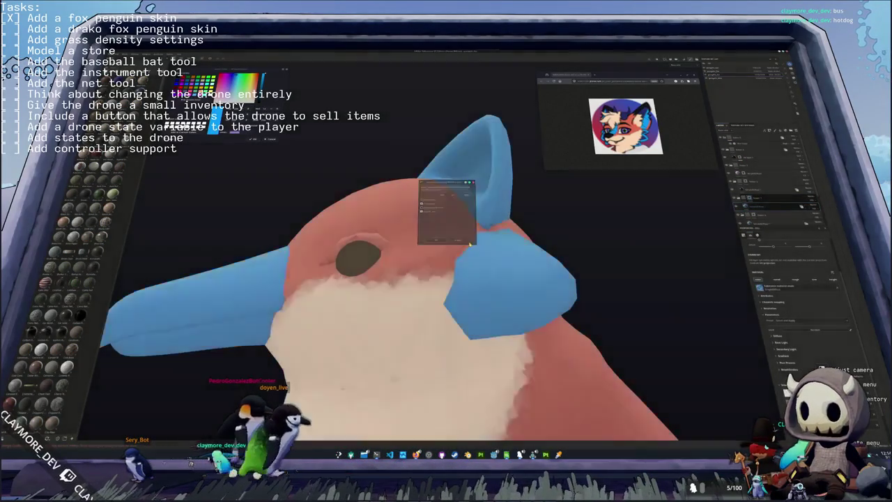
{"action": "left_click", "coordinate": [434, 242]}
- Set the fill layer's base colour to a sampled deep indigo
{"action": "left_click", "coordinate": [767, 207]}
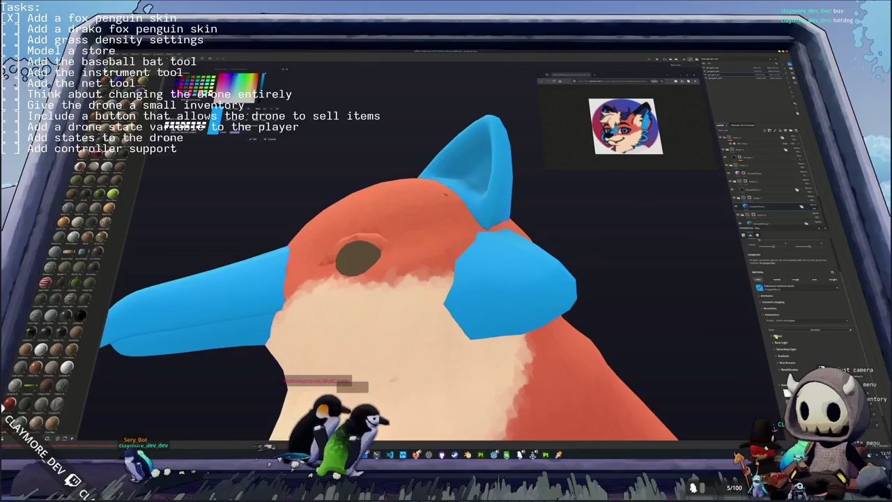
{"action": "left_click", "coordinate": [807, 342]}
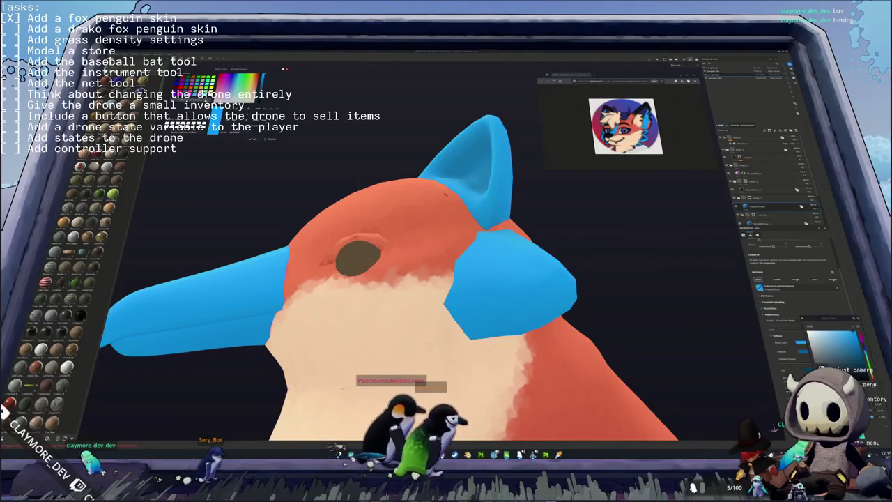
{"action": "left_click", "coordinate": [857, 325]}
{"action": "left_click", "coordinate": [412, 218]}
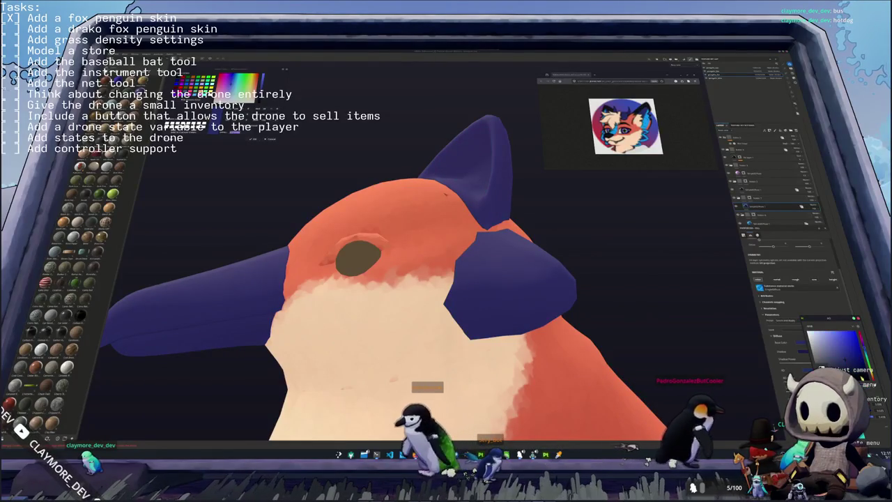
{"action": "left_click", "coordinate": [759, 208]}
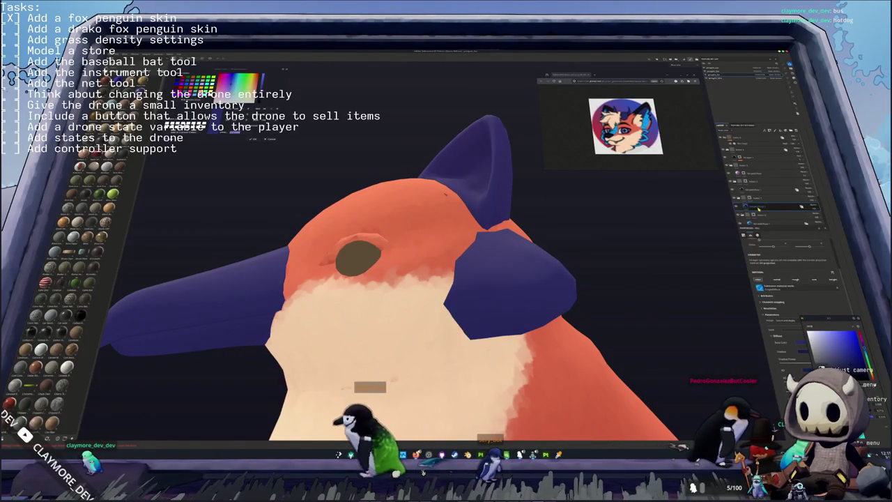
{"action": "left_click", "coordinate": [756, 203]}
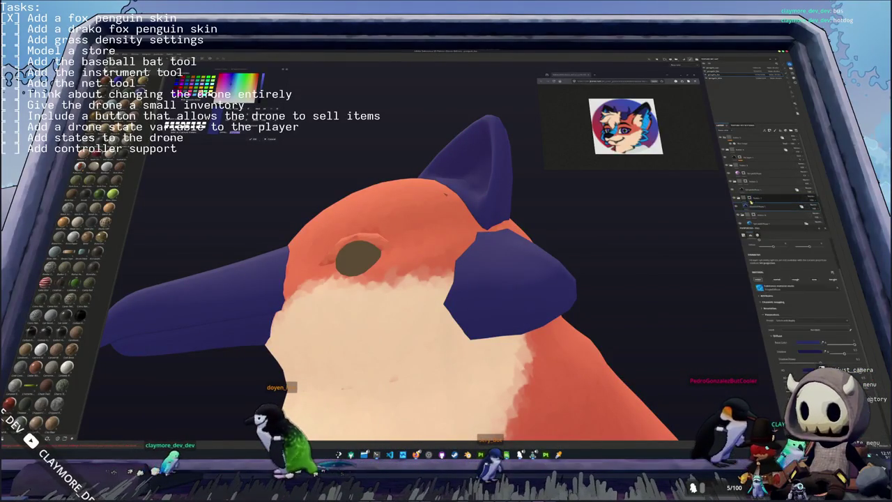
- Apply an option from a layer's menu and reselect paint layers in the stack
{"action": "right_click", "coordinate": [752, 203]}
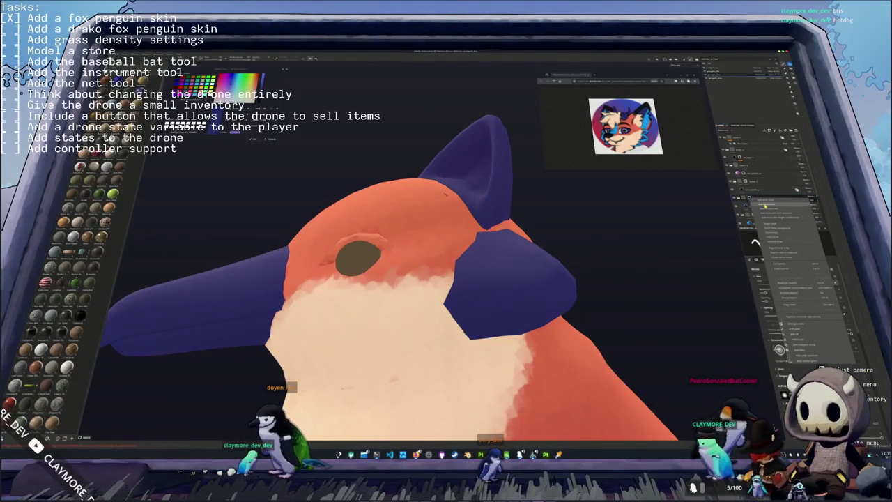
{"action": "left_click", "coordinate": [776, 239]}
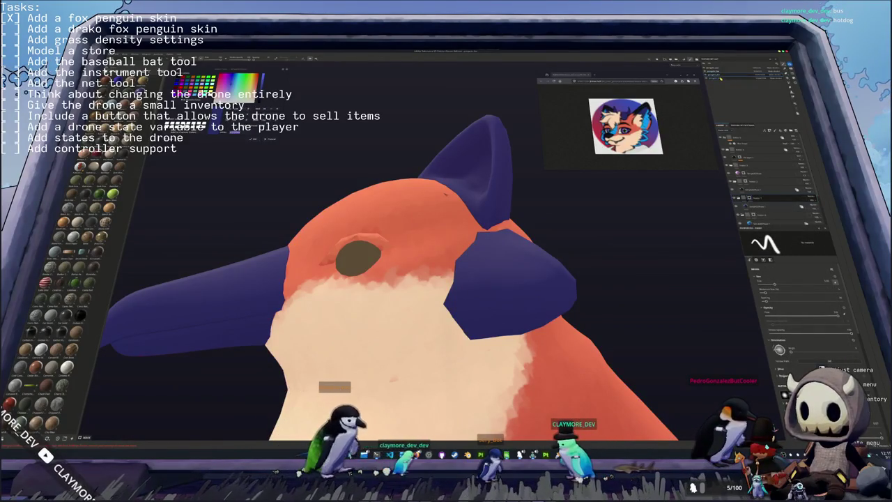
{"action": "left_click", "coordinate": [753, 177]}
{"action": "left_click", "coordinate": [750, 137]}
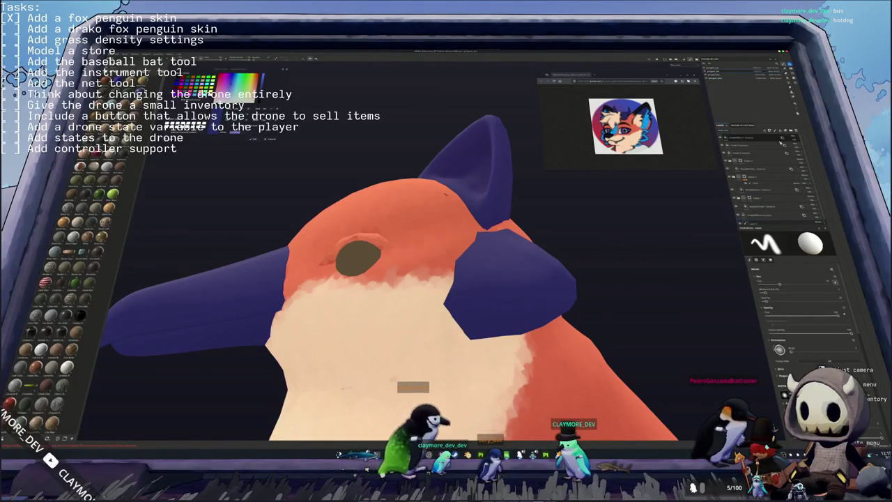
{"action": "left_click", "coordinate": [759, 198]}
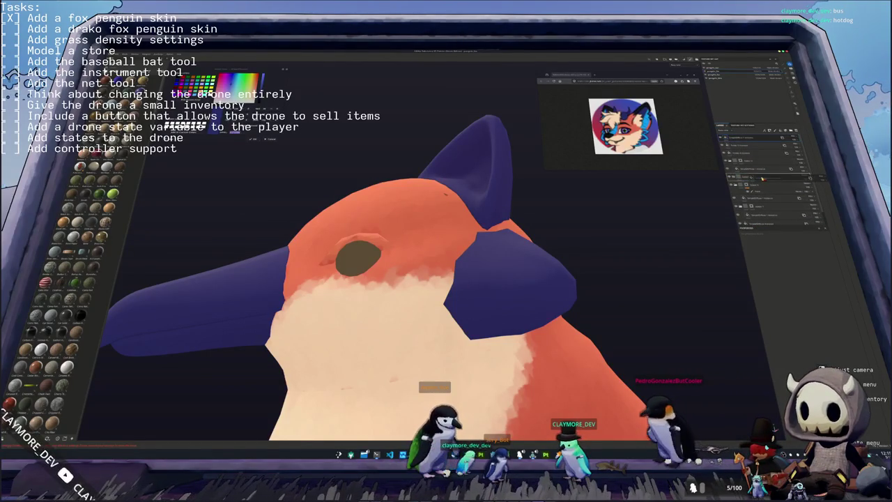
- Reveal the blue markings and paint a dark blue patch inside the fox's right ear
{"action": "right_click", "coordinate": [752, 170]}
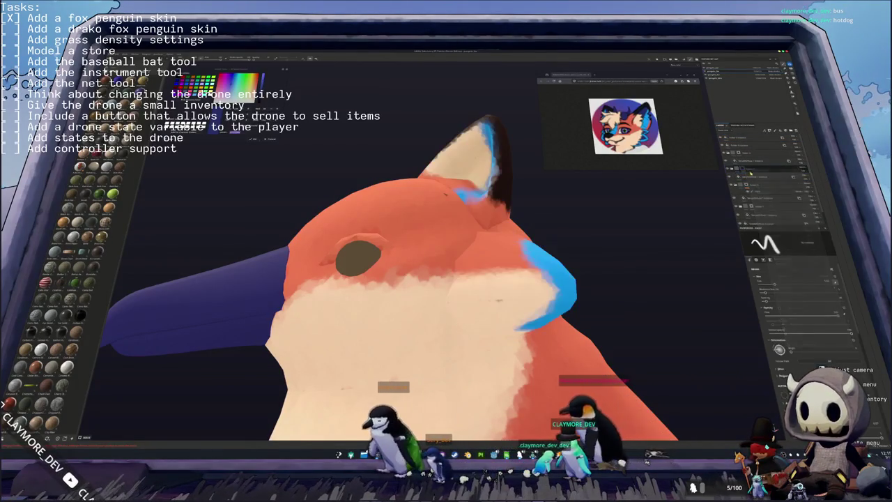
{"action": "left_click", "coordinate": [756, 178]}
{"action": "right_click", "coordinate": [750, 169]}
{"action": "left_click_drag", "start_coordinate": [488, 251], "coordinate": [558, 252], "text": "alt"}
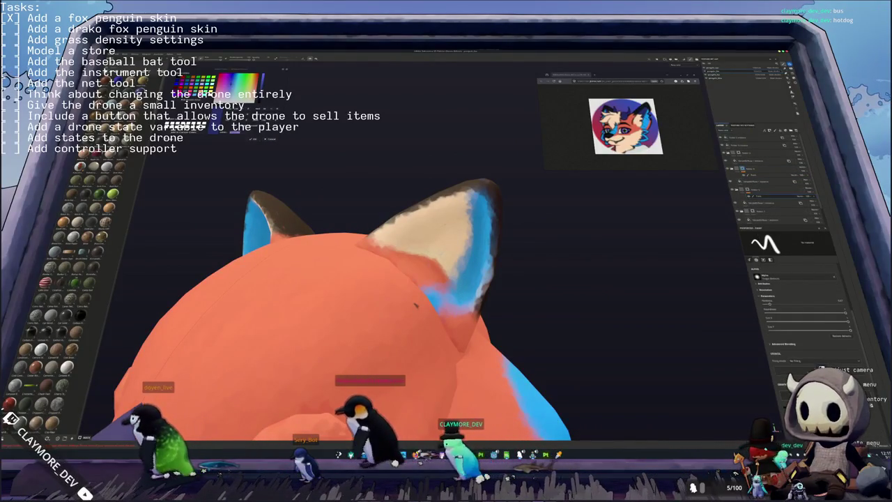
{"action": "left_click_drag", "start_coordinate": [415, 304], "coordinate": [414, 307], "text": "alt"}
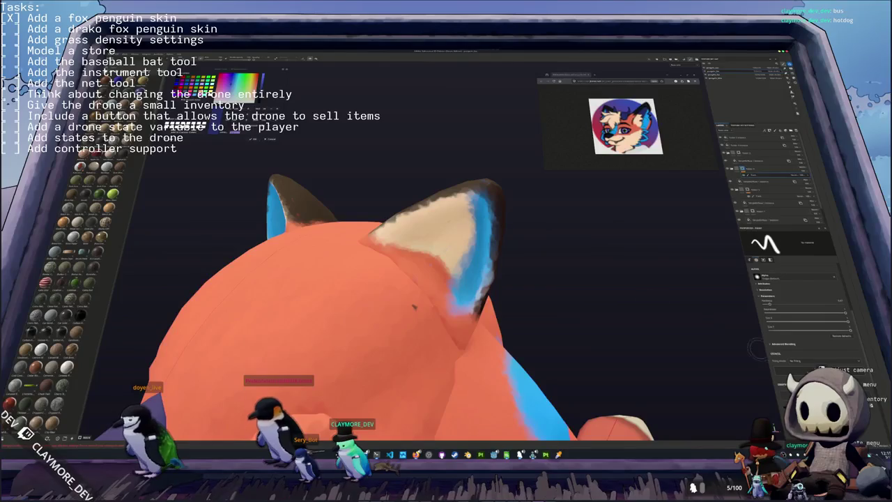
{"action": "right_click_drag", "start_coordinate": [414, 307], "coordinate": [399, 422], "text": "alt"}
{"action": "mouse_move", "coordinate": [463, 282]}
{"action": "left_mouse_down"}
{"action": "mouse_move", "coordinate": [452, 246]}
{"action": "mouse_move", "coordinate": [486, 232]}
{"action": "left_mouse_up"}
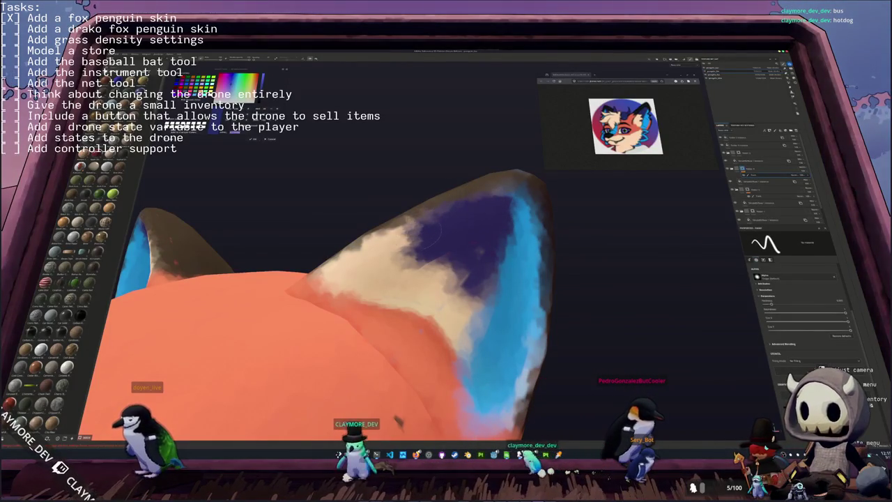
- Paint dark blue along the lower edge of the blue cheek marking
{"action": "key", "text": "f"}
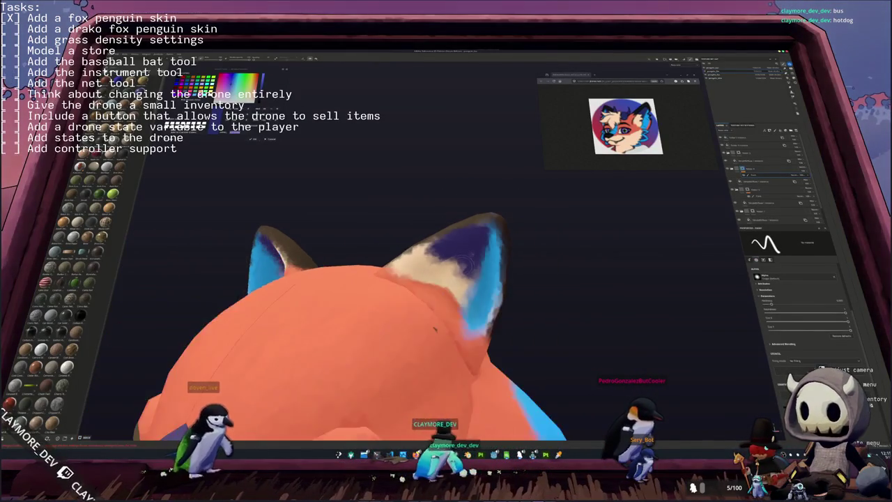
{"action": "mouse_move", "coordinate": [515, 286]}
{"action": "left_mouse_down", "text": "alt"}
{"action": "mouse_move", "coordinate": [418, 289]}
{"action": "mouse_move", "coordinate": [418, 234]}
{"action": "left_mouse_up", "text": "alt"}
{"action": "left_click_drag", "start_coordinate": [398, 288], "coordinate": [441, 260]}
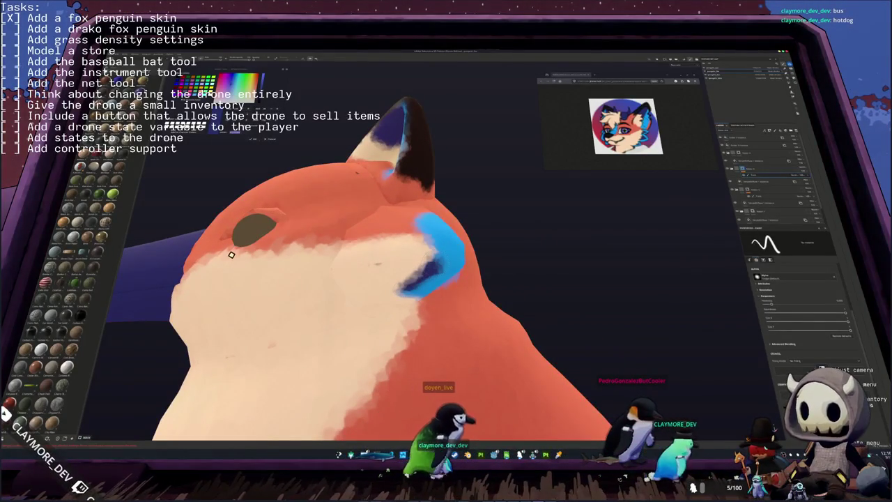
{"action": "left_click_drag", "start_coordinate": [221, 274], "coordinate": [209, 309], "text": "alt"}
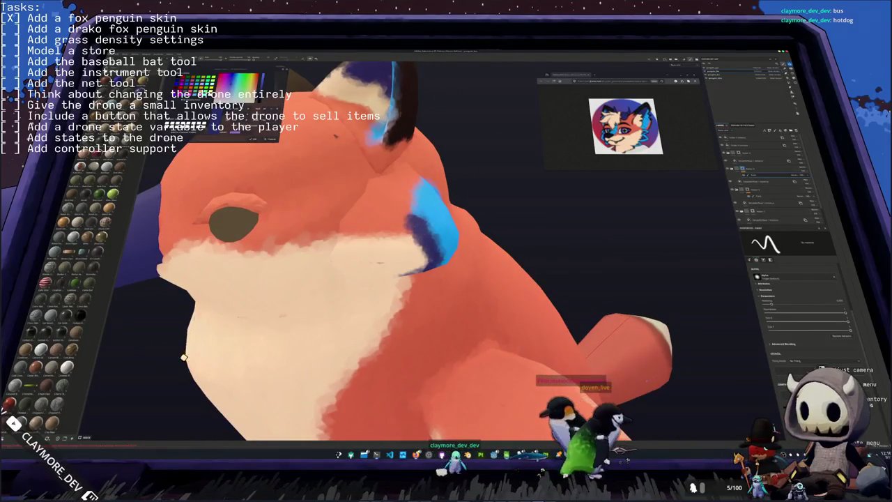
{"action": "mouse_move", "coordinate": [151, 385]}
{"action": "left_mouse_down", "text": "alt"}
{"action": "mouse_move", "coordinate": [276, 298]}
{"action": "mouse_move", "coordinate": [334, 279]}
{"action": "left_mouse_up", "text": "alt"}
{"action": "scroll", "coordinate": [276, 298], "scroll_direction": "down", "scroll_amount": 5}
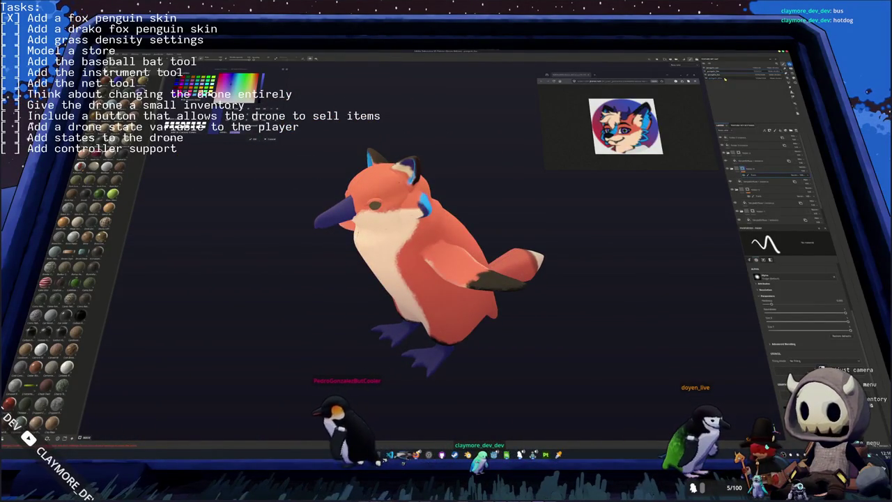
- Switch layers to restore the orange beak and dark feet, then inspect the fox from the side and below
{"action": "left_click", "coordinate": [753, 177]}
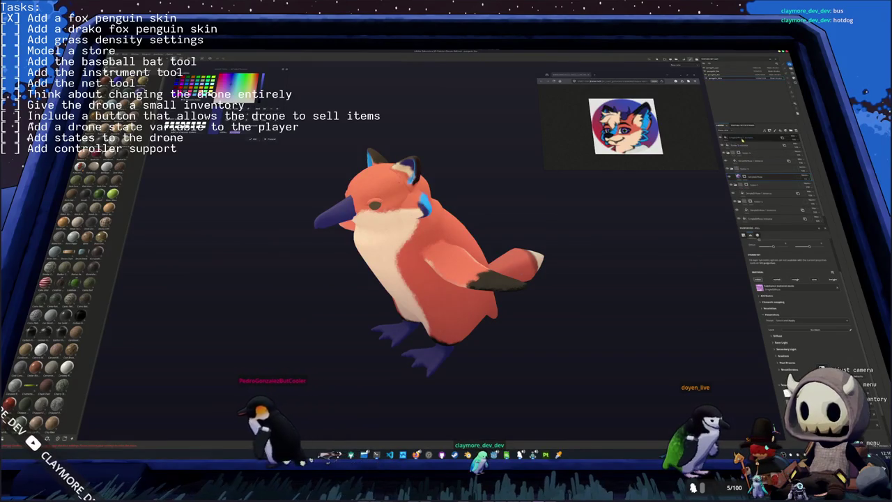
{"action": "left_click", "coordinate": [726, 176]}
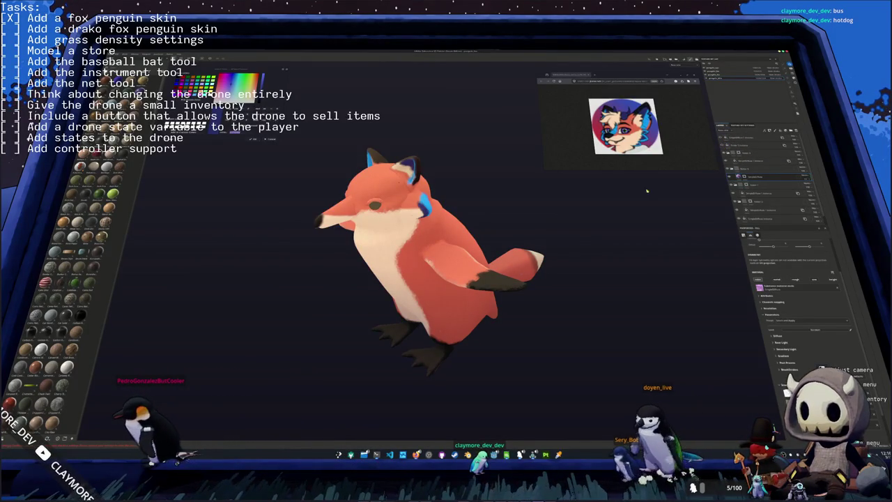
{"action": "left_click_drag", "start_coordinate": [682, 169], "coordinate": [516, 327], "text": "alt"}
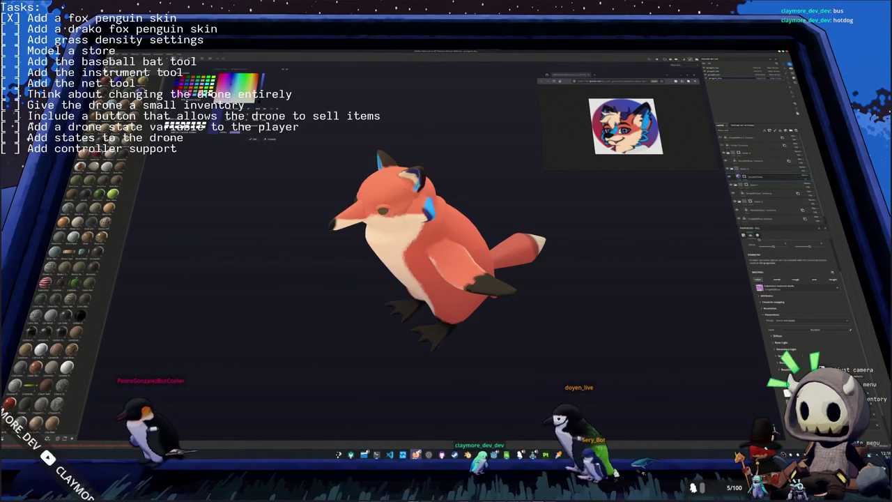
{"action": "mouse_move", "coordinate": [416, 455]}
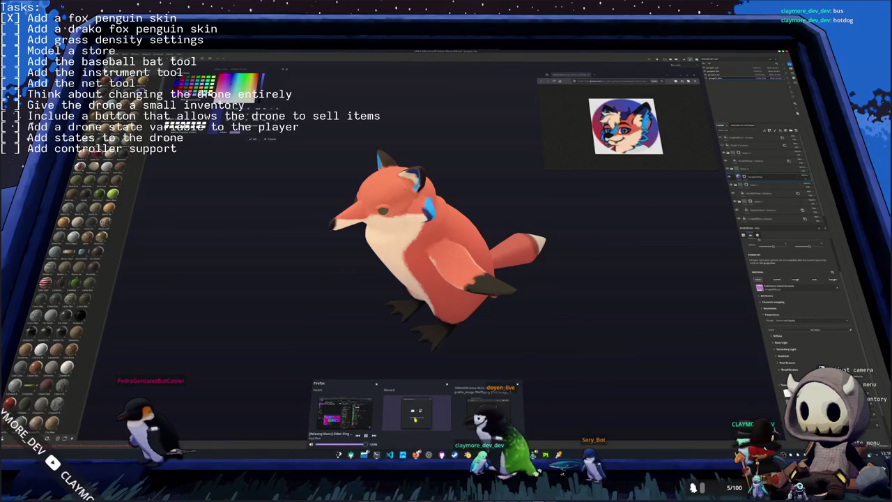
{"action": "left_click", "coordinate": [447, 384]}
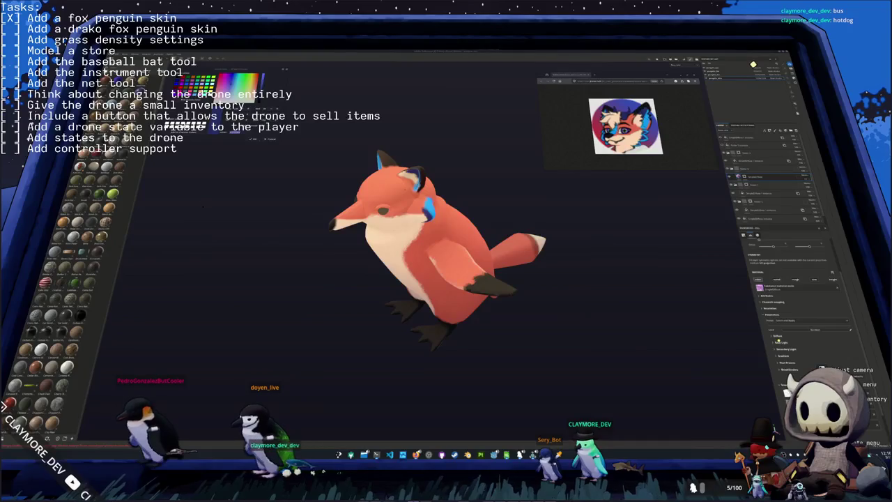
{"action": "left_click_drag", "start_coordinate": [702, 242], "coordinate": [594, 238], "text": "alt"}
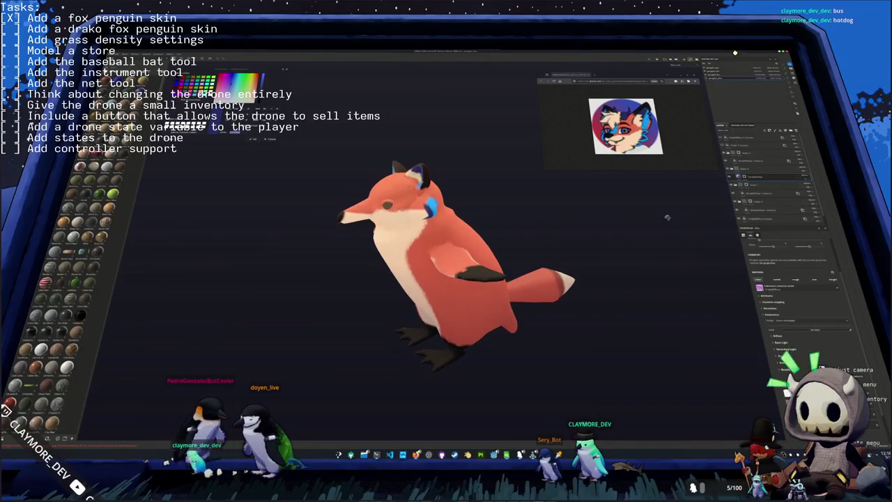
{"action": "mouse_move", "coordinate": [584, 277]}
{"action": "left_mouse_down", "text": "alt"}
{"action": "mouse_move", "coordinate": [511, 253]}
{"action": "mouse_move", "coordinate": [412, 337]}
{"action": "mouse_move", "coordinate": [394, 328]}
{"action": "mouse_move", "coordinate": [471, 181]}
{"action": "left_mouse_up", "text": "alt"}
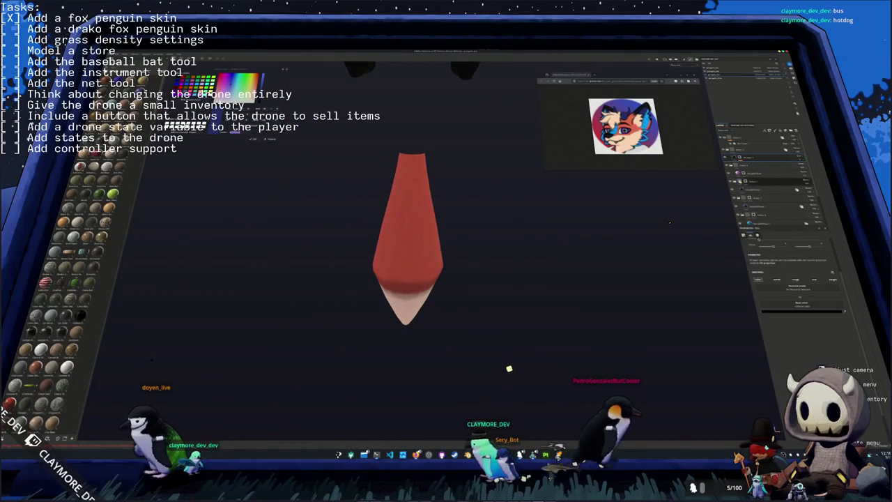
- Brush dark blue stripes on the tail's upper side and fill the red centre between them
{"action": "key", "text": "1"}
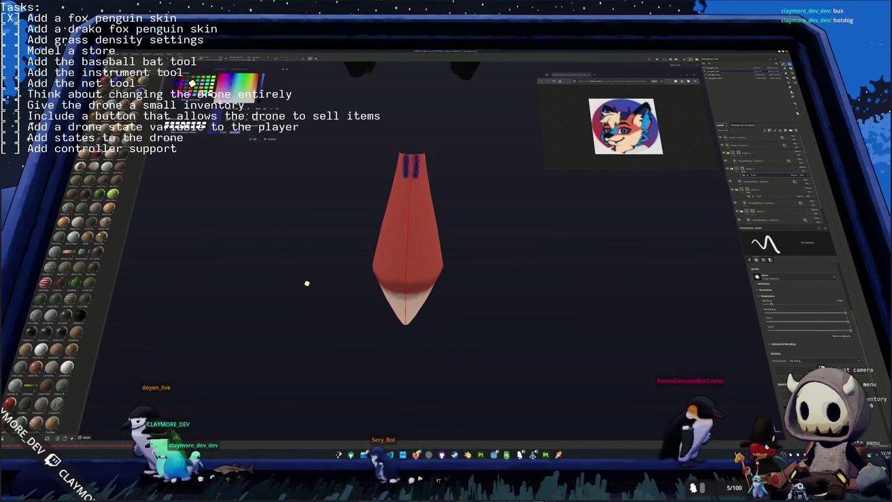
{"action": "key", "text": "ctrl+z"}
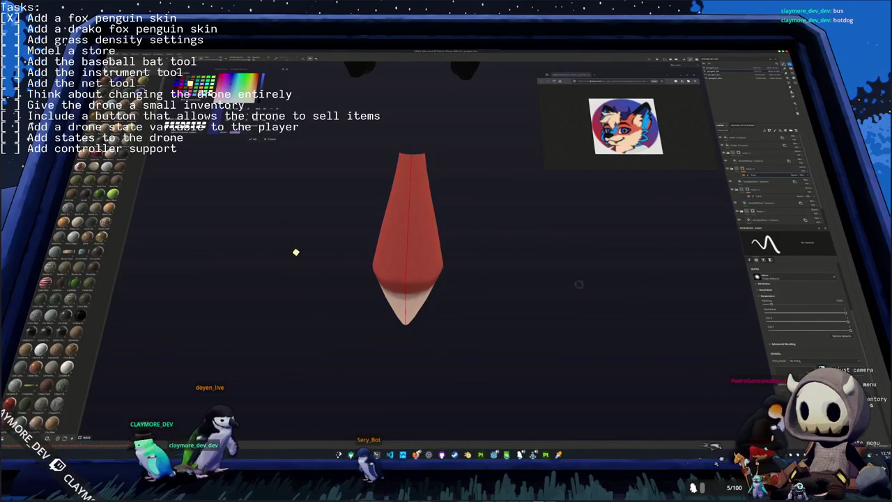
{"action": "left_click_drag", "start_coordinate": [280, 245], "coordinate": [229, 236], "text": "alt"}
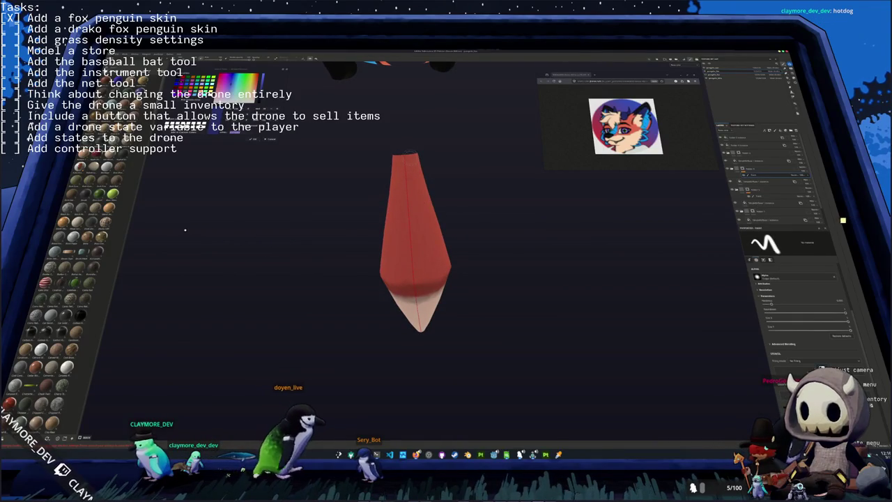
{"action": "key", "text": "ctrl+y"}
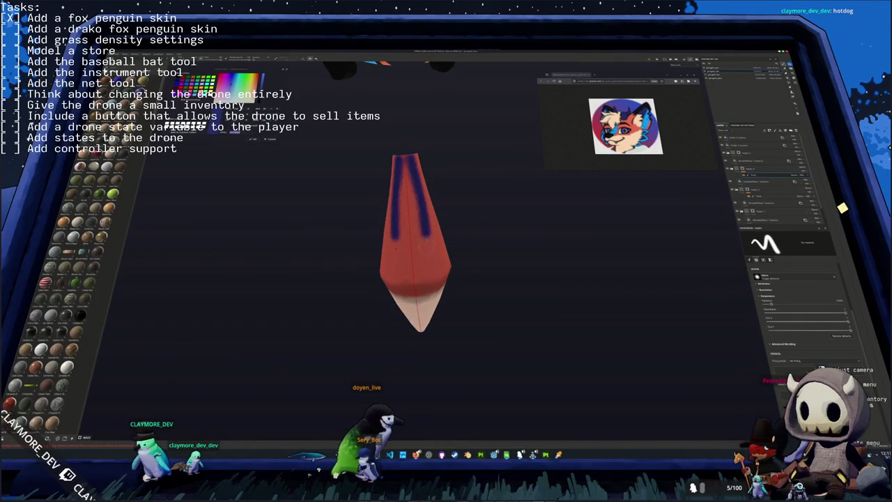
{"action": "left_click_drag", "start_coordinate": [401, 163], "coordinate": [416, 281]}
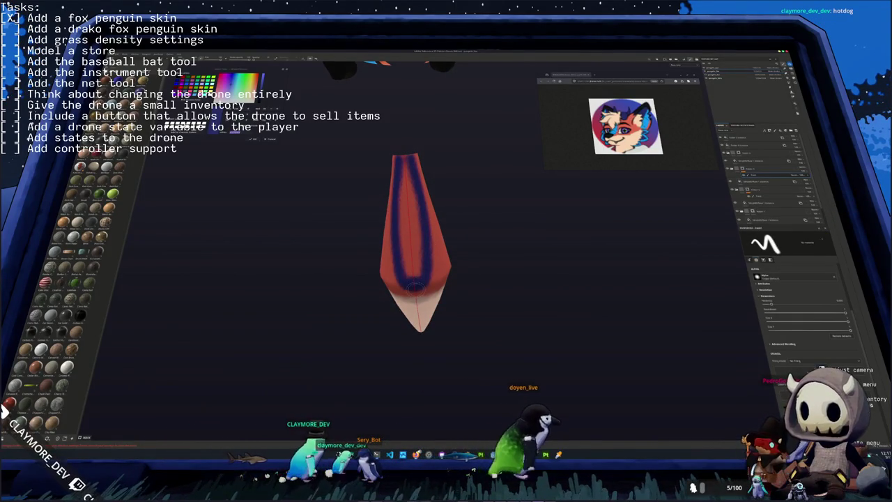
{"action": "left_click_drag", "start_coordinate": [416, 286], "coordinate": [415, 271]}
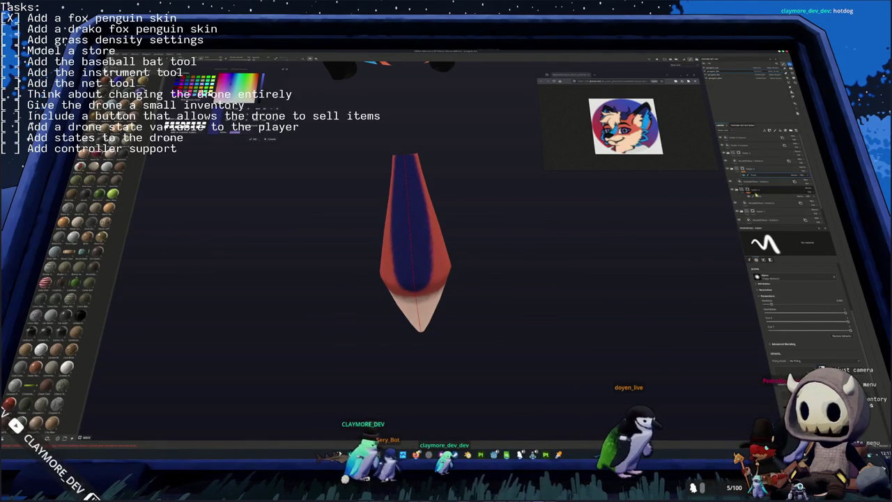
{"action": "middle_click_drag", "start_coordinate": [458, 280], "coordinate": [418, 276]}
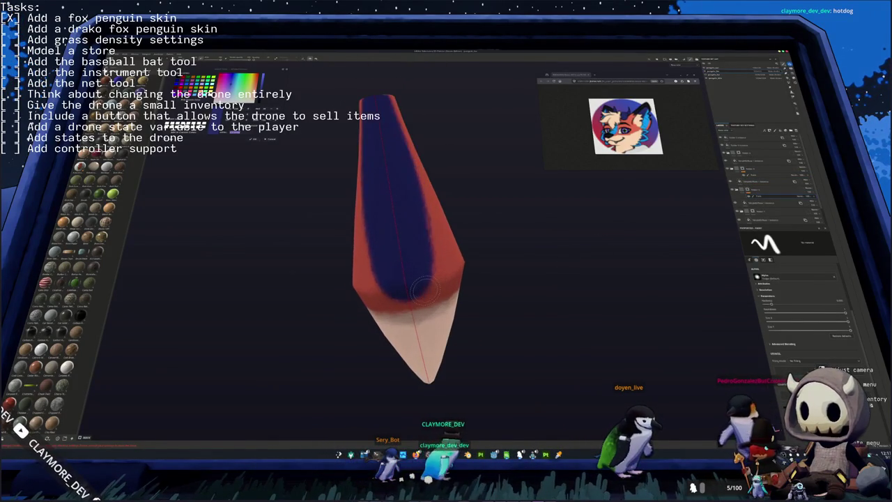
{"action": "left_click_drag", "start_coordinate": [414, 298], "coordinate": [419, 286]}
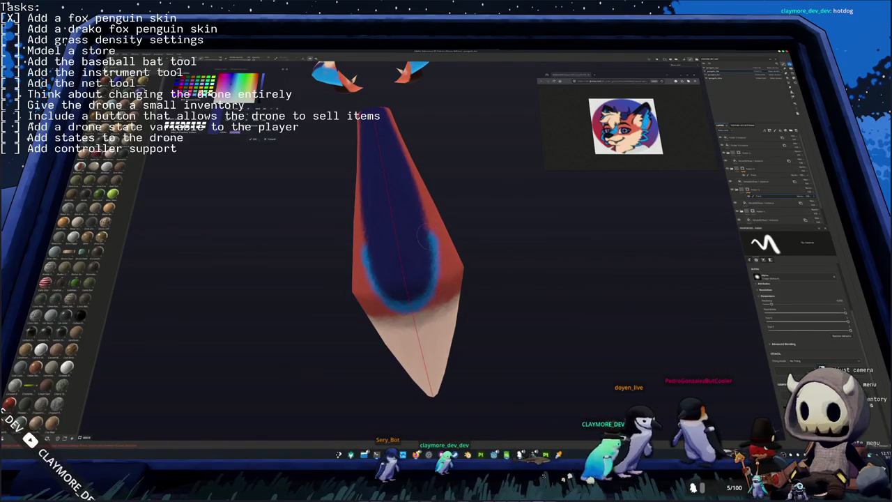
- Inspect the painted tail from several angles, then unhide the whole fox penguin body
{"action": "middle_click_drag", "start_coordinate": [404, 196], "coordinate": [473, 288]}
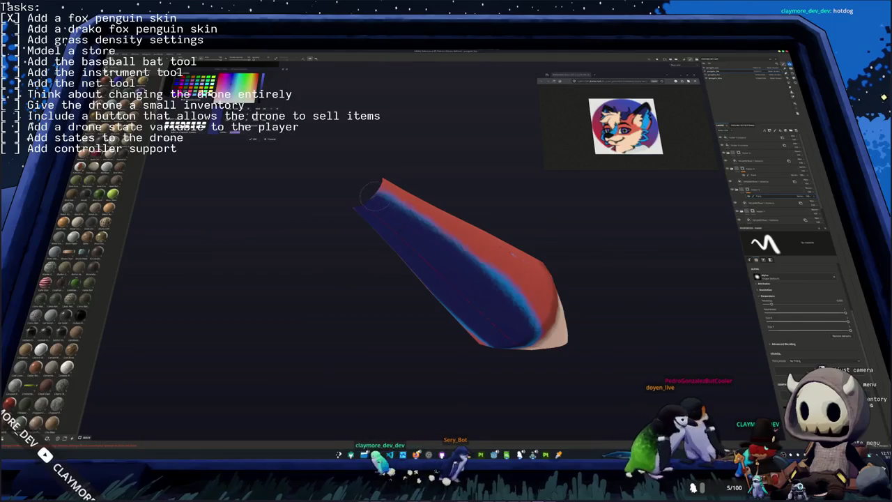
{"action": "mouse_move", "coordinate": [346, 177]}
{"action": "middle_mouse_down"}
{"action": "mouse_move", "coordinate": [253, 265]}
{"action": "mouse_move", "coordinate": [444, 333]}
{"action": "middle_mouse_up"}
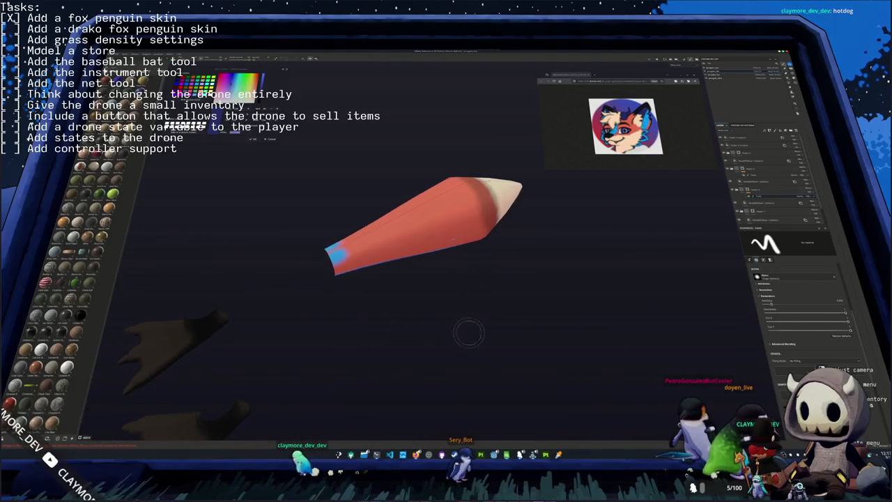
{"action": "mouse_move", "coordinate": [454, 239]}
{"action": "middle_mouse_down"}
{"action": "mouse_move", "coordinate": [418, 209]}
{"action": "mouse_move", "coordinate": [550, 251]}
{"action": "middle_mouse_up"}
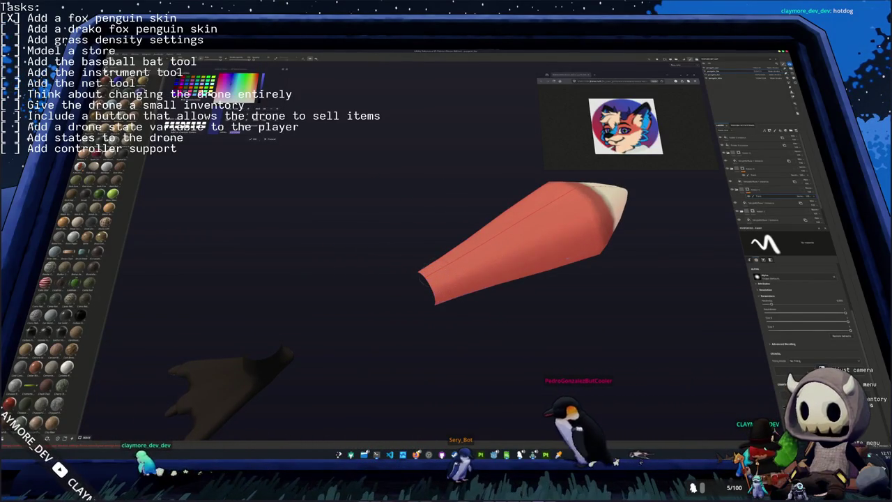
{"action": "mouse_move", "coordinate": [395, 295]}
{"action": "middle_mouse_down"}
{"action": "mouse_move", "coordinate": [384, 199]}
{"action": "mouse_move", "coordinate": [224, 239]}
{"action": "middle_mouse_up"}
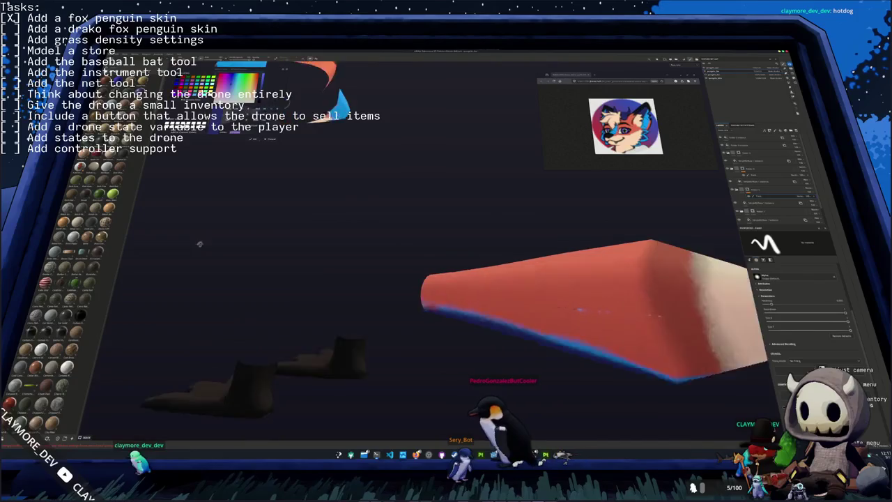
{"action": "scroll", "coordinate": [372, 273], "scroll_direction": "down", "scroll_amount": 5}
{"action": "mouse_move", "coordinate": [372, 272]}
{"action": "middle_mouse_down"}
{"action": "mouse_move", "coordinate": [404, 279]}
{"action": "mouse_move", "coordinate": [496, 254]}
{"action": "mouse_move", "coordinate": [652, 173]}
{"action": "middle_mouse_up"}
{"action": "key", "text": "alt+h"}
{"action": "mouse_move", "coordinate": [530, 251]}
{"action": "middle_mouse_down"}
{"action": "mouse_move", "coordinate": [616, 257]}
{"action": "mouse_move", "coordinate": [576, 236]}
{"action": "middle_mouse_up"}
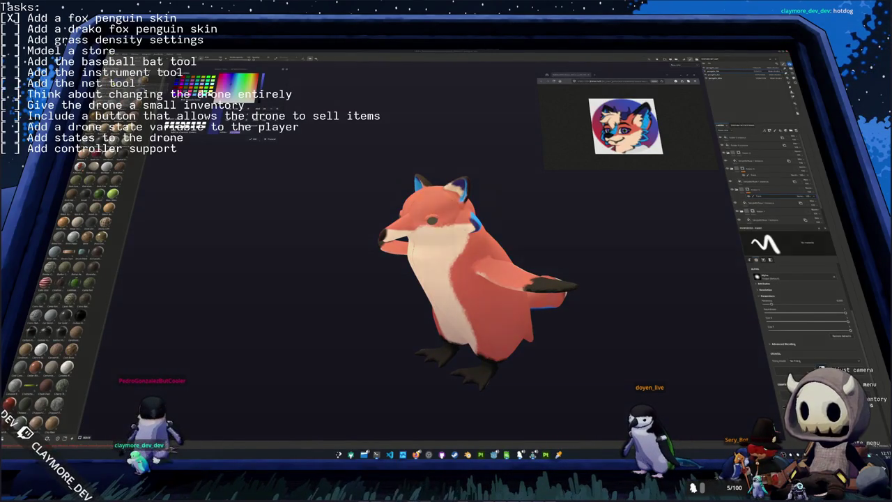
- Save the Substance Painter project over the existing project file
{"action": "key", "text": "ctrl+s"}
{"action": "scroll", "coordinate": [434, 222], "scroll_direction": "down", "scroll_amount": 3}
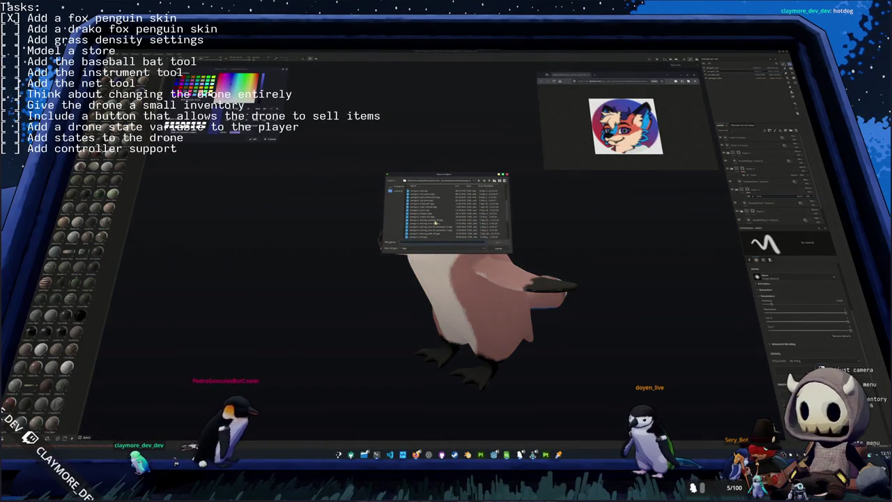
{"action": "scroll", "coordinate": [460, 228], "scroll_direction": "down", "scroll_amount": 3}
{"action": "left_click", "coordinate": [420, 196]}
{"action": "left_click", "coordinate": [498, 244]}
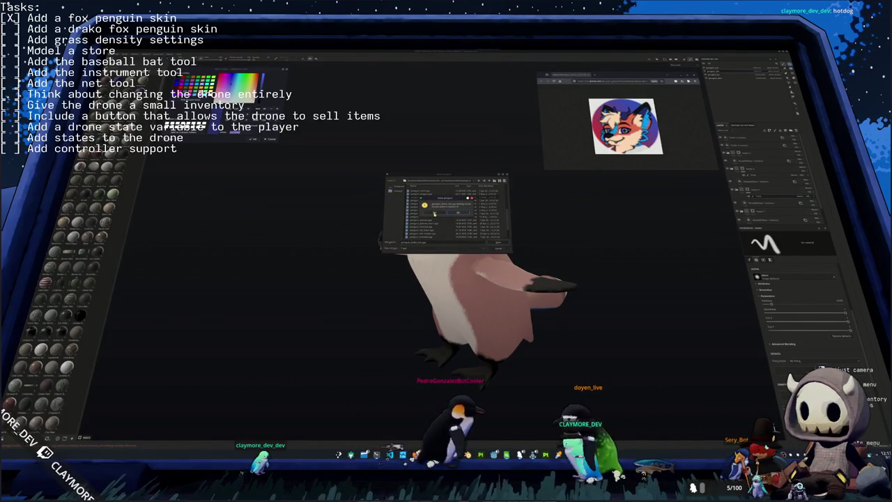
{"action": "left_click", "coordinate": [436, 212]}
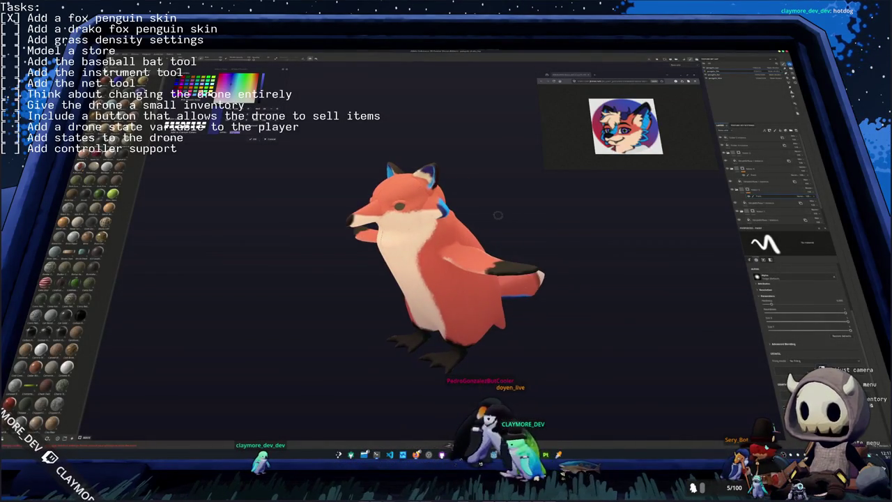
- Export the penguin texture sets to the chosen output folder, then return to Blender
{"action": "key", "text": "ctrl+shift+e"}
{"action": "left_click_drag", "start_coordinate": [455, 150], "coordinate": [460, 202]}
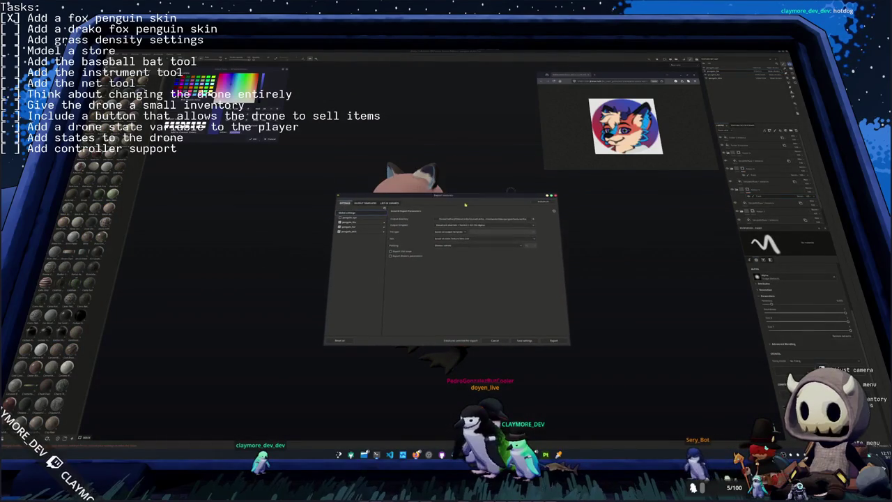
{"action": "left_click", "coordinate": [483, 219]}
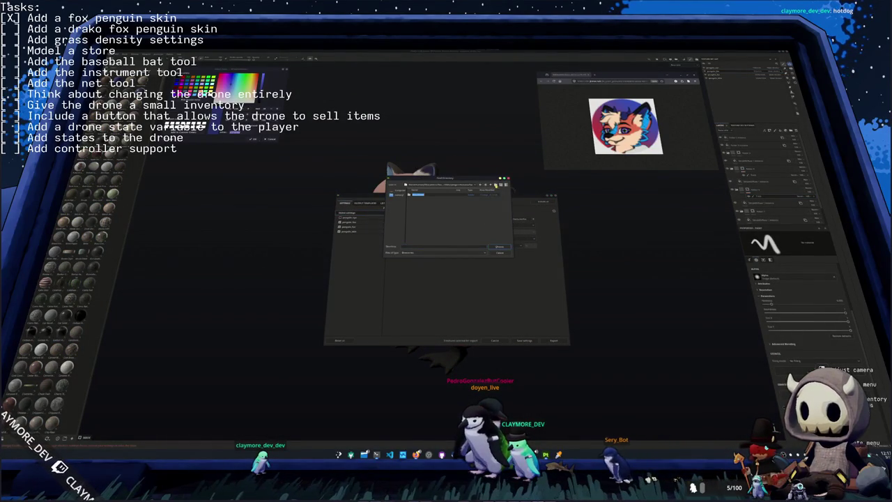
{"action": "key", "text": "Return"}
{"action": "left_click", "coordinate": [437, 217]}
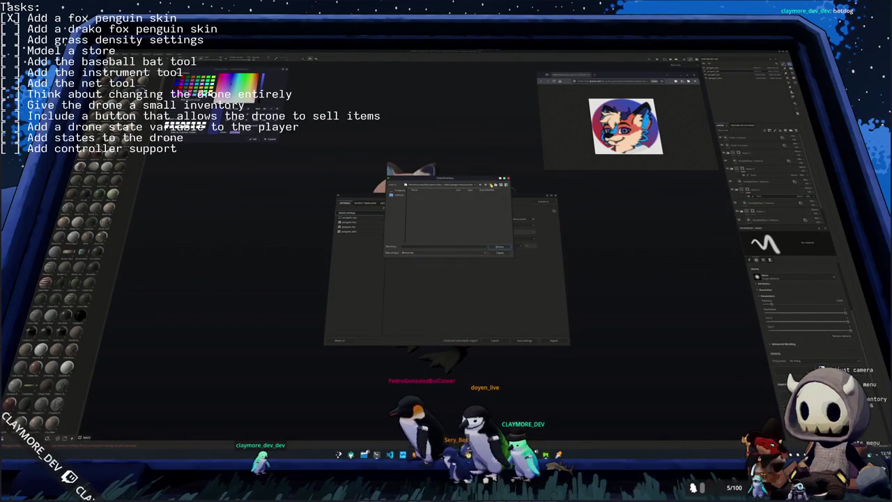
{"action": "left_click", "coordinate": [492, 185]}
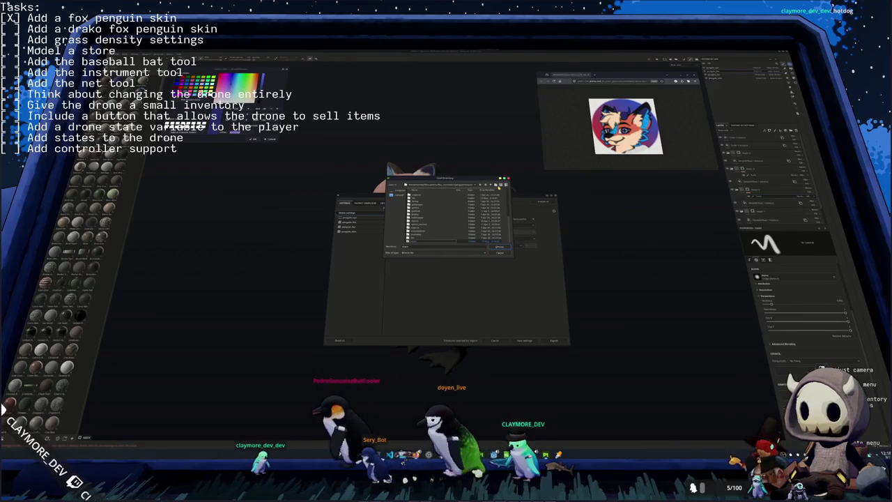
{"action": "left_click", "coordinate": [500, 246]}
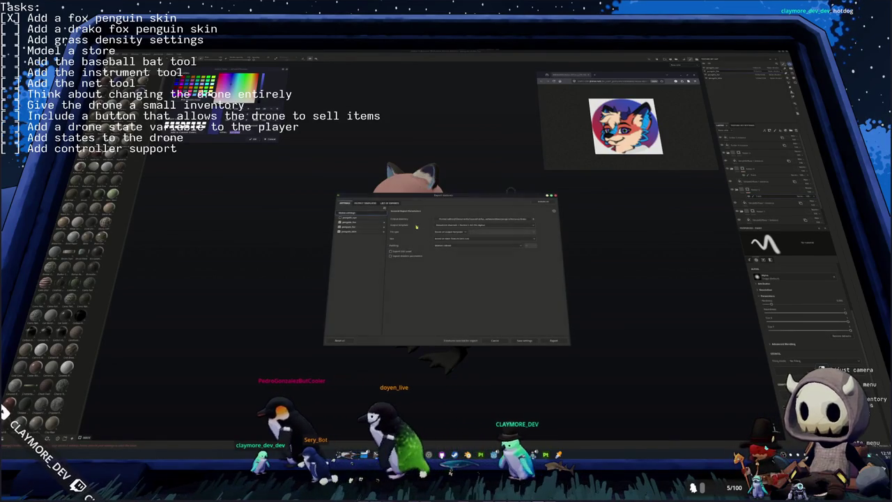
{"action": "left_click", "coordinate": [354, 228]}
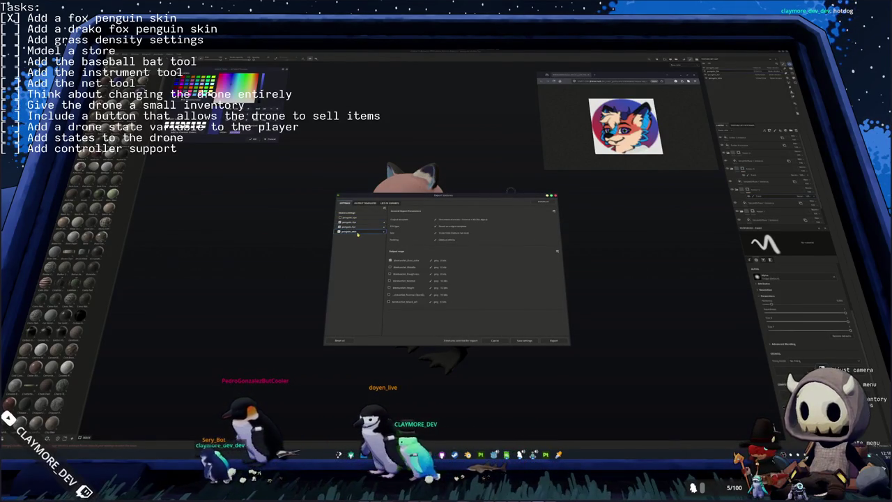
{"action": "left_click", "coordinate": [552, 341]}
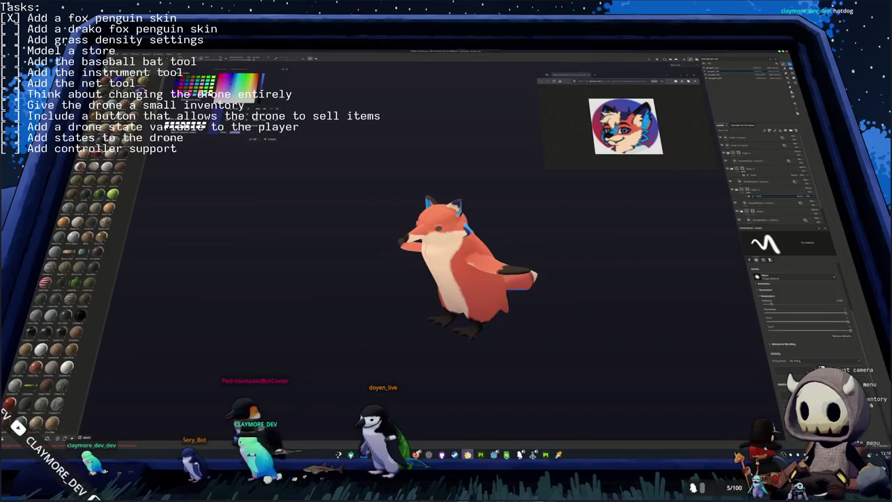
{"action": "key", "text": "alt+Tab"}
{"action": "left_click", "coordinate": [711, 176]}
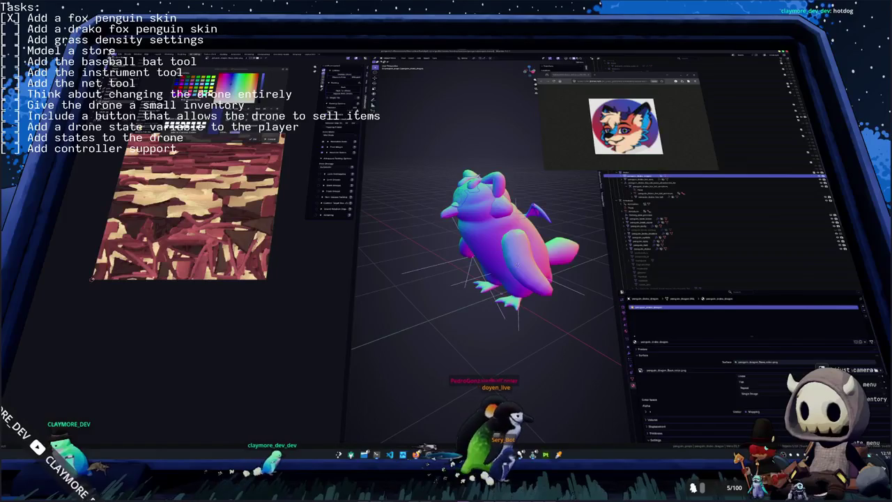
- Write the drako model to a file with '_drako' appended to its name, then return to Substance Painter
{"action": "key", "text": "ctrl+o"}
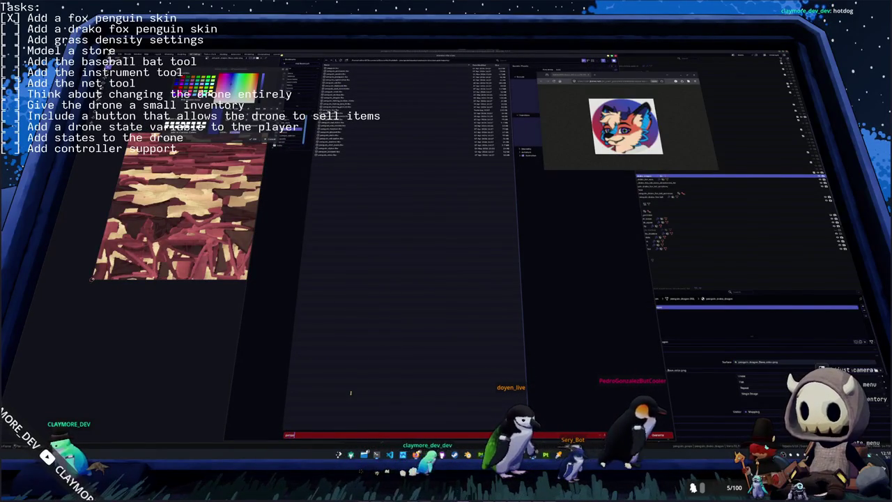
{"action": "type", "text": "_drako"}
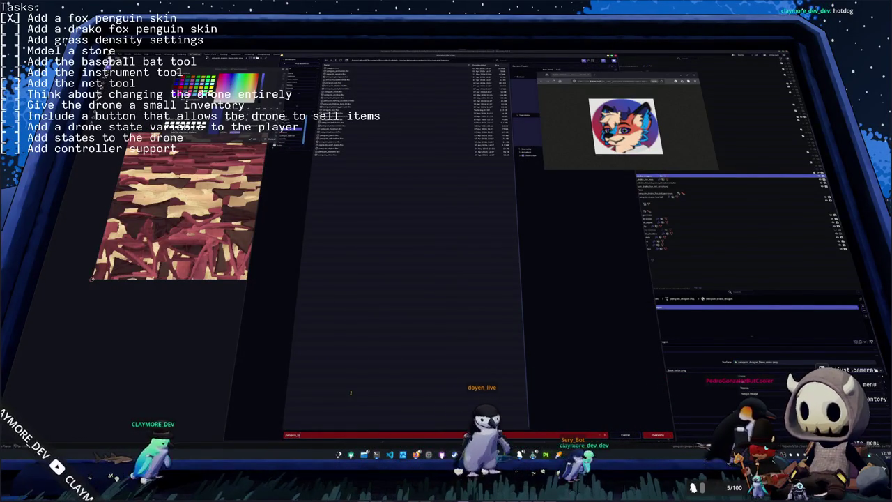
{"action": "key", "text": "Return"}
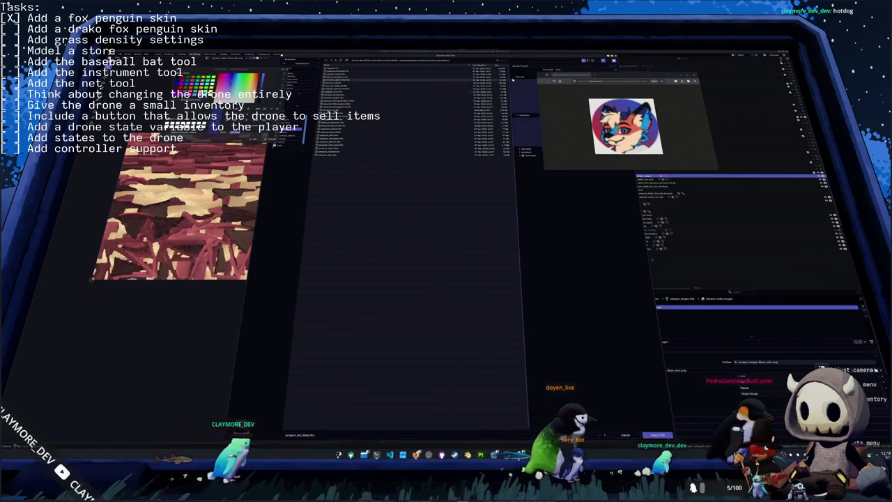
{"action": "left_click_drag", "start_coordinate": [611, 76], "coordinate": [695, 86]}
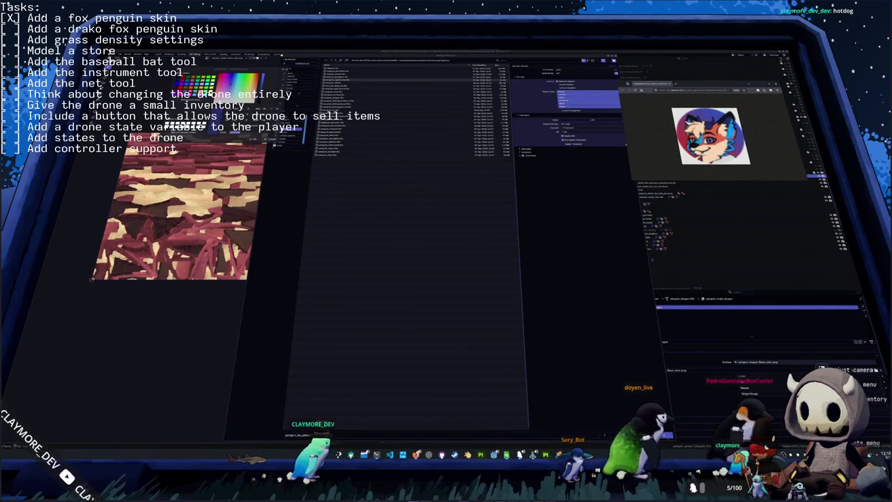
{"action": "key", "text": "alt+Tab"}
{"action": "key", "text": "alt+Tab"}
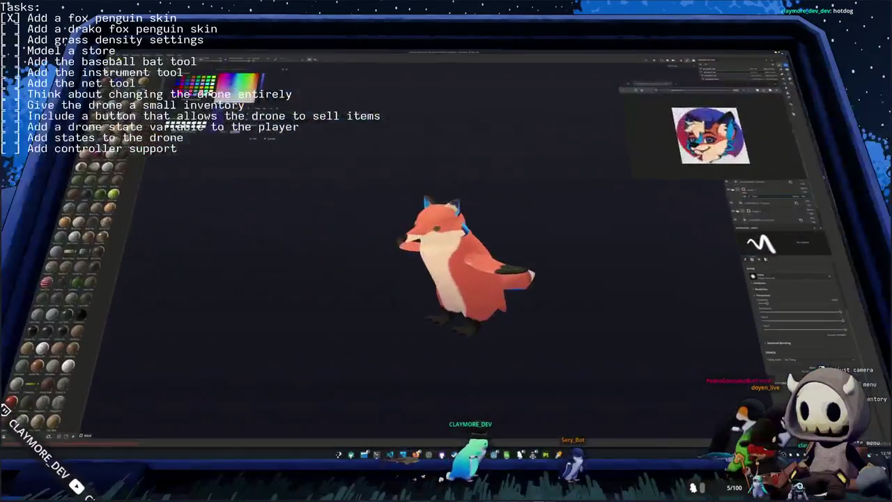
{"action": "left_click_drag", "start_coordinate": [704, 87], "coordinate": [604, 71]}
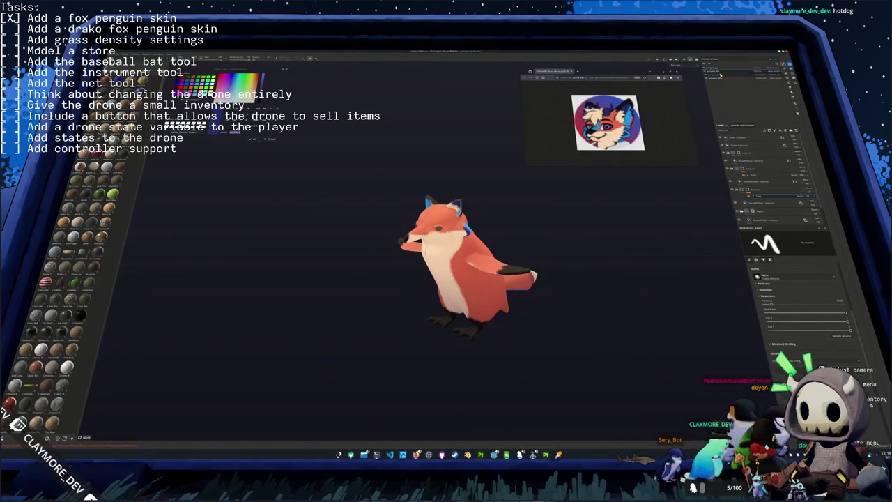
- Browse the fox penguin's layer groups, then start a new project from a mesh file
{"action": "left_click", "coordinate": [759, 157]}
{"action": "left_click", "coordinate": [756, 209]}
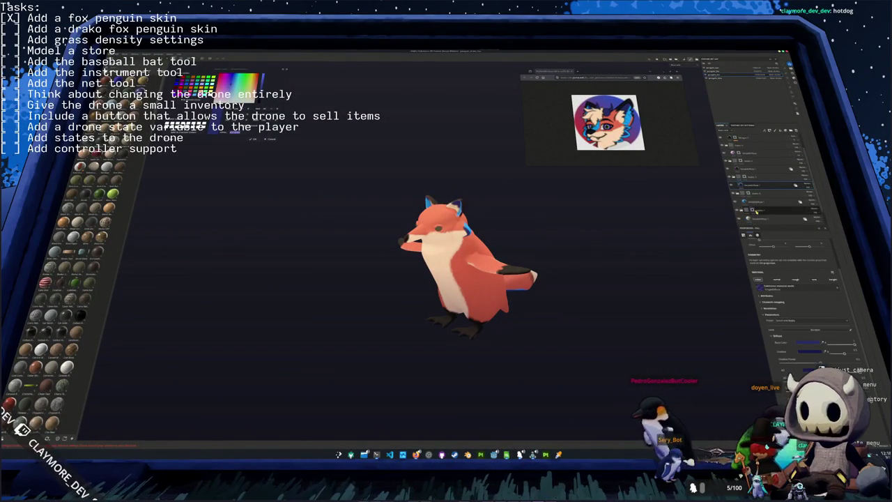
{"action": "left_click", "coordinate": [754, 178]}
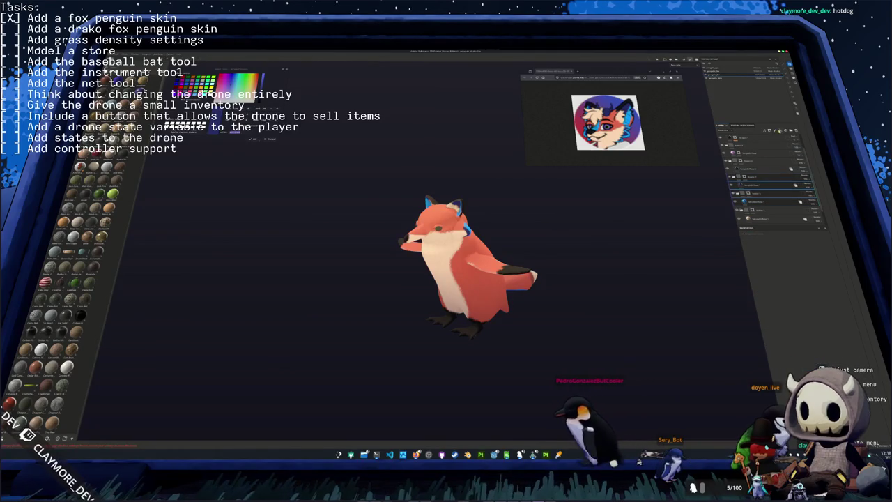
{"action": "left_click", "coordinate": [777, 148]}
{"action": "left_click", "coordinate": [753, 184]}
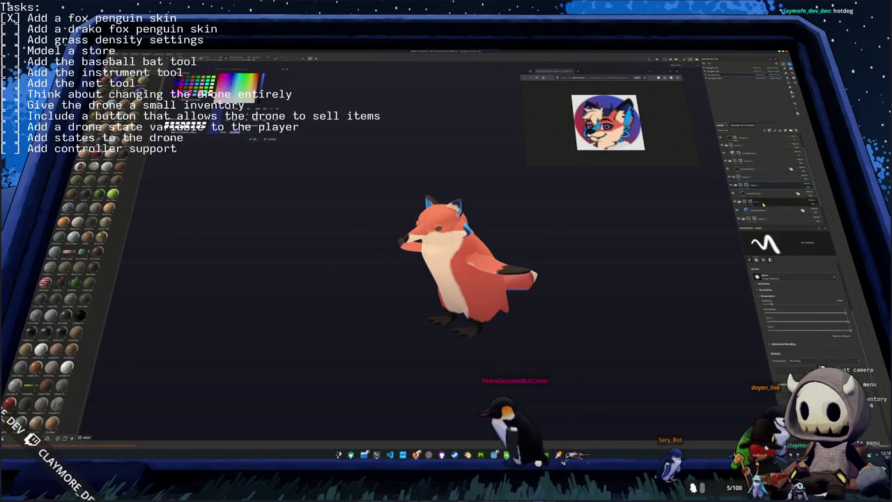
{"action": "left_click", "coordinate": [763, 178]}
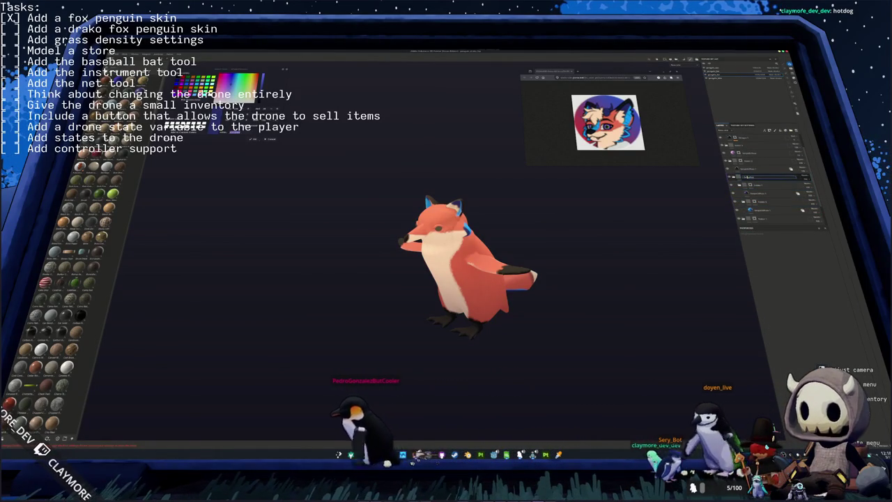
{"action": "right_click", "coordinate": [748, 178]}
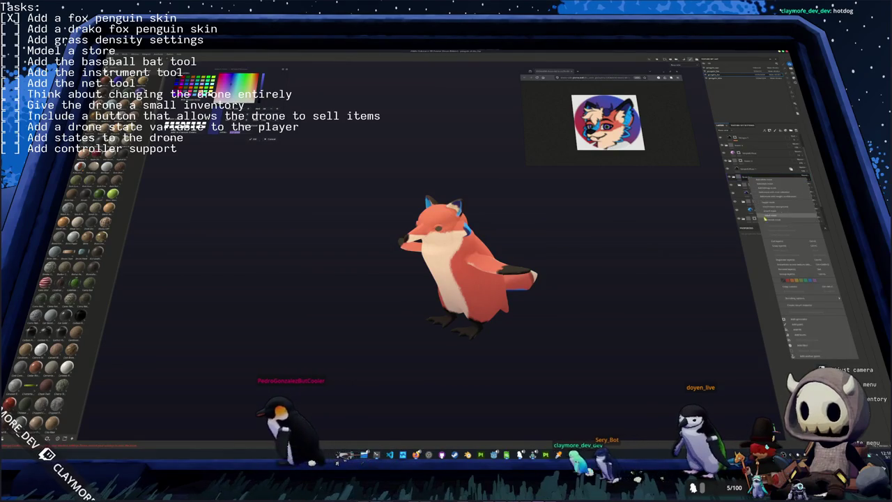
{"action": "left_click", "coordinate": [797, 305]}
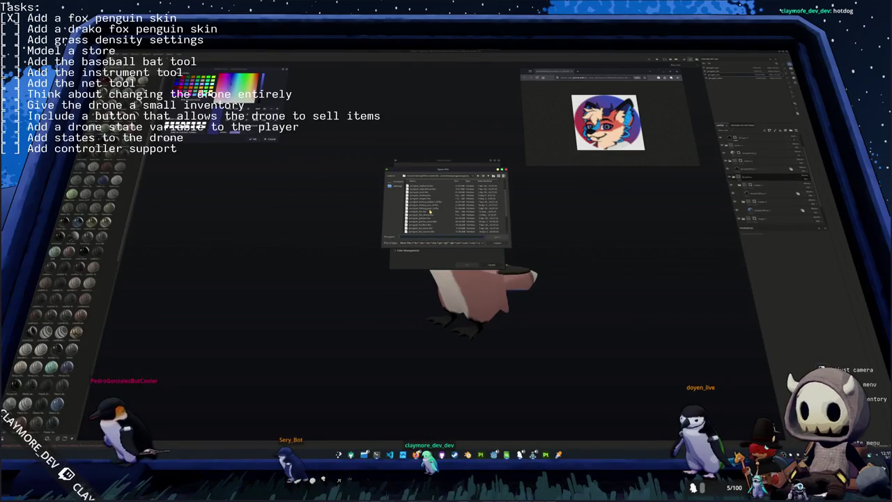
- Create a new project from the drako mesh file with default settings and return to Painting mode
{"action": "double_click", "coordinate": [429, 214]}
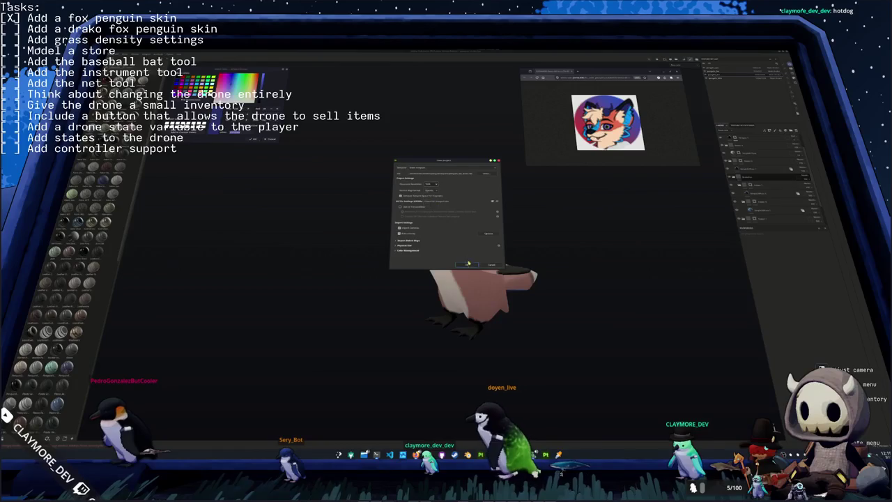
{"action": "left_click", "coordinate": [466, 265]}
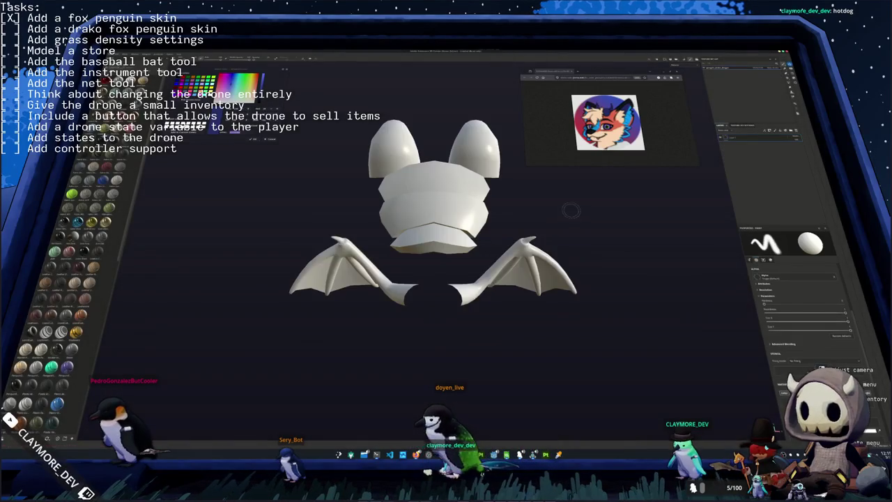
{"action": "mouse_move", "coordinate": [701, 131]}
{"action": "middle_mouse_down"}
{"action": "mouse_move", "coordinate": [497, 273]}
{"action": "mouse_move", "coordinate": [422, 298]}
{"action": "mouse_move", "coordinate": [478, 279]}
{"action": "mouse_move", "coordinate": [491, 286]}
{"action": "middle_mouse_up"}
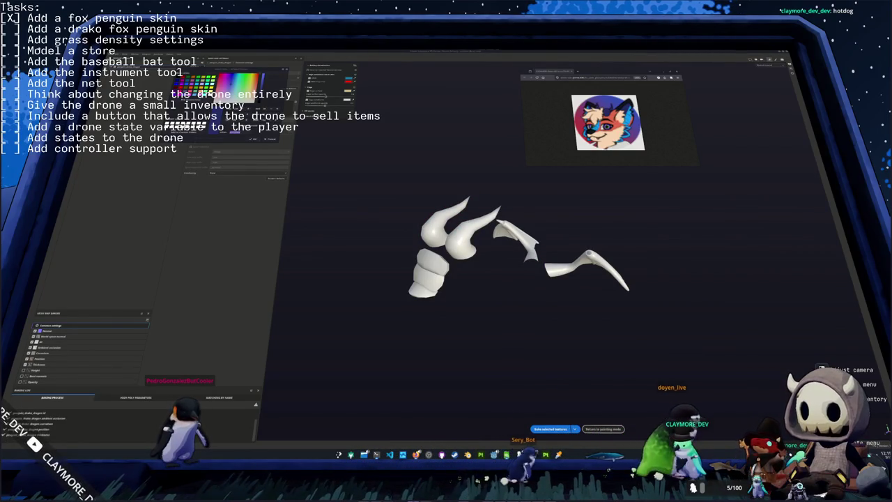
{"action": "left_click", "coordinate": [601, 430]}
{"action": "left_click_drag", "start_coordinate": [514, 342], "coordinate": [534, 294], "text": "alt"}
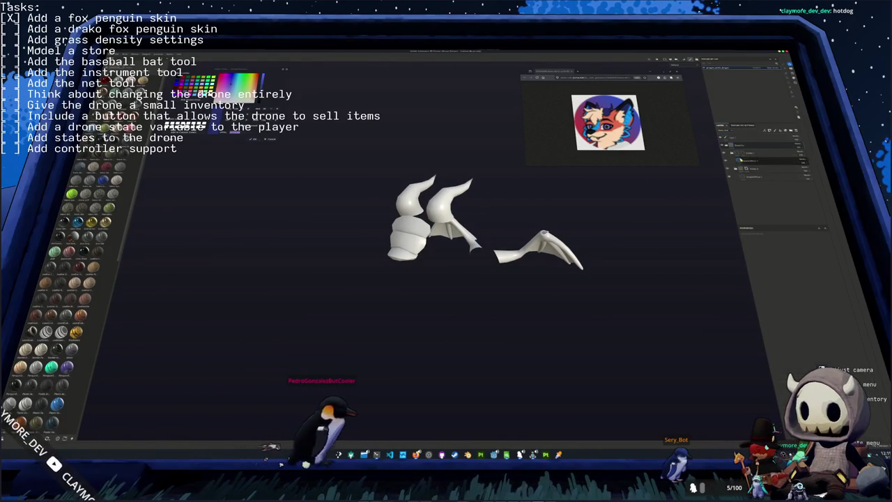
- Add a blue fill layer to the drako parts and a purple fill layer above it
{"action": "right_click", "coordinate": [745, 152]}
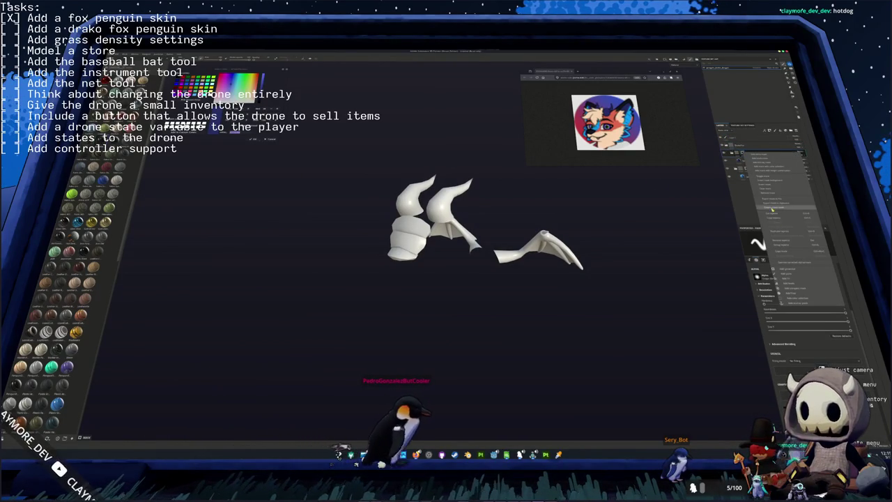
{"action": "left_click", "coordinate": [773, 209]}
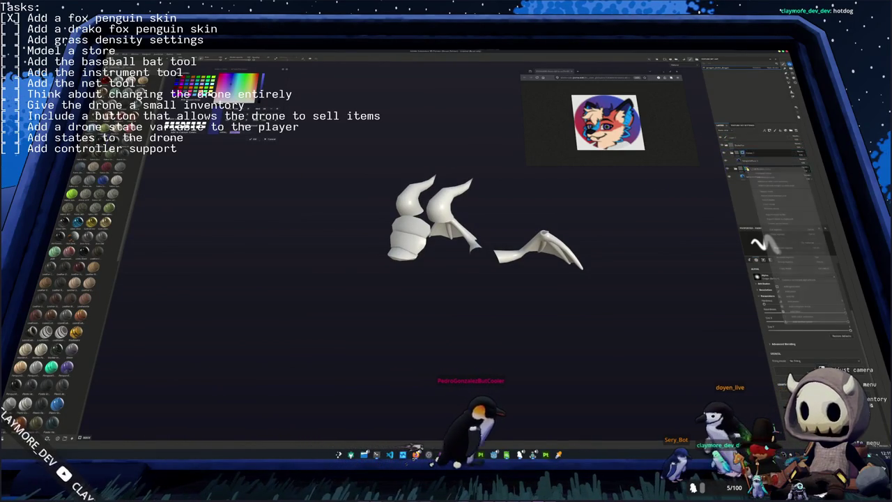
{"action": "right_click", "coordinate": [745, 152]}
{"action": "left_click", "coordinate": [772, 209]}
{"action": "right_click", "coordinate": [744, 152]}
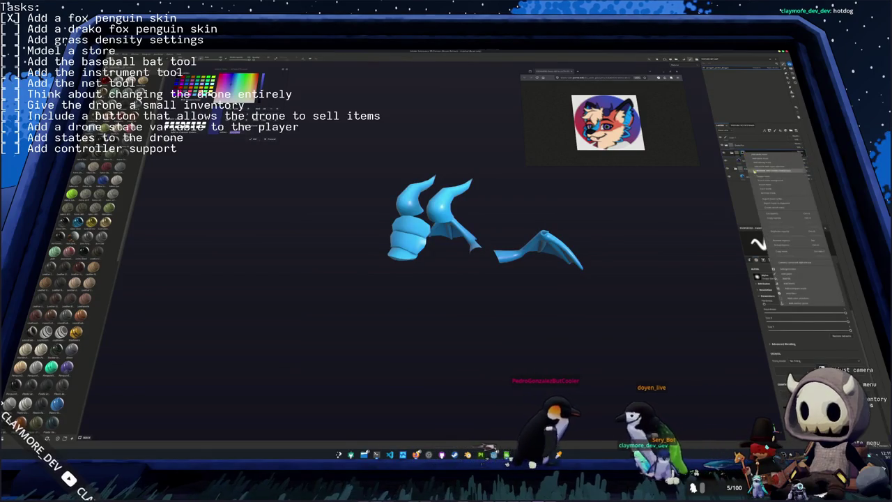
{"action": "left_click", "coordinate": [763, 167]}
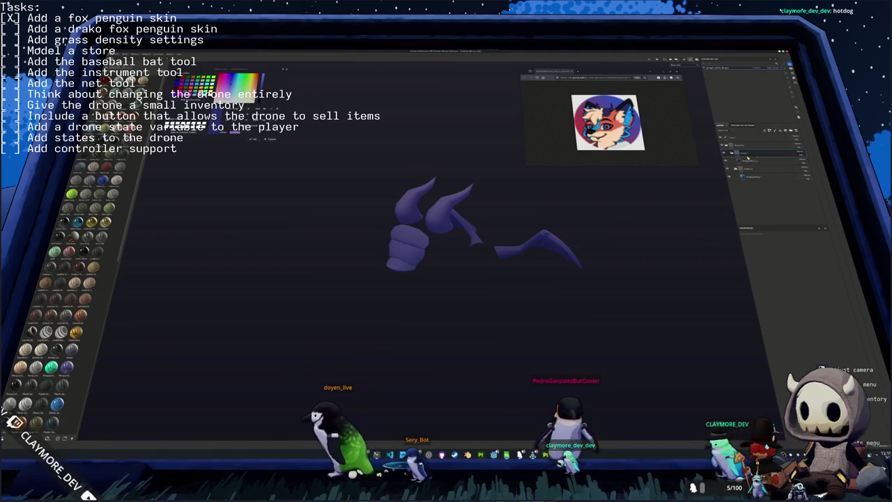
- Use the fill tool to keep the horn tips purple while the arms and bat wings show blue
{"action": "left_click", "coordinate": [748, 160]}
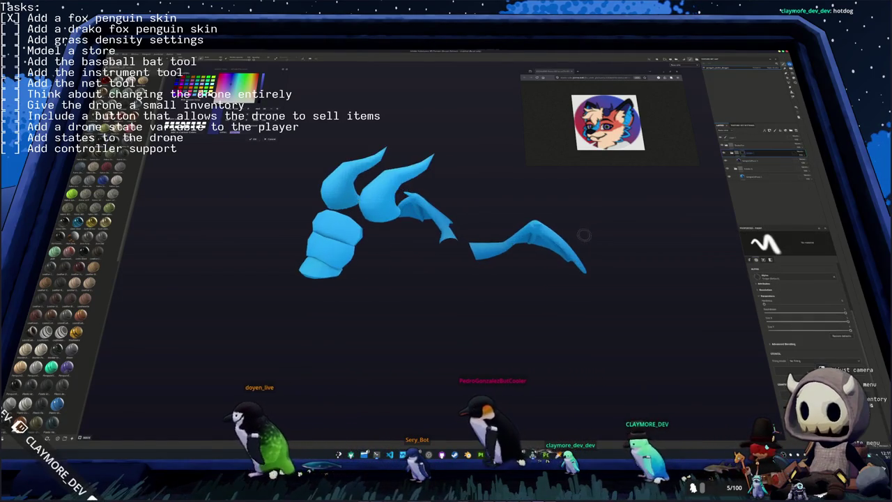
{"action": "left_click_drag", "start_coordinate": [573, 216], "coordinate": [581, 227], "text": "alt"}
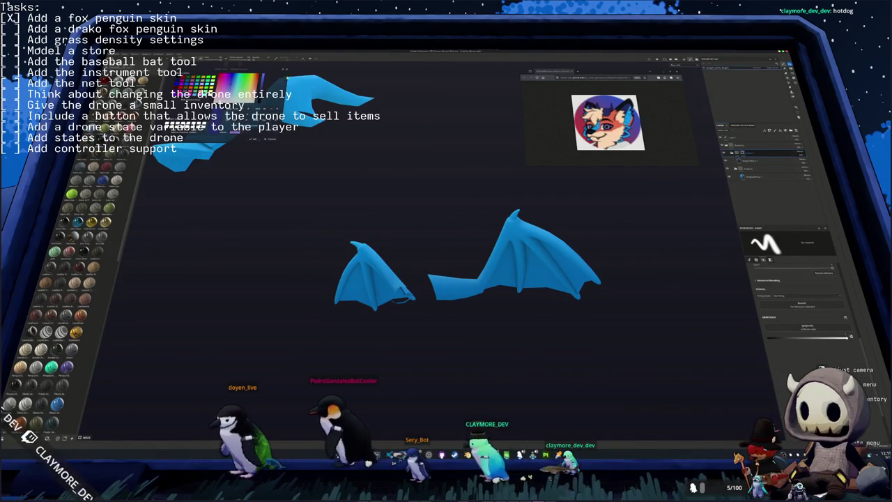
{"action": "key", "text": "4"}
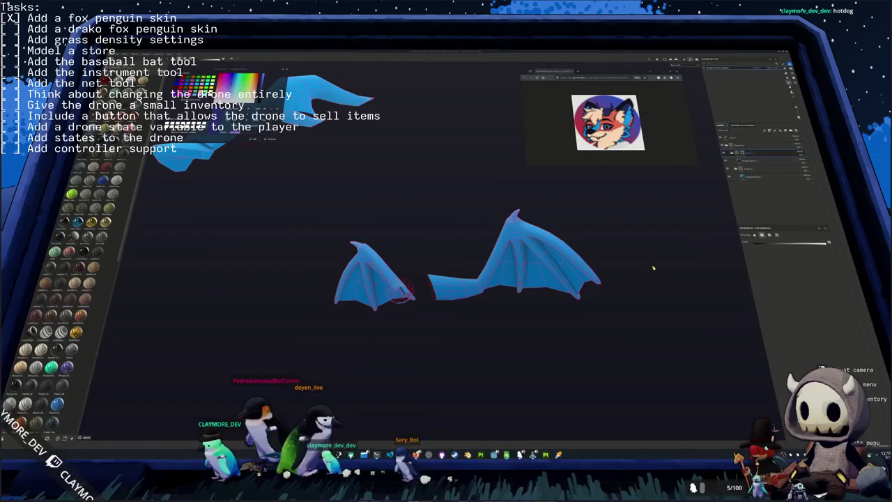
{"action": "middle_click_drag", "start_coordinate": [654, 272], "coordinate": [659, 265]}
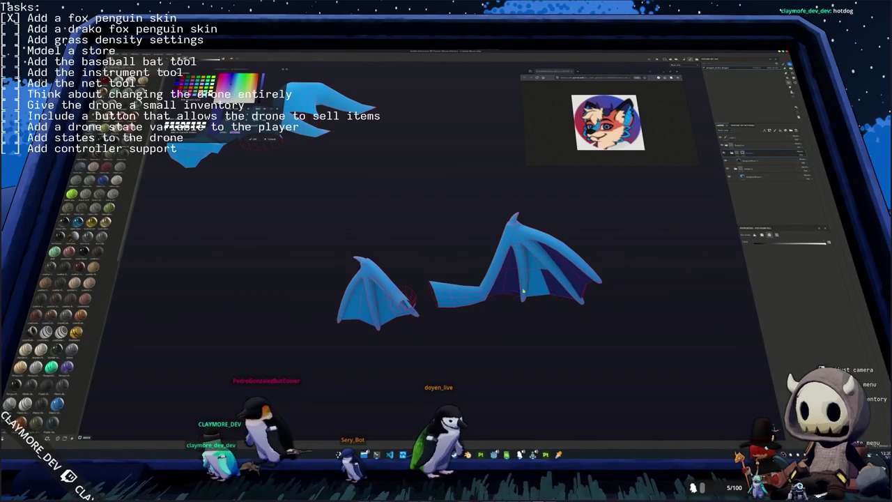
{"action": "middle_click_drag", "start_coordinate": [499, 298], "coordinate": [498, 282]}
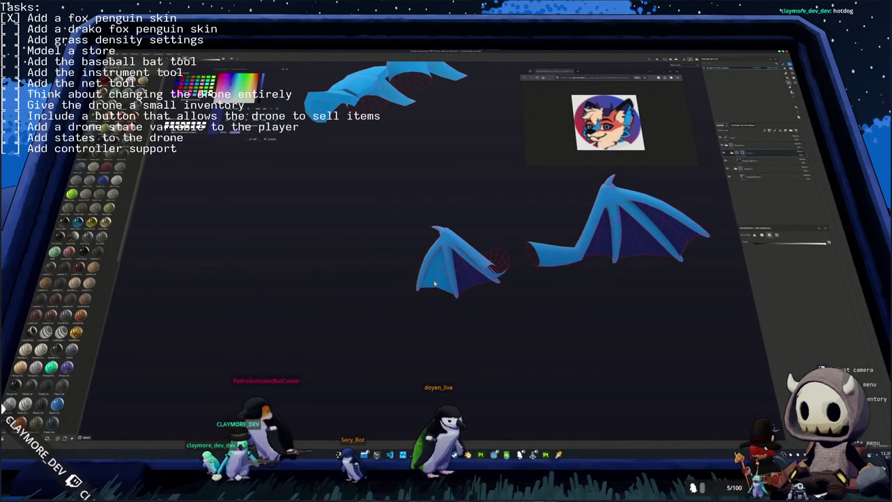
{"action": "mouse_move", "coordinate": [404, 216]}
{"action": "middle_mouse_down"}
{"action": "mouse_move", "coordinate": [480, 232]}
{"action": "mouse_move", "coordinate": [482, 290]}
{"action": "mouse_move", "coordinate": [518, 206]}
{"action": "middle_mouse_up"}
{"action": "mouse_move", "coordinate": [633, 207]}
{"action": "middle_mouse_down"}
{"action": "mouse_move", "coordinate": [679, 286]}
{"action": "mouse_move", "coordinate": [507, 151]}
{"action": "mouse_move", "coordinate": [500, 195]}
{"action": "mouse_move", "coordinate": [568, 279]}
{"action": "mouse_move", "coordinate": [429, 137]}
{"action": "middle_mouse_up"}
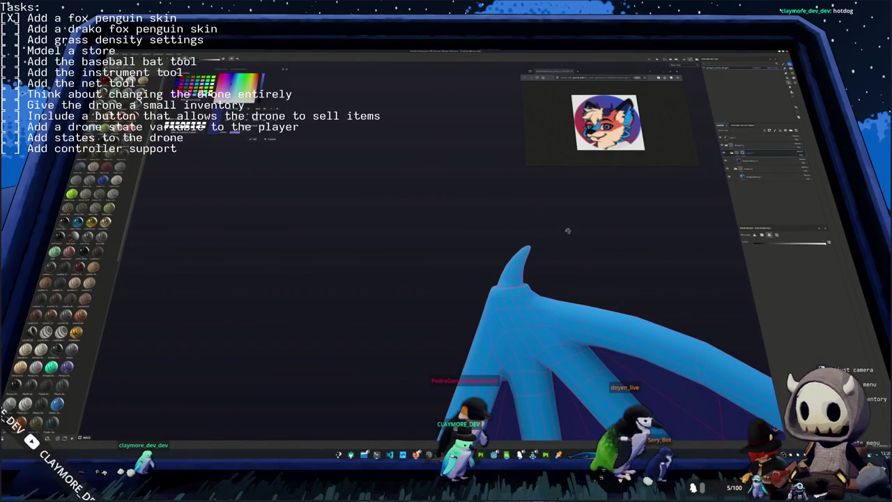
{"action": "middle_click_drag", "start_coordinate": [567, 231], "coordinate": [610, 230]}
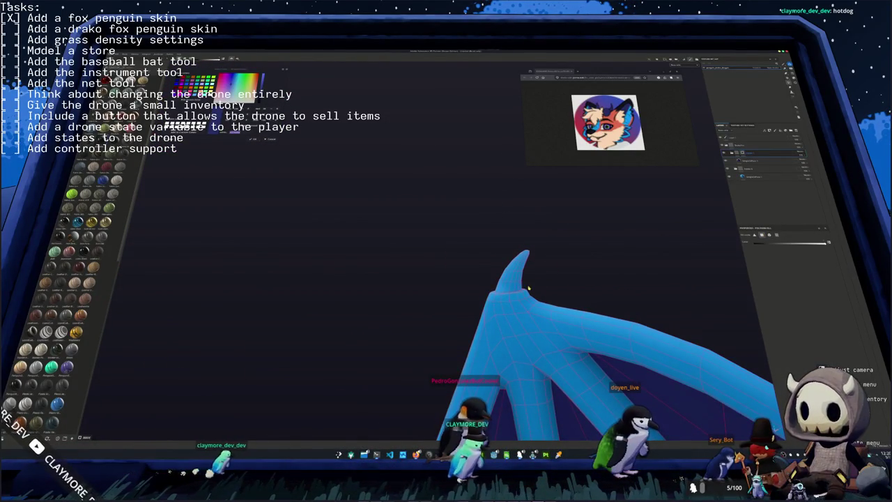
{"action": "left_click_drag", "start_coordinate": [470, 246], "coordinate": [470, 245]}
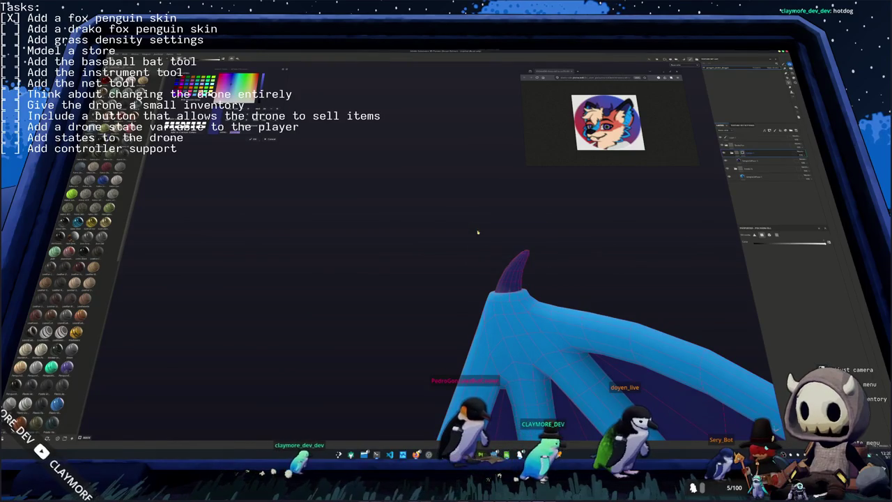
{"action": "left_click_drag", "start_coordinate": [548, 258], "coordinate": [470, 226]}
{"action": "mouse_move", "coordinate": [493, 237]}
{"action": "middle_mouse_down"}
{"action": "mouse_move", "coordinate": [420, 328]}
{"action": "mouse_move", "coordinate": [438, 286]}
{"action": "mouse_move", "coordinate": [492, 281]}
{"action": "mouse_move", "coordinate": [524, 322]}
{"action": "mouse_move", "coordinate": [713, 163]}
{"action": "middle_mouse_up"}
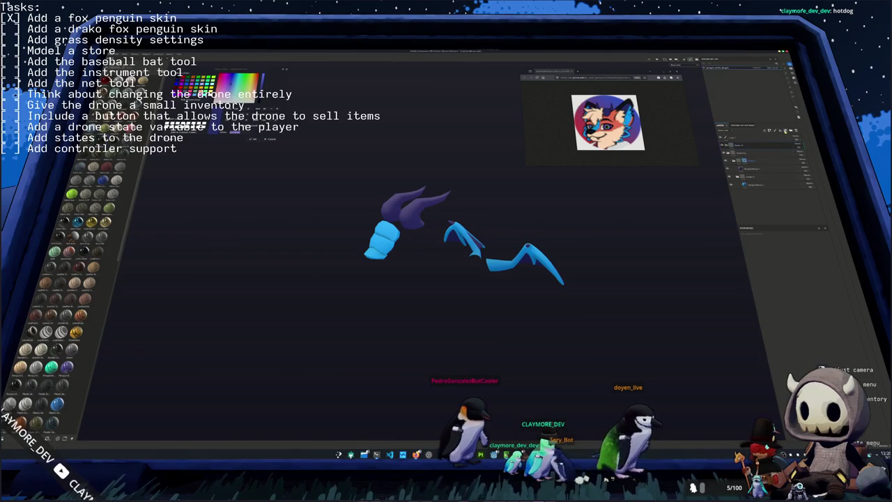
- Add a new fill layer with black base colour and give it a black mask
{"action": "left_click", "coordinate": [742, 167]}
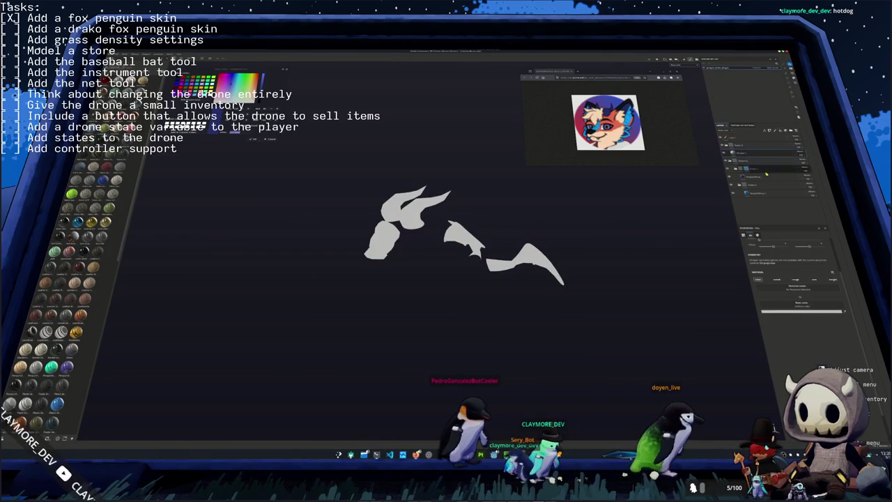
{"action": "left_click", "coordinate": [795, 312]}
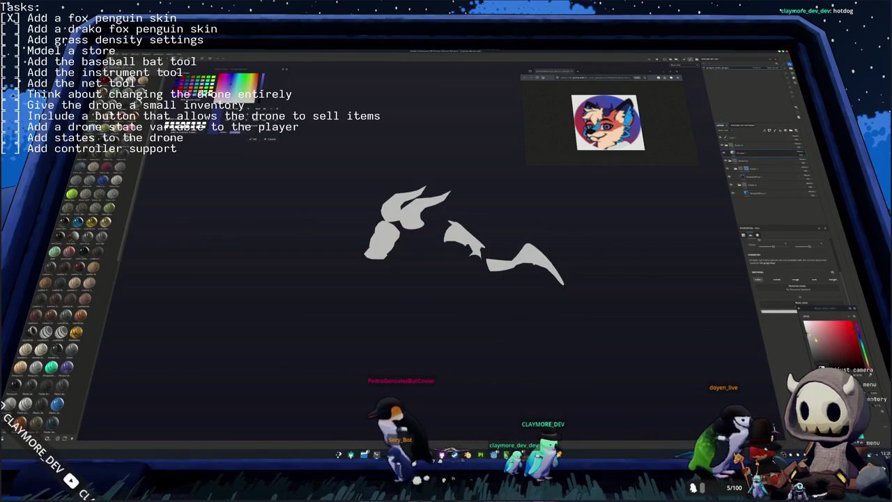
{"action": "left_click", "coordinate": [823, 363]}
{"action": "right_click", "coordinate": [801, 153]}
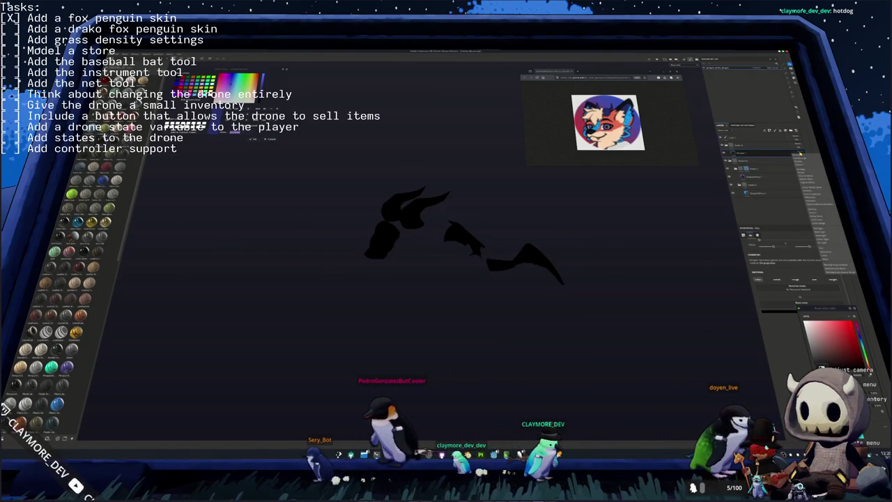
{"action": "left_click", "coordinate": [818, 209]}
{"action": "right_click", "coordinate": [799, 146]}
{"action": "left_click", "coordinate": [811, 202]}
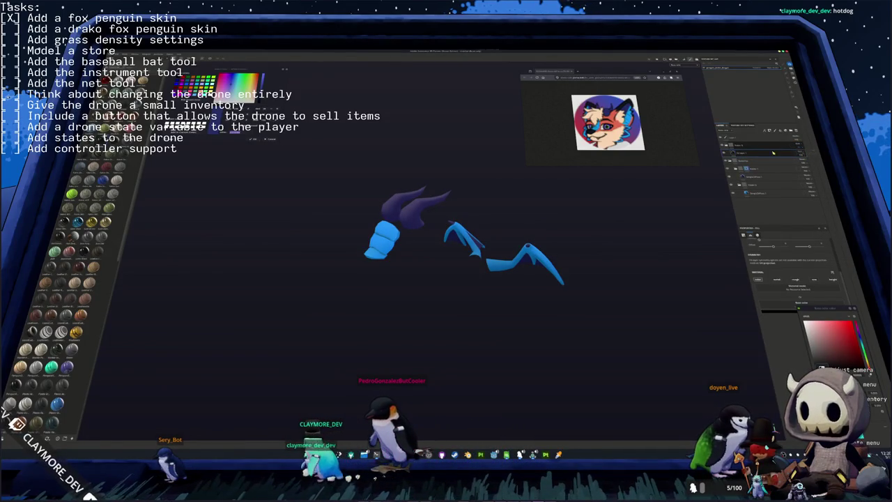
- Add a fill to the mask and assign a procedural grunge texture to it
{"action": "right_click", "coordinate": [743, 154]}
{"action": "left_click", "coordinate": [757, 159]}
{"action": "right_click", "coordinate": [745, 154]}
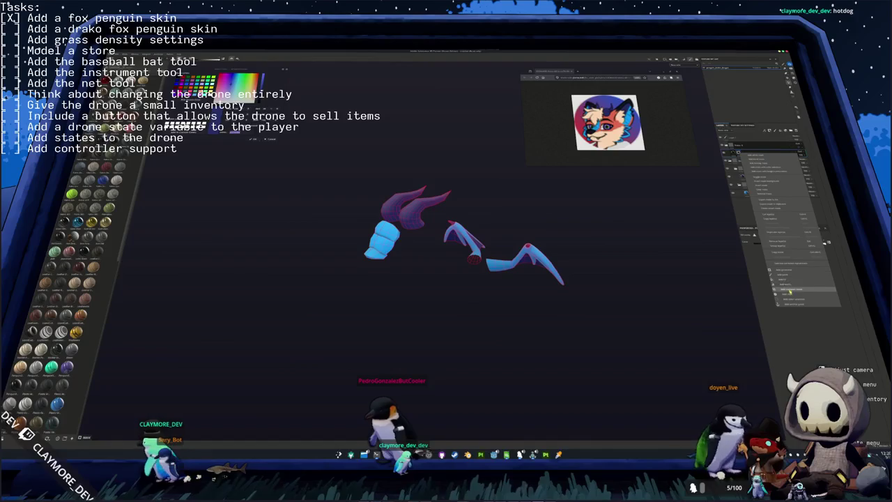
{"action": "left_click", "coordinate": [789, 287]}
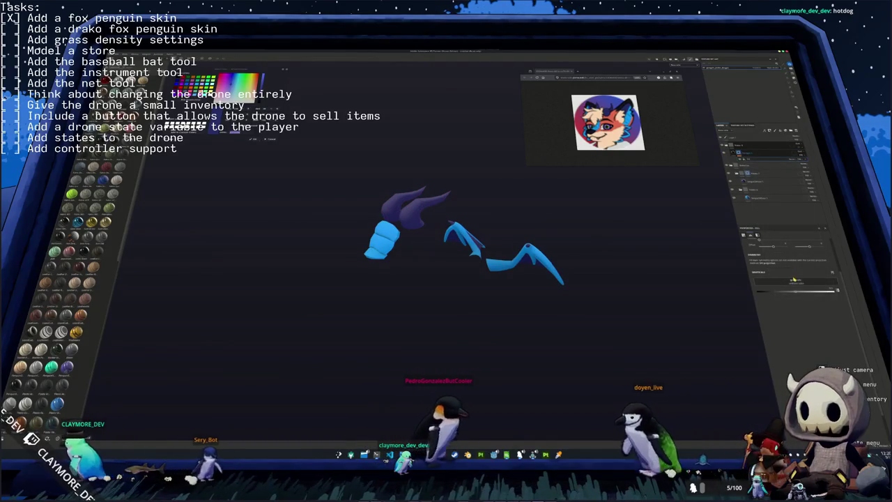
{"action": "left_click", "coordinate": [793, 280]}
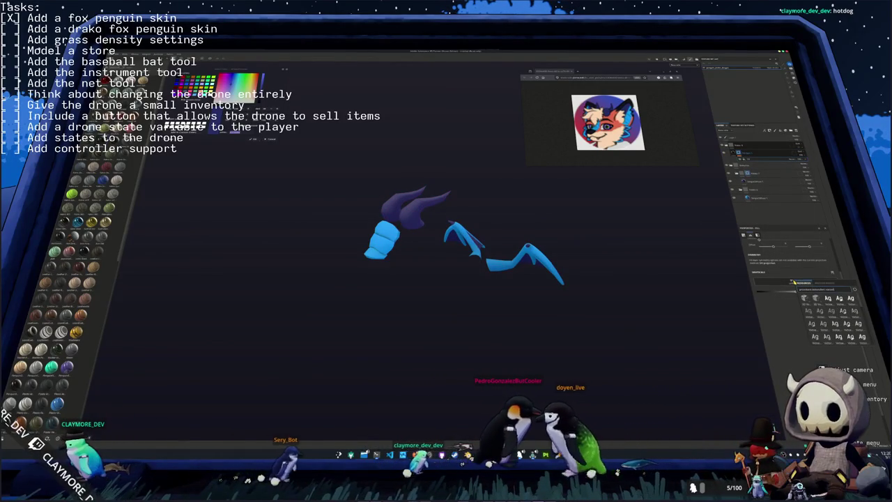
{"action": "left_click", "coordinate": [793, 282]}
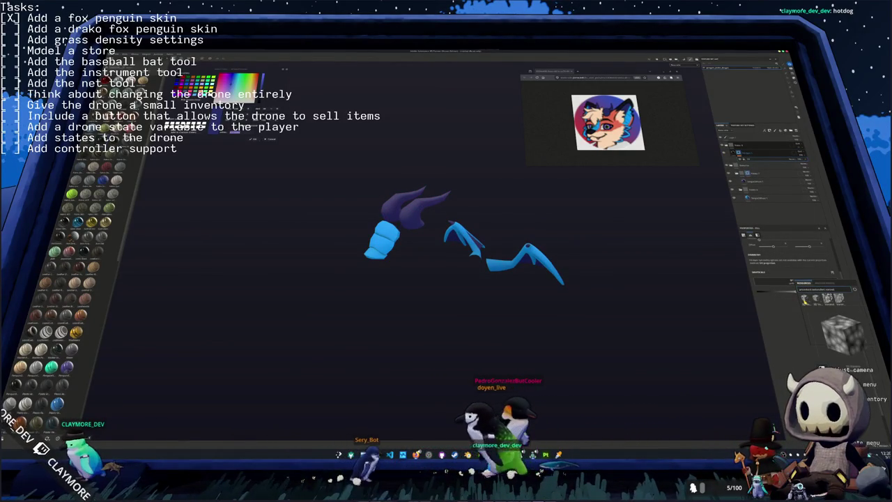
{"action": "left_click_drag", "start_coordinate": [809, 300], "coordinate": [774, 314]}
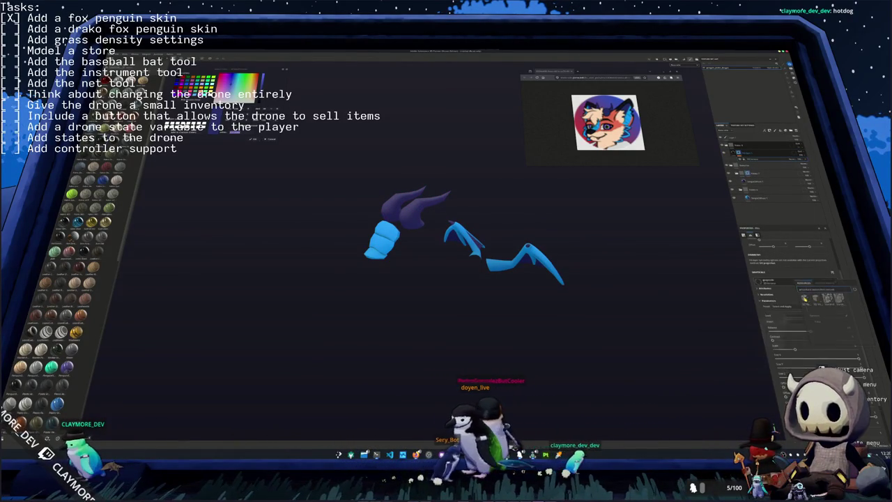
{"action": "scroll", "coordinate": [782, 322], "scroll_direction": "down", "scroll_amount": 2}
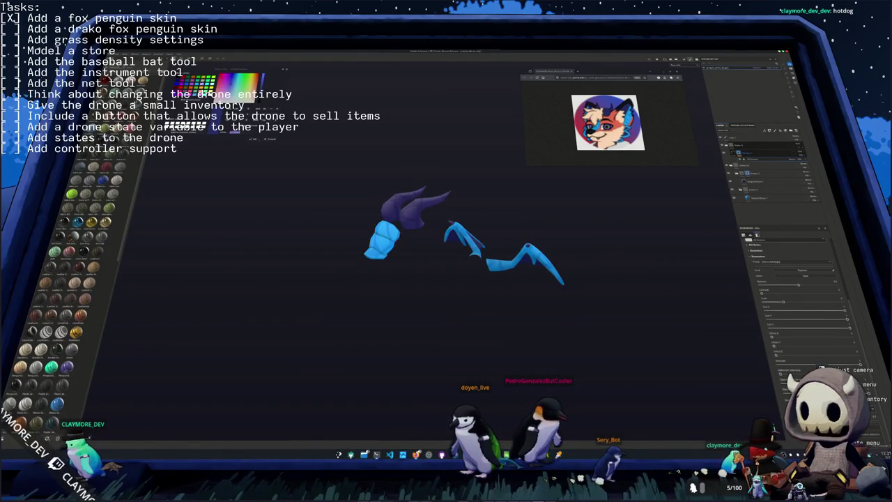
{"action": "middle_click_drag", "start_coordinate": [621, 293], "coordinate": [595, 277]}
{"action": "scroll", "coordinate": [801, 327], "scroll_direction": "up", "scroll_amount": 2}
{"action": "scroll", "coordinate": [809, 346], "scroll_direction": "up", "scroll_amount": 2}
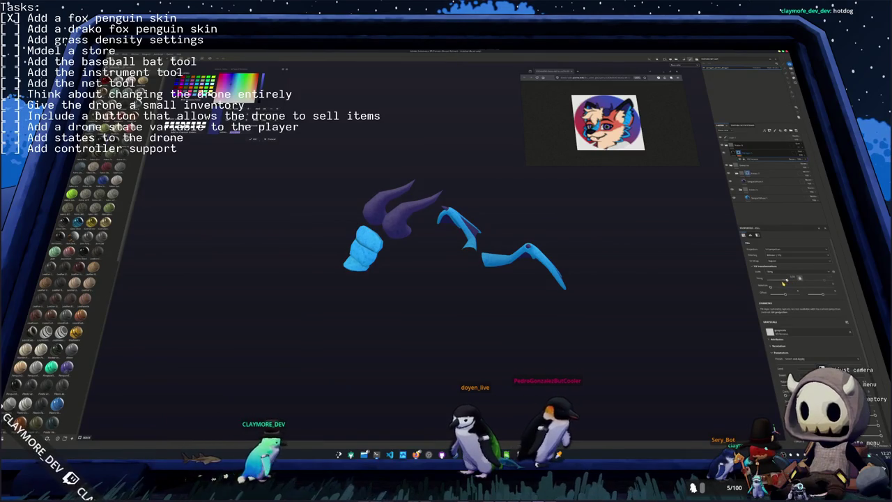
- Tweak the grunge fill's projection mode and raise a parameter so purple tints the piece edges
{"action": "left_click", "coordinate": [778, 263]}
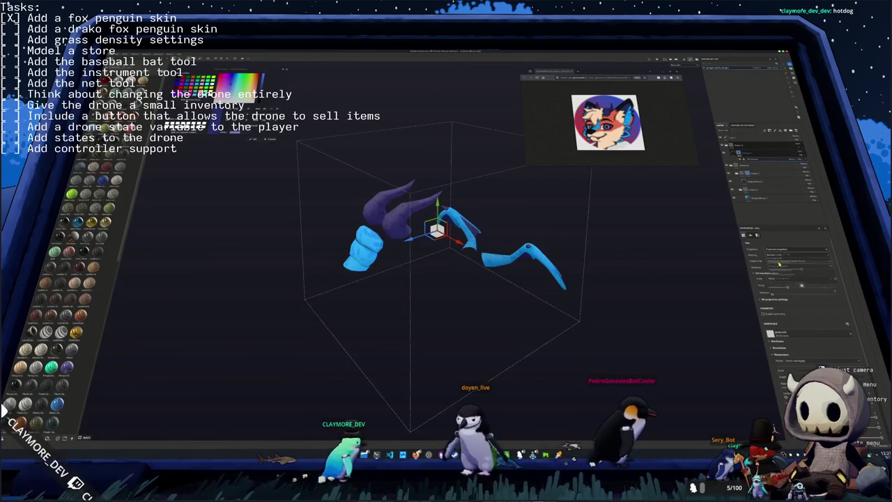
{"action": "left_click", "coordinate": [778, 264]}
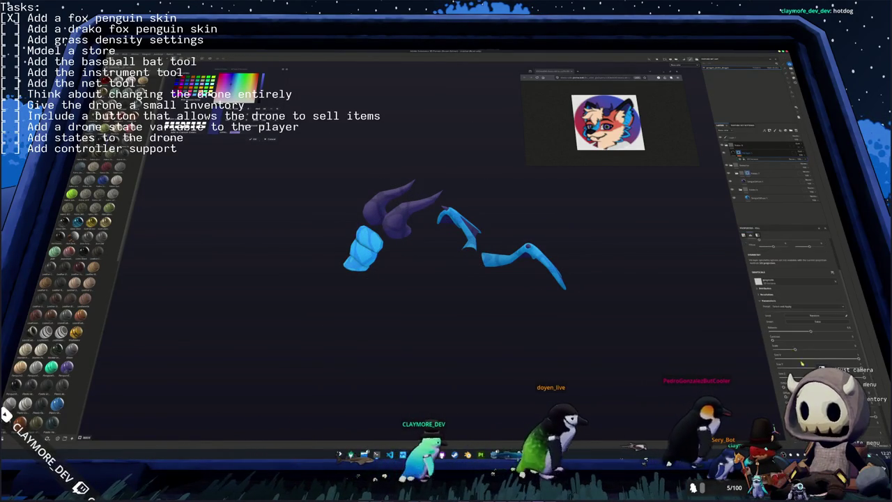
{"action": "left_click_drag", "start_coordinate": [811, 352], "coordinate": [845, 350]}
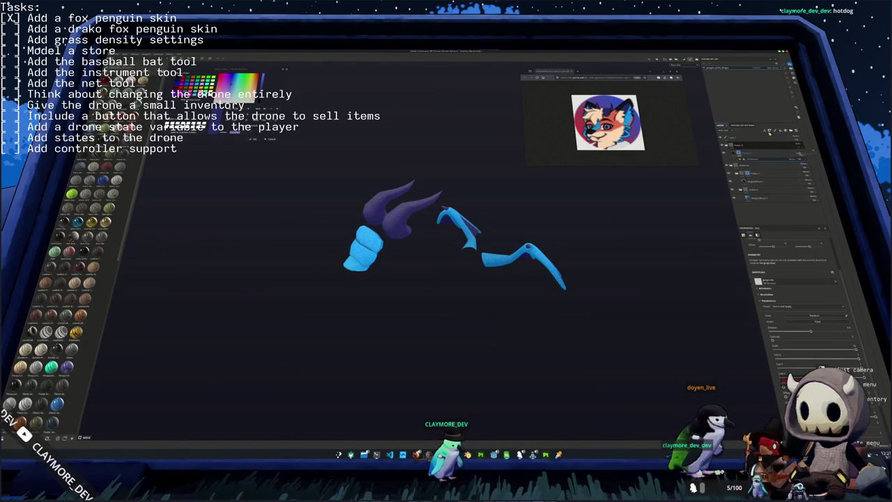
{"action": "right_click", "coordinate": [742, 151]}
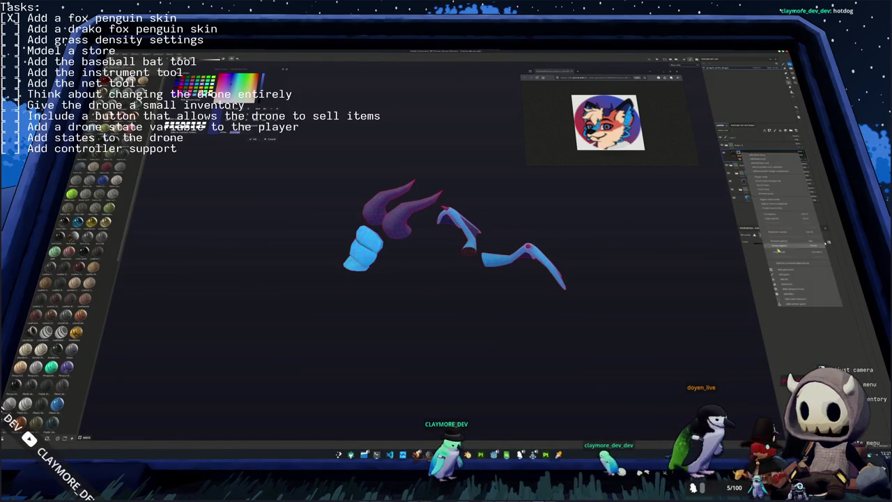
{"action": "left_click", "coordinate": [784, 276]}
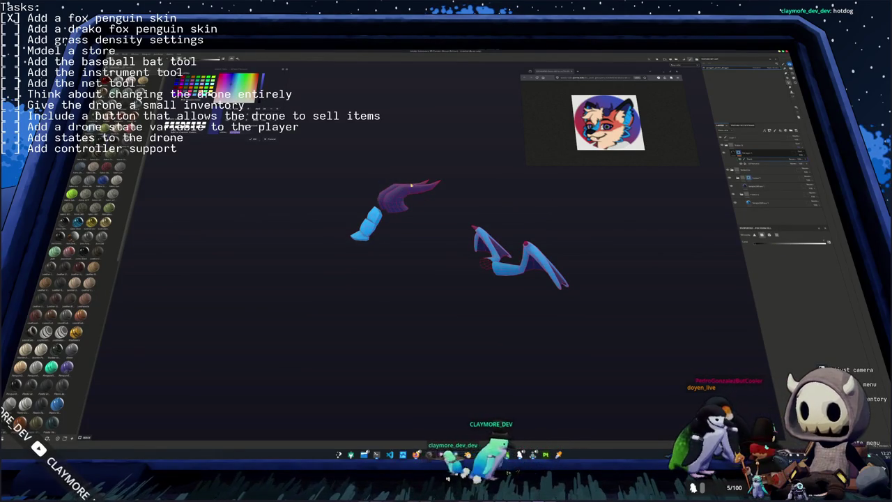
{"action": "middle_click_drag", "start_coordinate": [408, 185], "coordinate": [531, 225]}
- Add a masked fill layer over the drako's wing pieces and give it a dark purple base colour
{"action": "left_click", "coordinate": [756, 162]}
{"action": "middle_click_drag", "start_coordinate": [627, 181], "coordinate": [668, 191]}
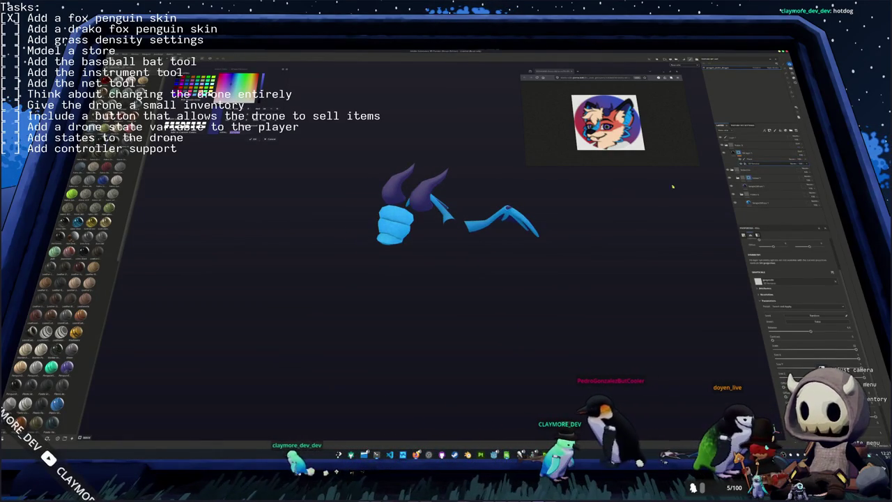
{"action": "left_click", "coordinate": [749, 153]}
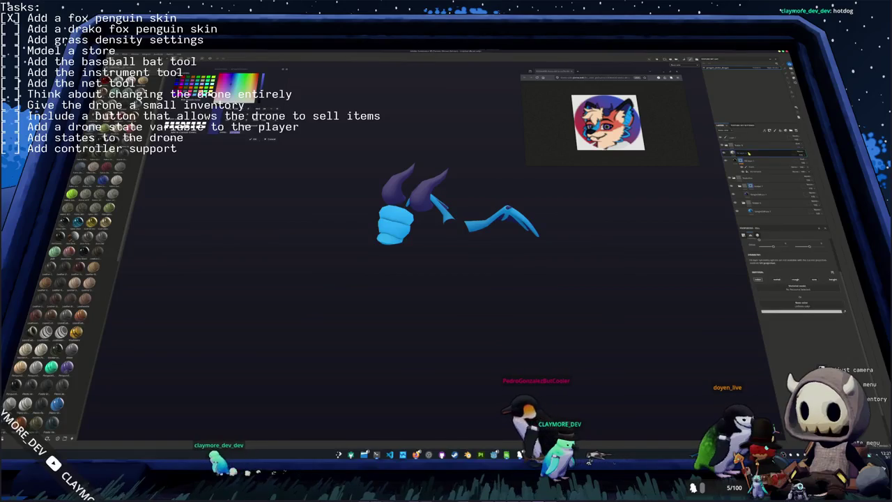
{"action": "left_click", "coordinate": [796, 146]}
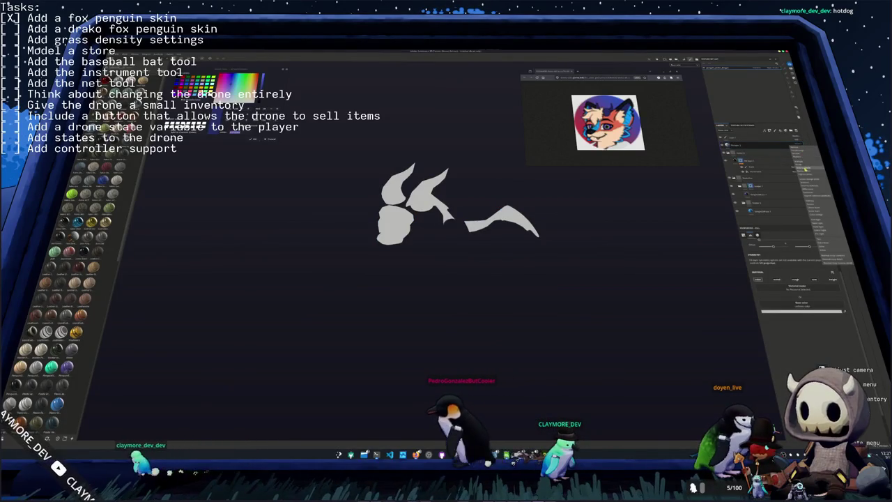
{"action": "left_click", "coordinate": [812, 203]}
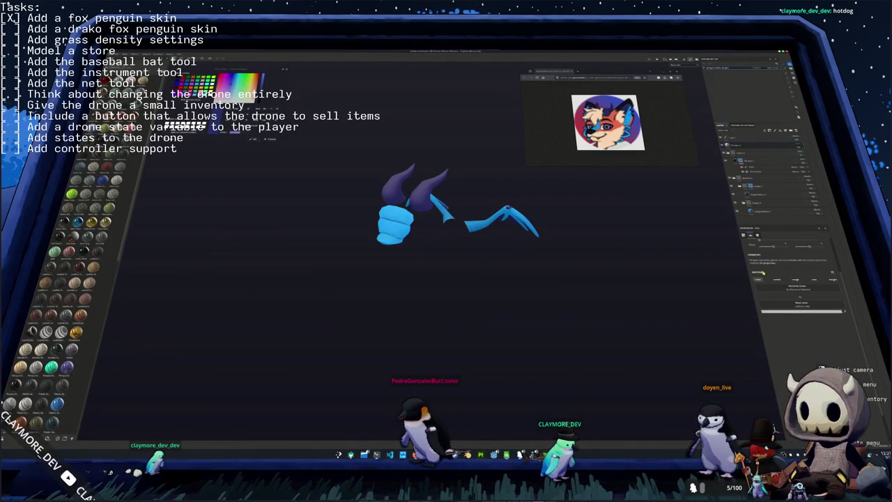
{"action": "left_click", "coordinate": [802, 312]}
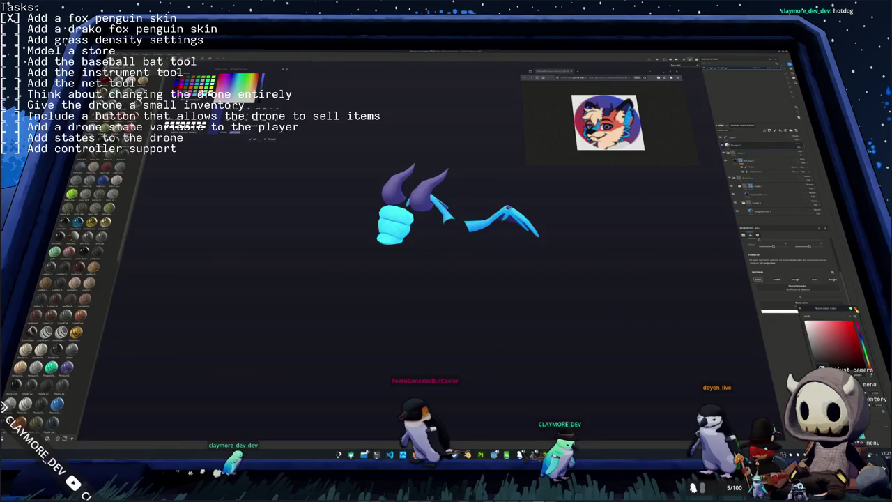
- Apply a mask command to the top layer so the purple tints the wing and snout tips
{"action": "right_click", "coordinate": [741, 146]}
{"action": "left_click", "coordinate": [749, 152]}
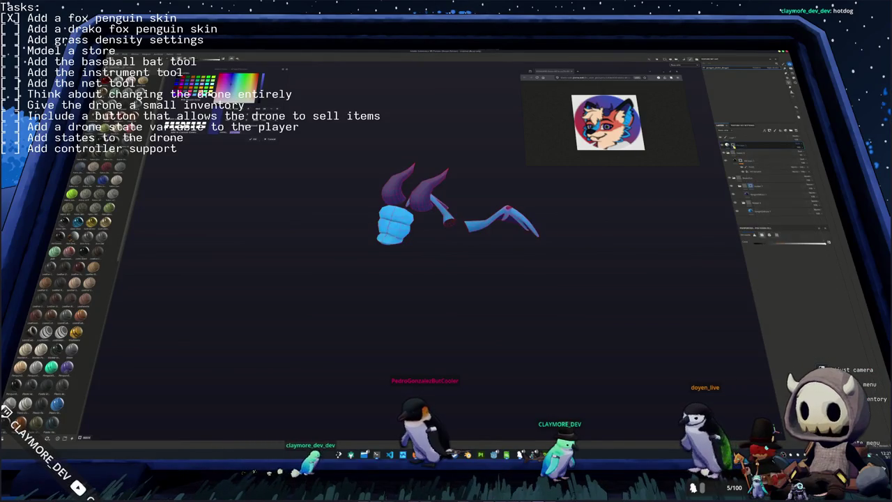
{"action": "right_click", "coordinate": [733, 144]}
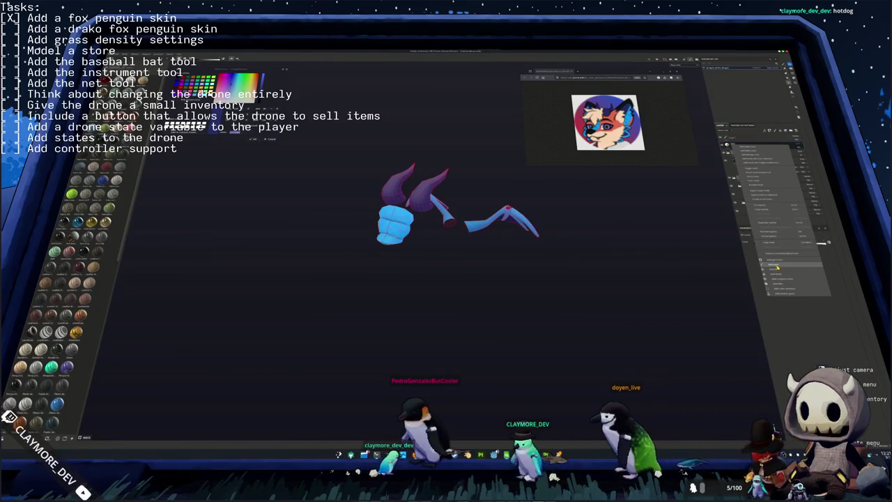
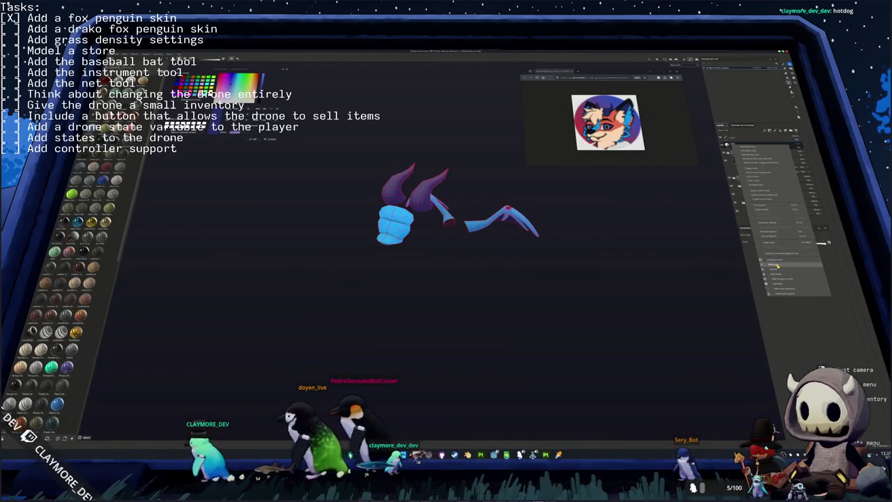
- Add a generator layer and adjust its slider to brighten the cyan drone pieces
{"action": "left_click", "coordinate": [777, 264]}
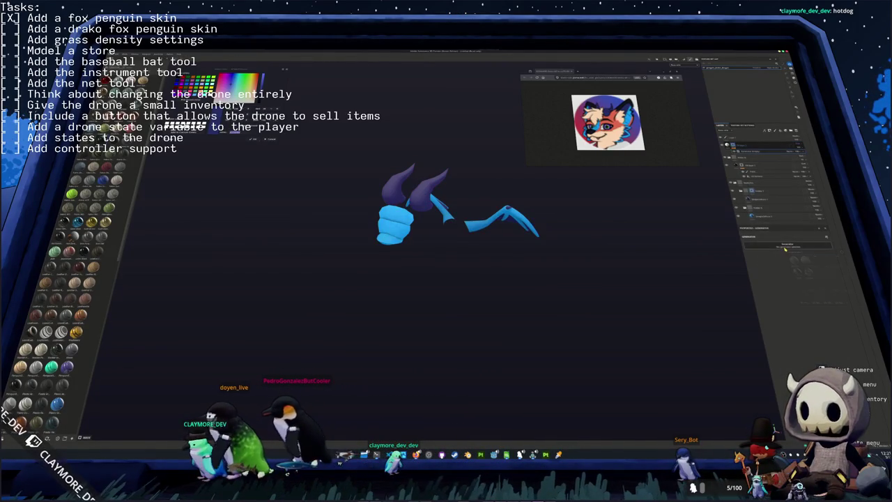
{"action": "left_click", "coordinate": [785, 248]}
{"action": "left_click", "coordinate": [806, 271]}
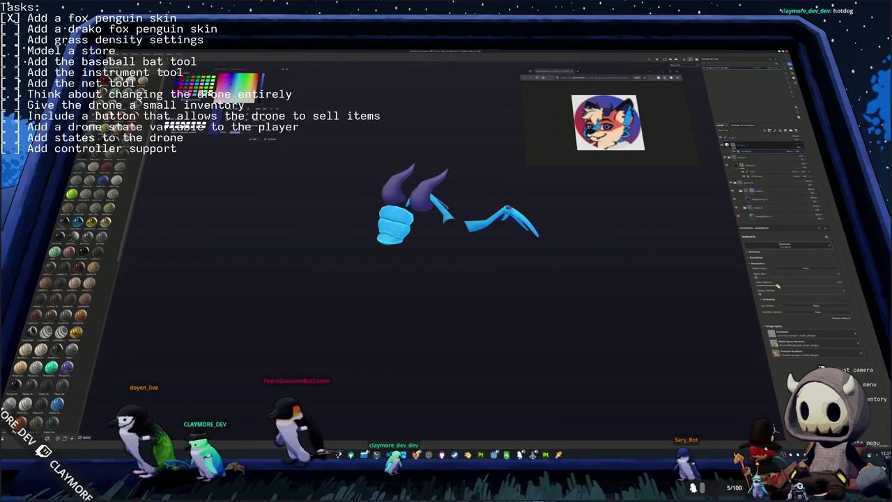
{"action": "left_click_drag", "start_coordinate": [768, 286], "coordinate": [791, 286]}
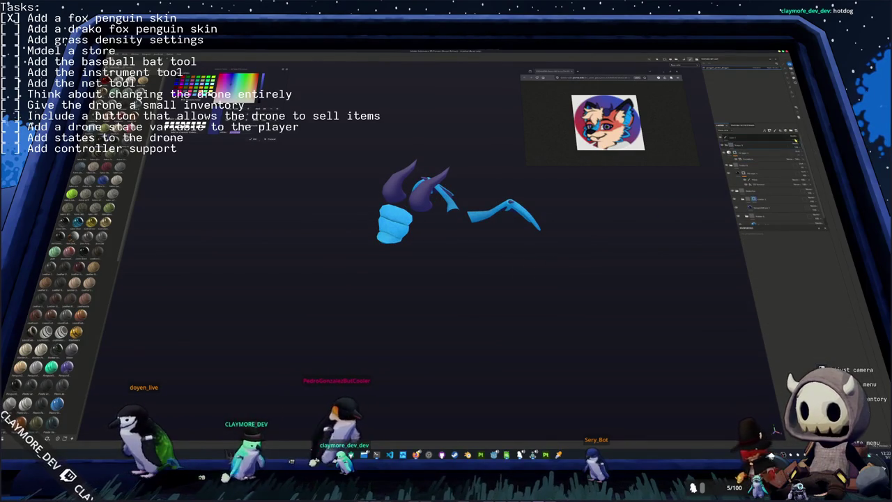
- Add a filter layer to the stack and inspect the horns from several angles
{"action": "right_click", "coordinate": [792, 150]}
{"action": "left_click", "coordinate": [809, 195]}
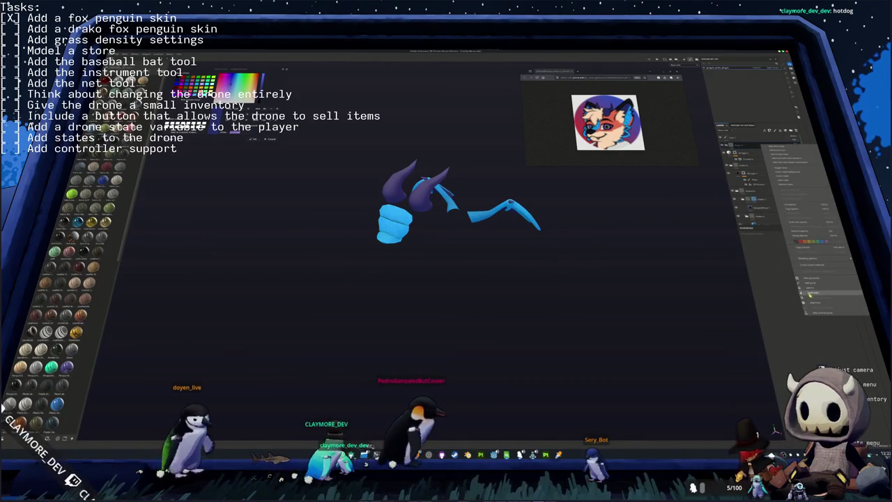
{"action": "left_click", "coordinate": [794, 251]}
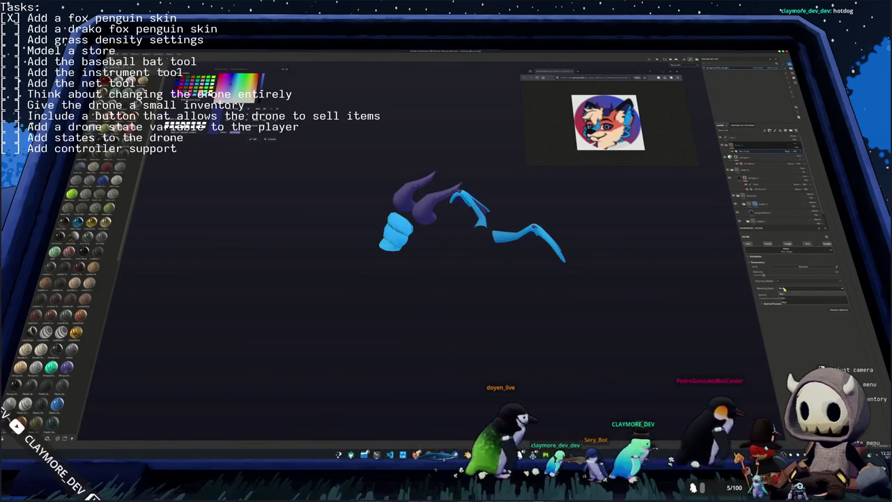
{"action": "middle_click_drag", "start_coordinate": [684, 284], "coordinate": [663, 225]}
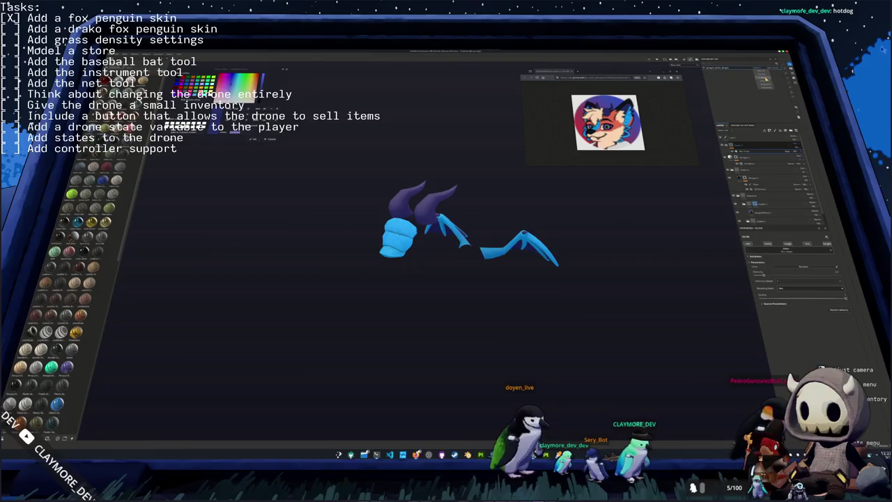
{"action": "middle_click_drag", "start_coordinate": [235, 244], "coordinate": [277, 245]}
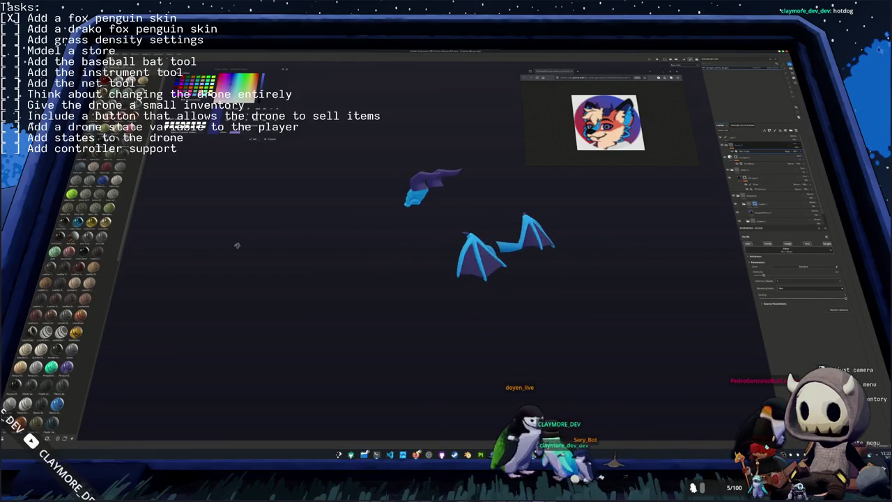
- Save the project as penguin_drako_albedo
{"action": "key", "text": "ctrl+s"}
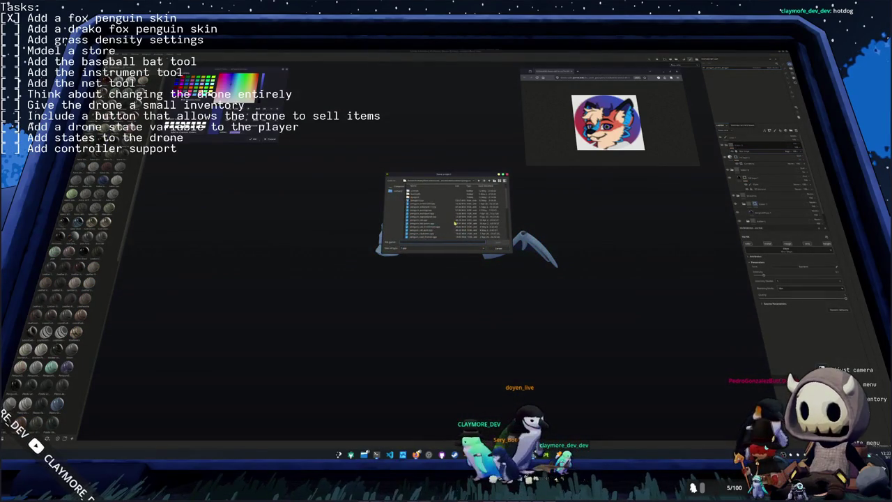
{"action": "type", "text": "penguin_drako"}
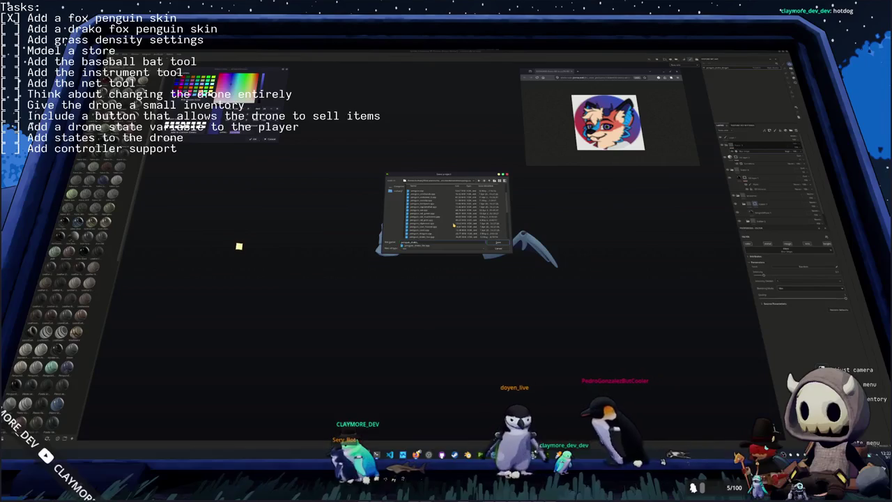
{"action": "type", "text": "_albedo"}
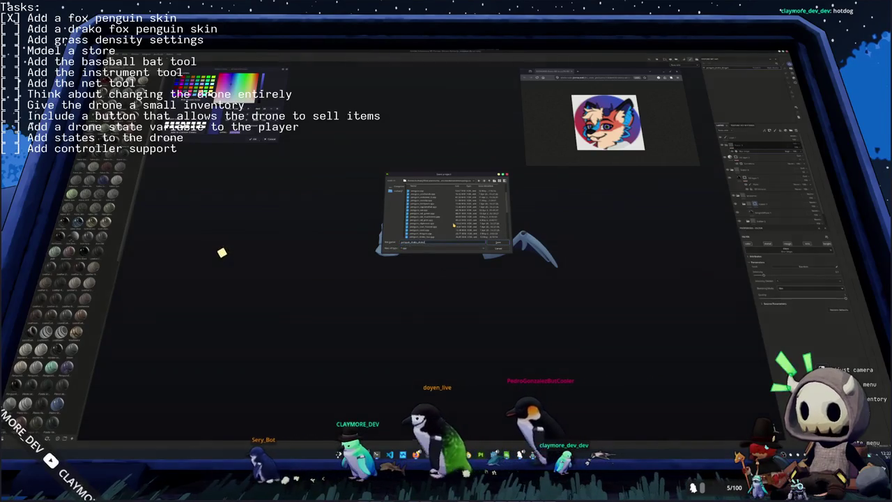
{"action": "key", "text": "Return"}
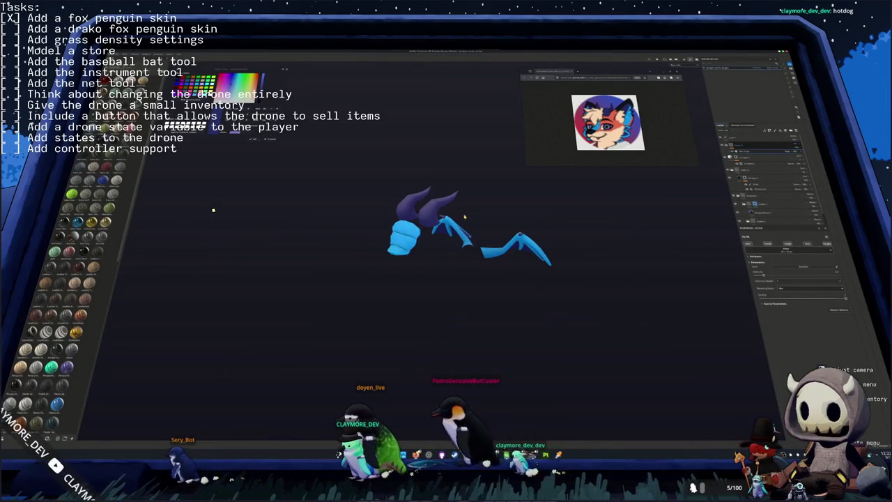
{"action": "middle_click_drag", "start_coordinate": [465, 217], "coordinate": [445, 208], "text": "shift"}
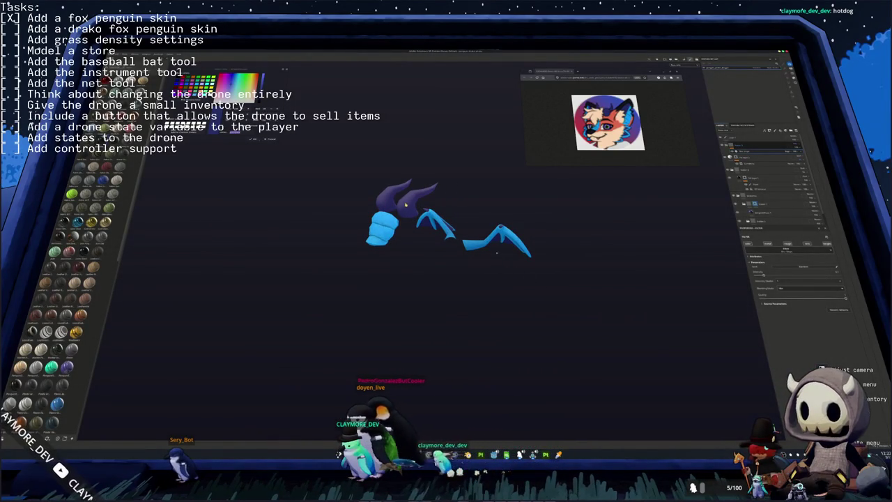
- Export the textures as PNG files into the project's destination folder
{"action": "key", "text": "ctrl+shift+e"}
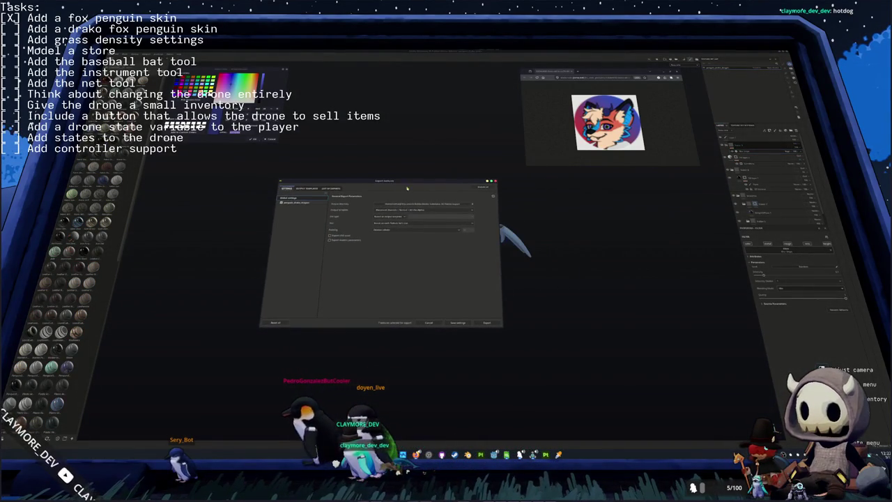
{"action": "left_click", "coordinate": [440, 206]}
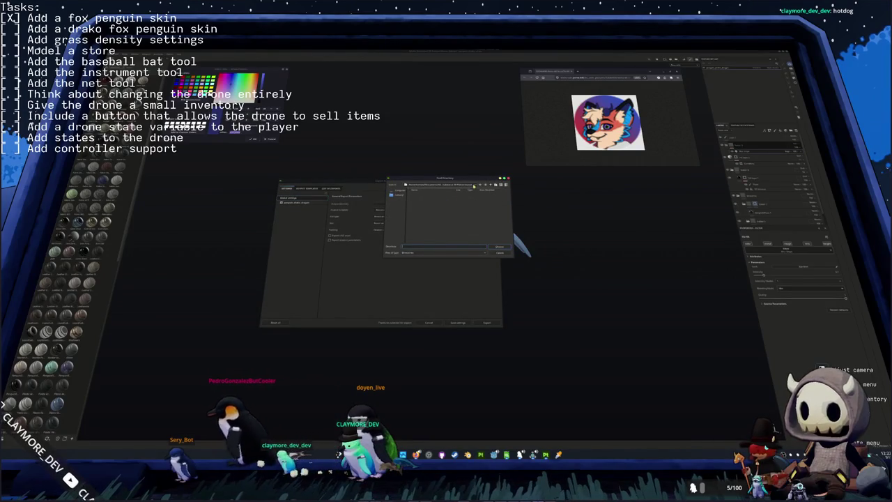
{"action": "left_click", "coordinate": [491, 184]}
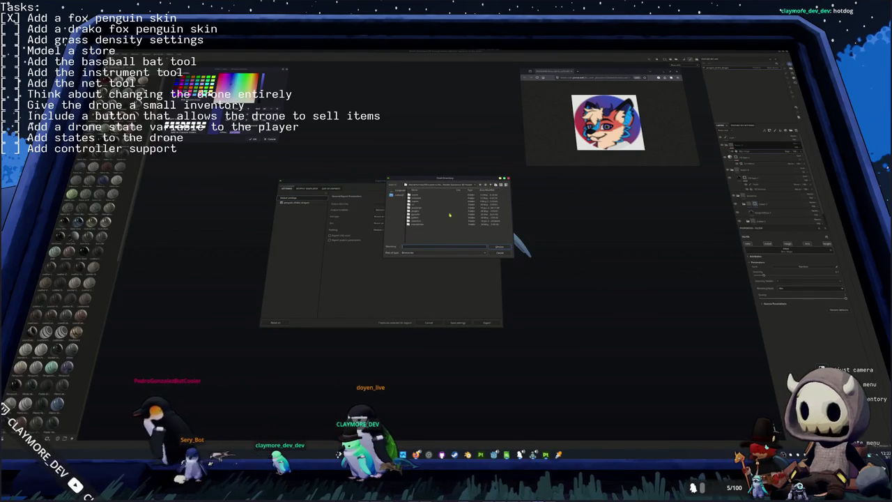
{"action": "left_click", "coordinate": [465, 186]}
{"action": "left_click", "coordinate": [453, 218]}
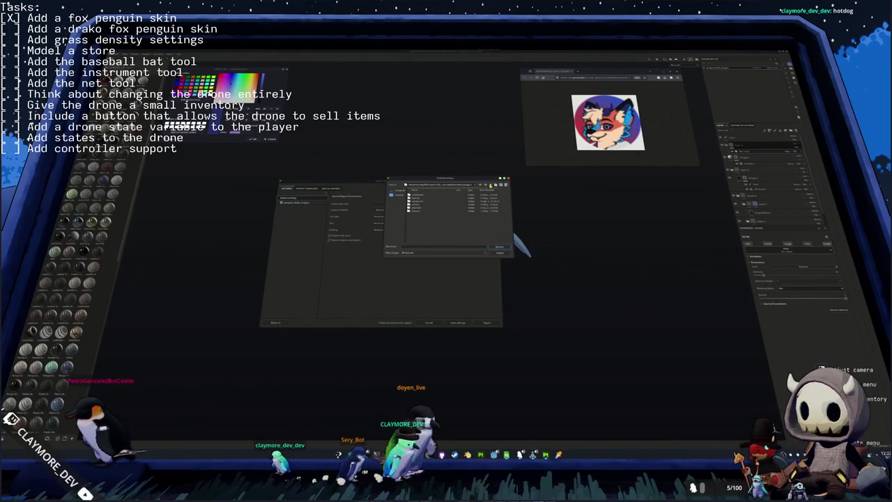
{"action": "double_click", "coordinate": [414, 212]}
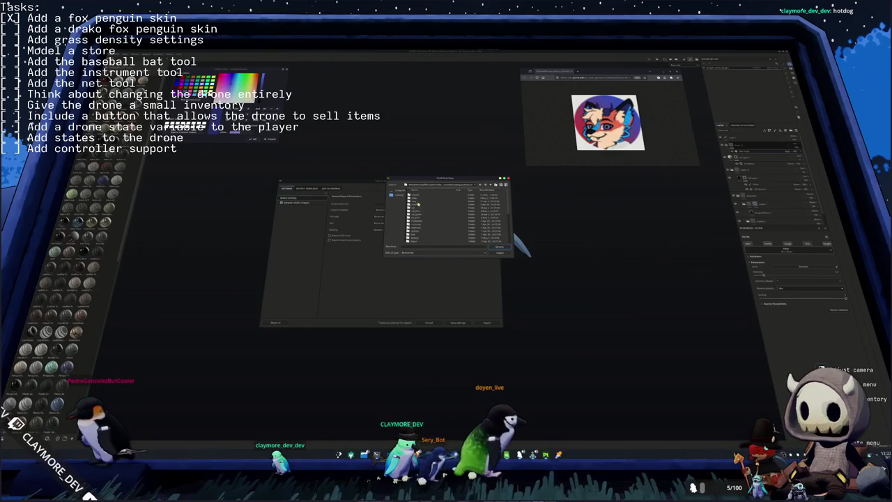
{"action": "scroll", "coordinate": [418, 216], "scroll_direction": "down", "scroll_amount": 3}
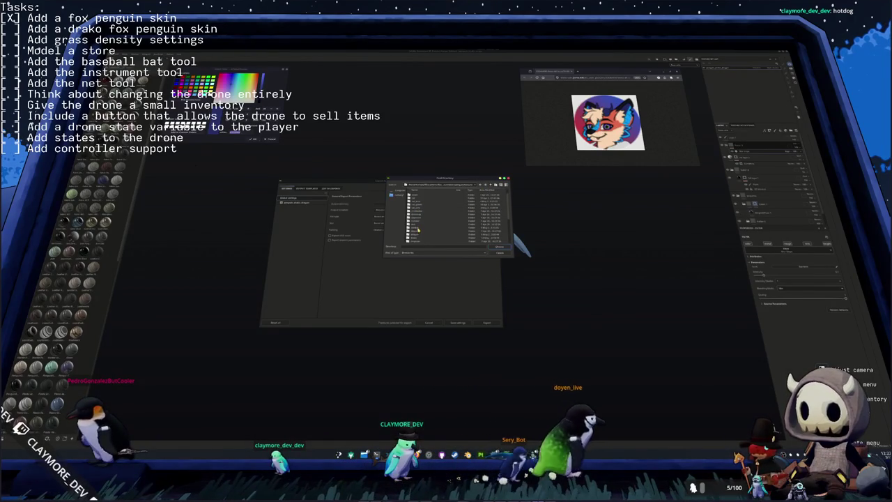
{"action": "double_click", "coordinate": [416, 228]}
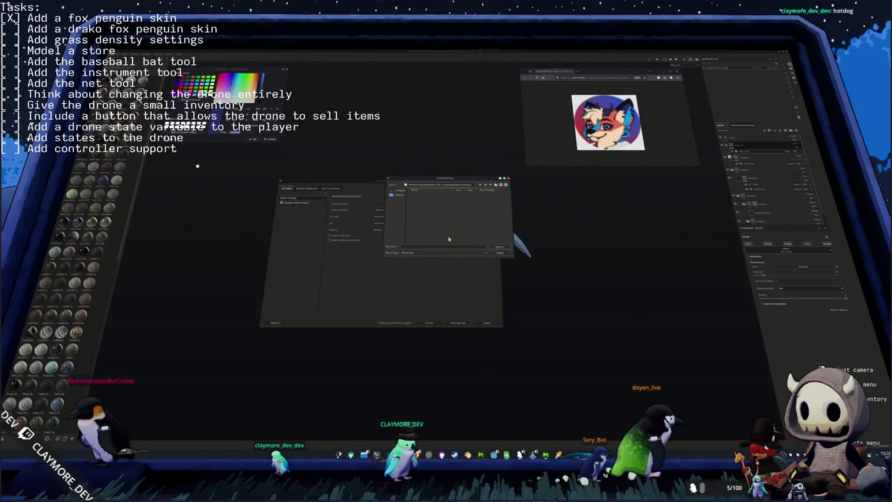
{"action": "left_click", "coordinate": [499, 247]}
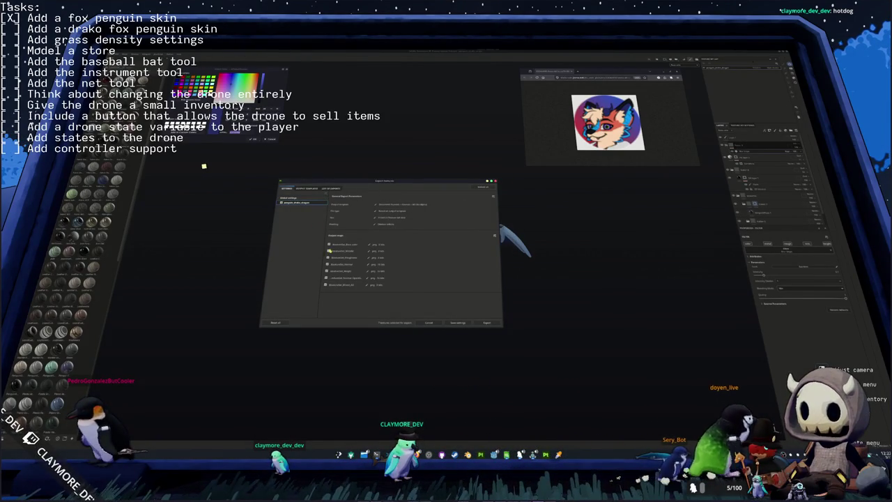
{"action": "left_click", "coordinate": [487, 323]}
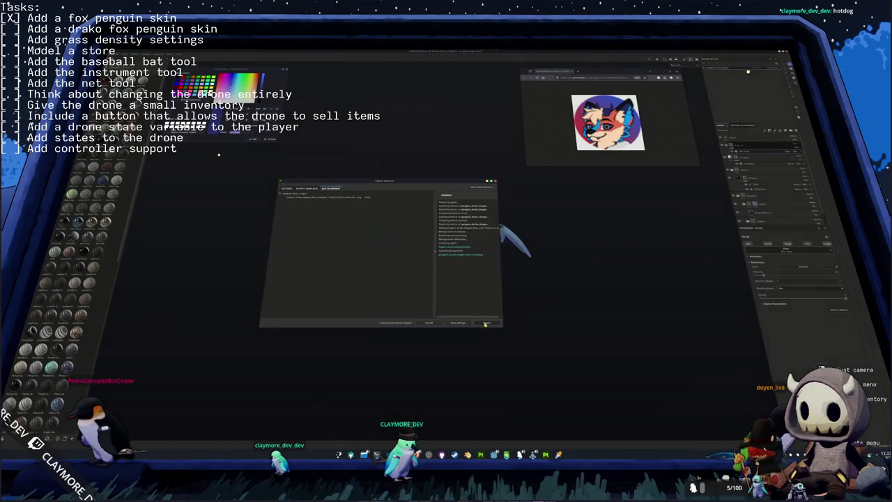
{"action": "left_click", "coordinate": [486, 323]}
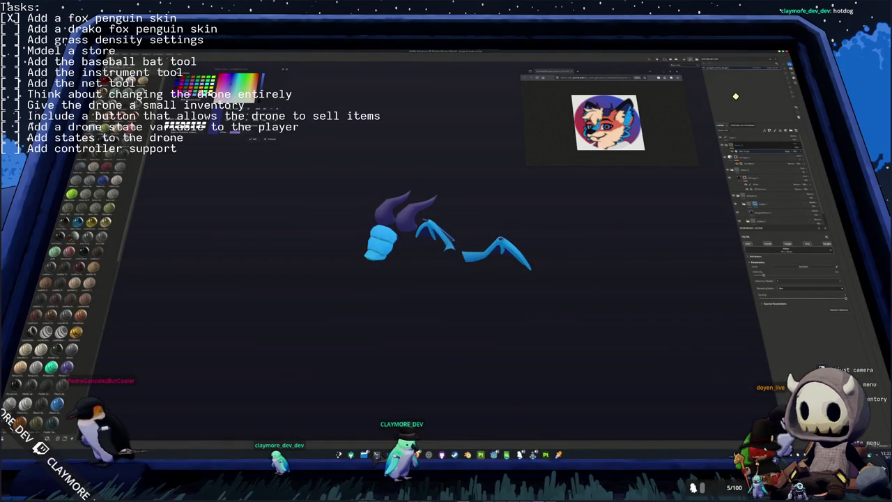
{"action": "key", "text": "alt+Tab"}
- Duplicate penguin_fox.fbx in the penguin folder as penguin_drako_fox.fbx, then close Dolphin
{"action": "middle_click_drag", "start_coordinate": [517, 267], "coordinate": [510, 261]}
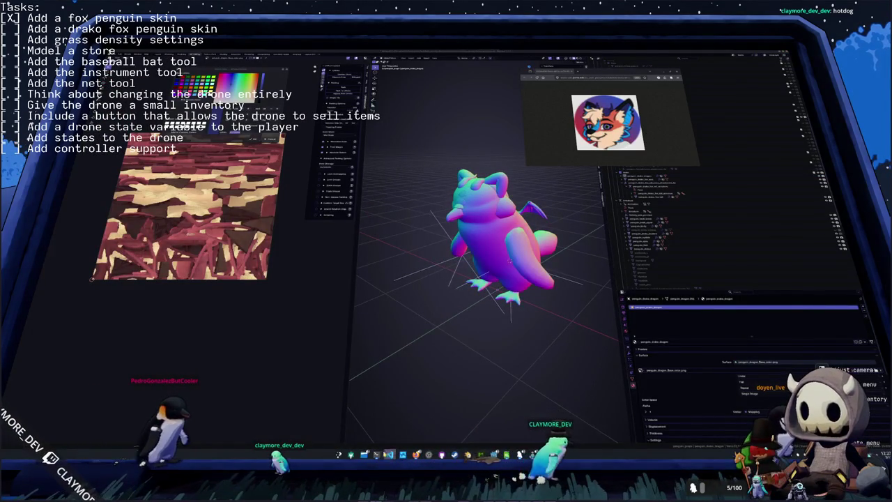
{"action": "key", "text": "super+e"}
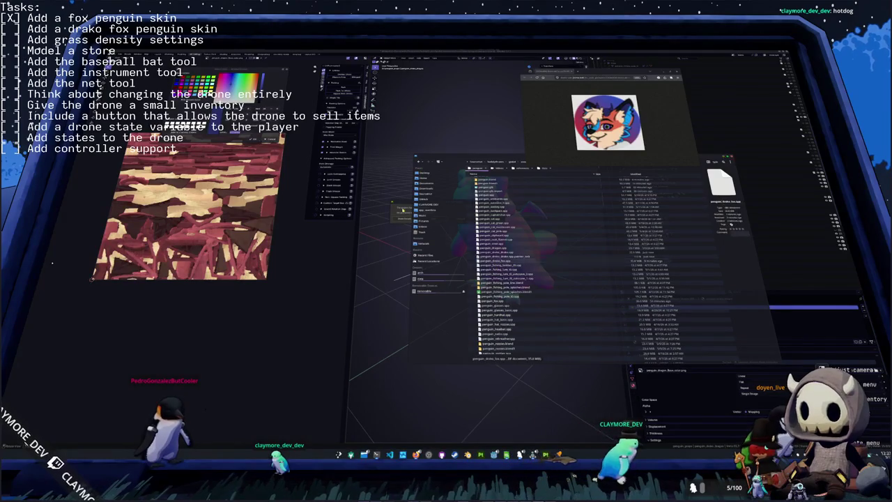
{"action": "key", "text": "alt+Tab"}
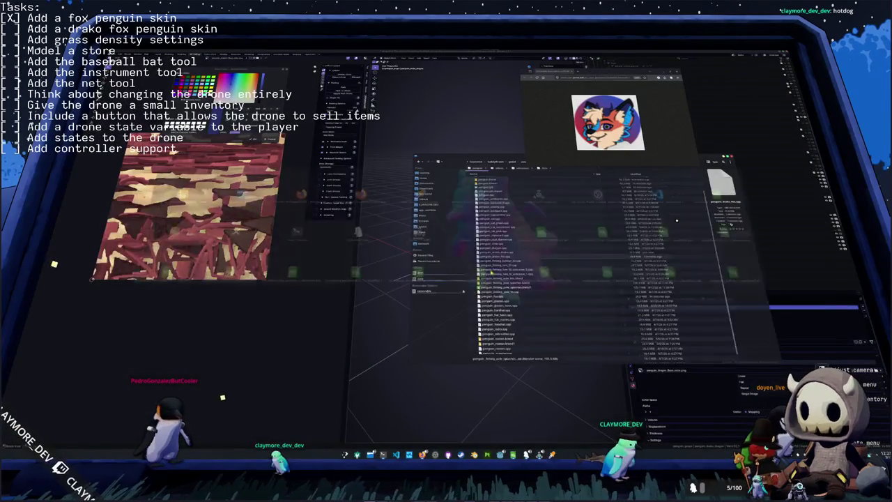
{"action": "left_click", "coordinate": [493, 265]}
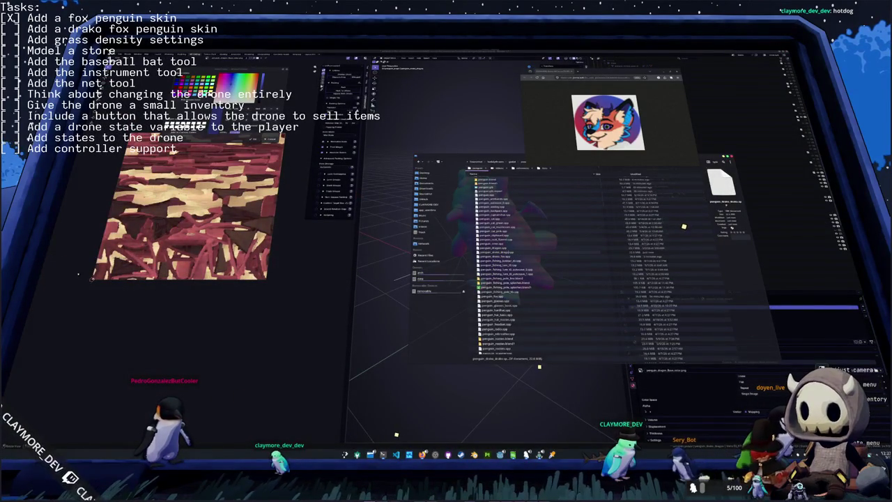
{"action": "scroll", "coordinate": [541, 354], "scroll_direction": "up", "scroll_amount": 2}
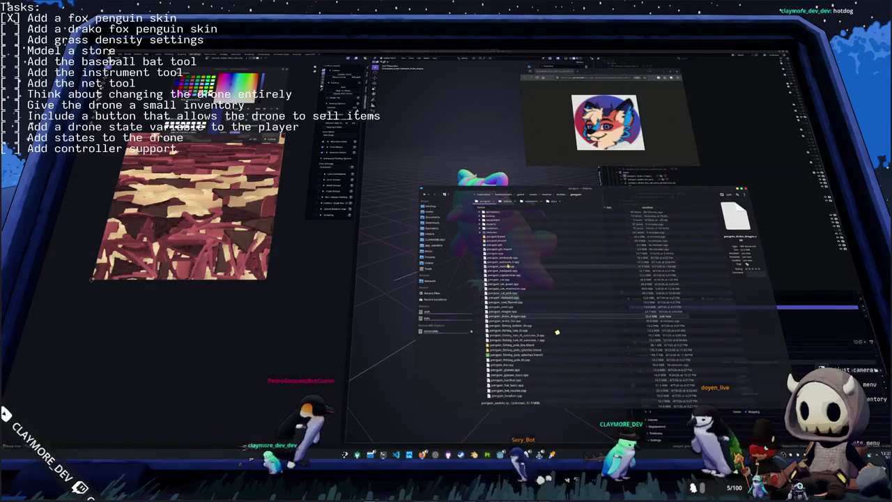
{"action": "left_click", "coordinate": [505, 293]}
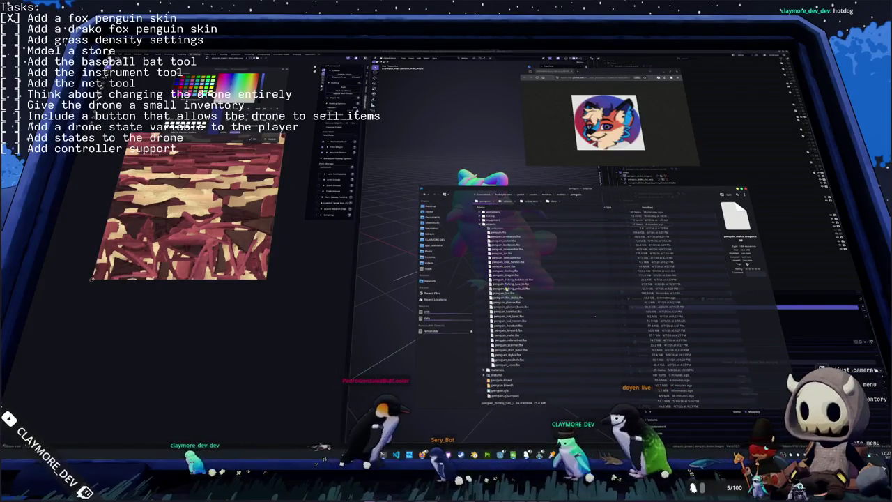
{"action": "left_click", "coordinate": [507, 297]}
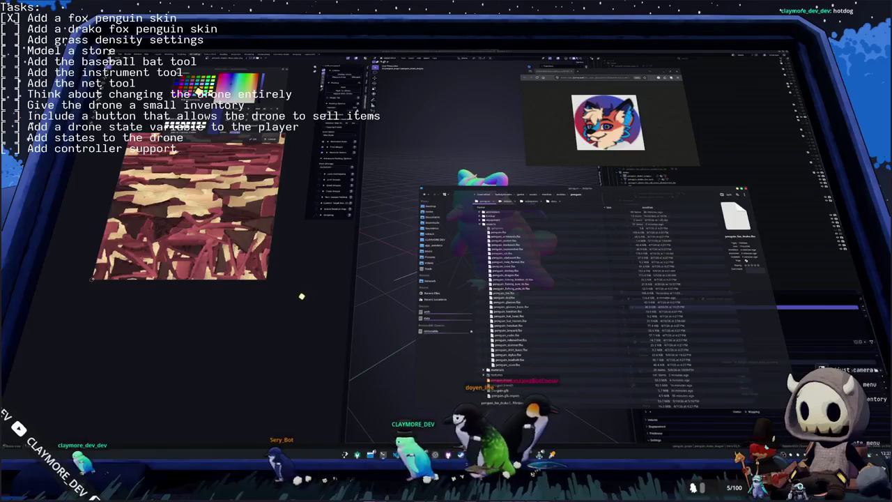
{"action": "left_click", "coordinate": [516, 301]}
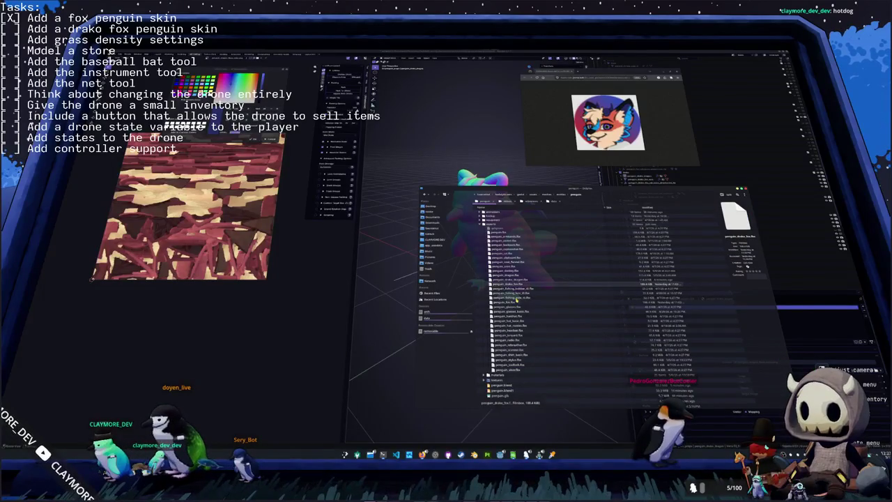
{"action": "key", "text": "ctrl+w"}
{"action": "middle_click_drag", "start_coordinate": [480, 264], "coordinate": [491, 265]}
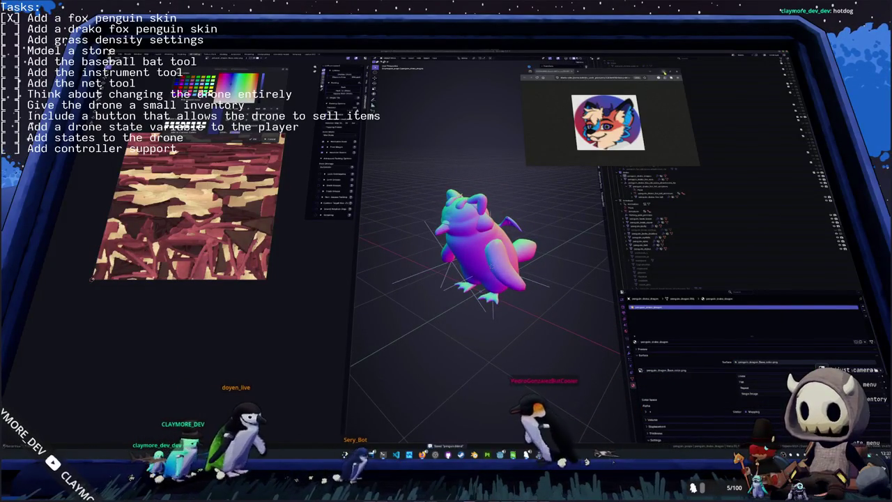
{"action": "left_click", "coordinate": [794, 214]}
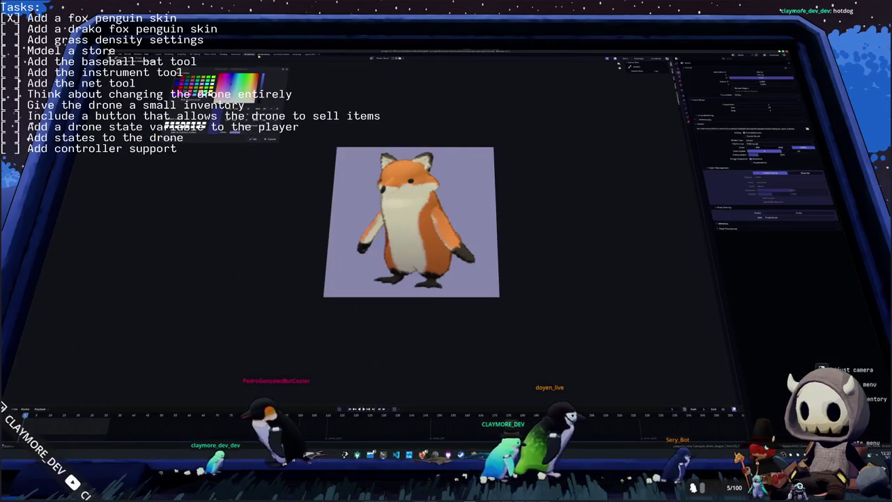
- Load penguin_drako_albedo_base_color.png into the penguin material's Image Texture node
{"action": "left_click", "coordinate": [746, 115]}
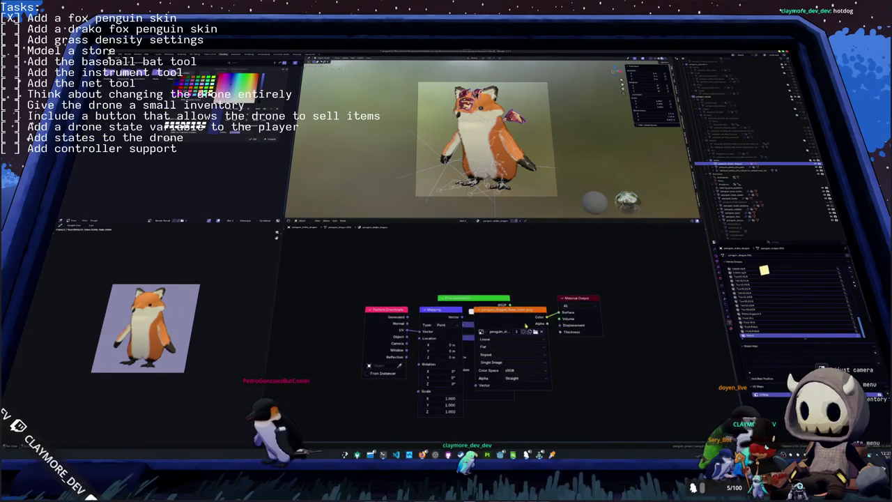
{"action": "left_click", "coordinate": [535, 332]}
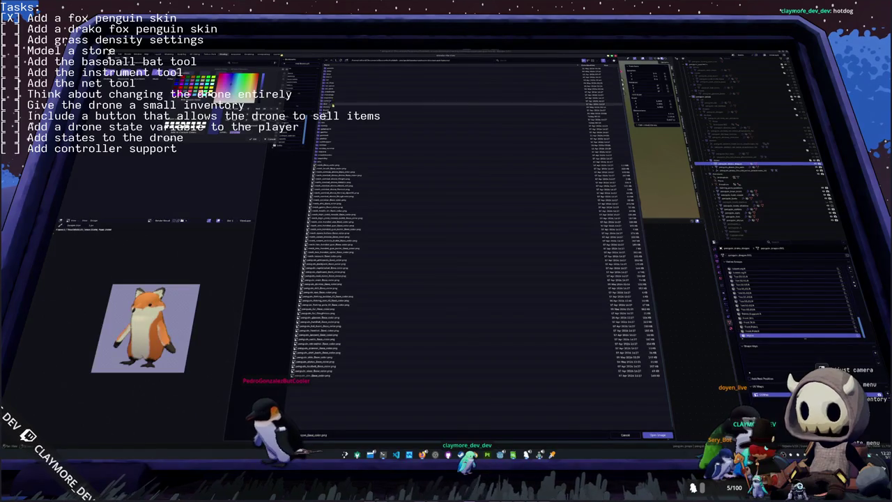
{"action": "double_click", "coordinate": [332, 105]}
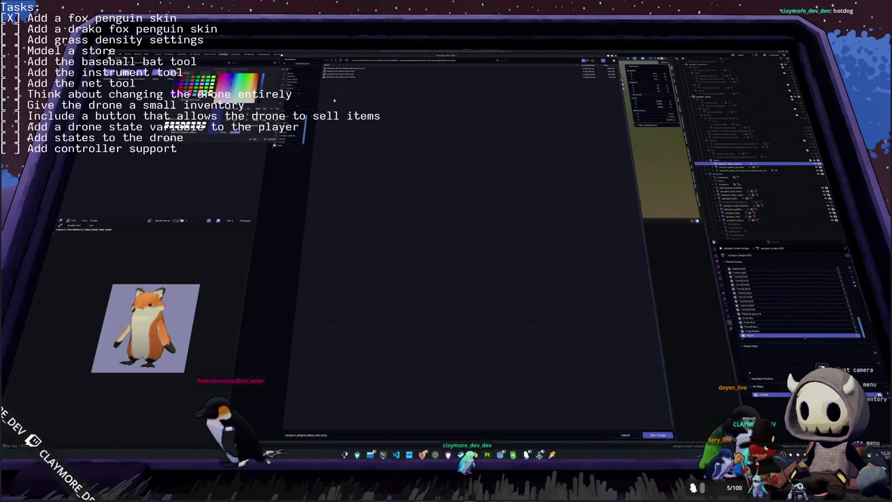
{"action": "double_click", "coordinate": [353, 70]}
{"action": "left_click", "coordinate": [767, 199]}
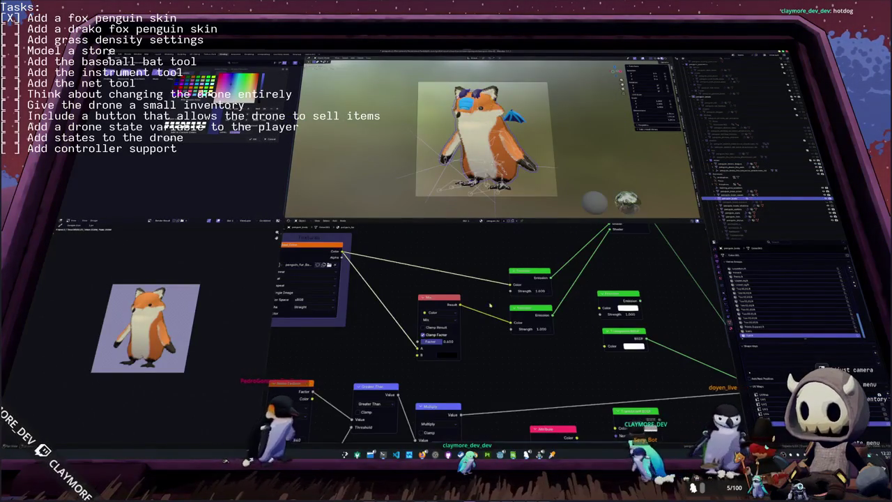
- Replace the body material's texture images with the new drako skin PNGs
{"action": "middle_click_drag", "start_coordinate": [498, 286], "coordinate": [579, 289]}
{"action": "key", "text": "F12"}
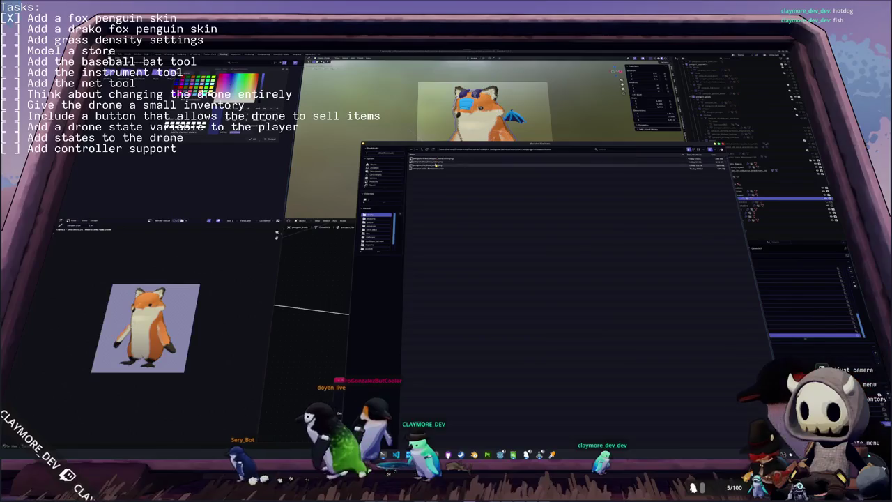
{"action": "double_click", "coordinate": [435, 166]}
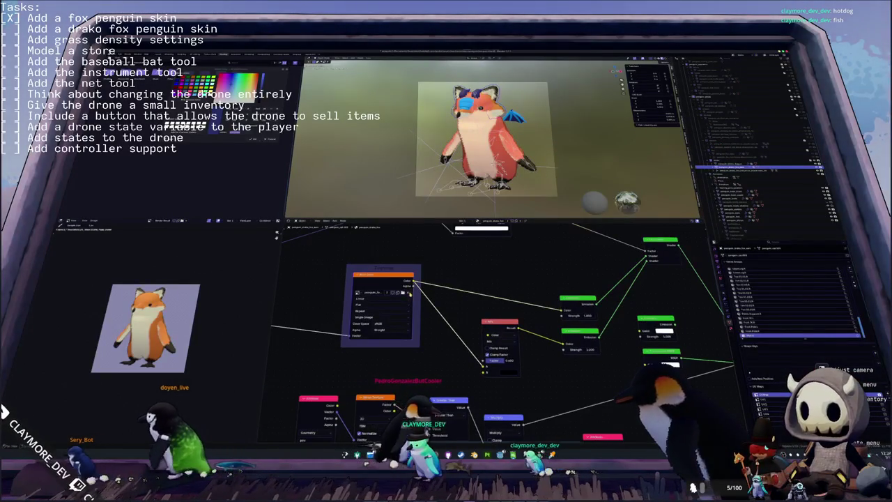
{"action": "left_click", "coordinate": [400, 292]}
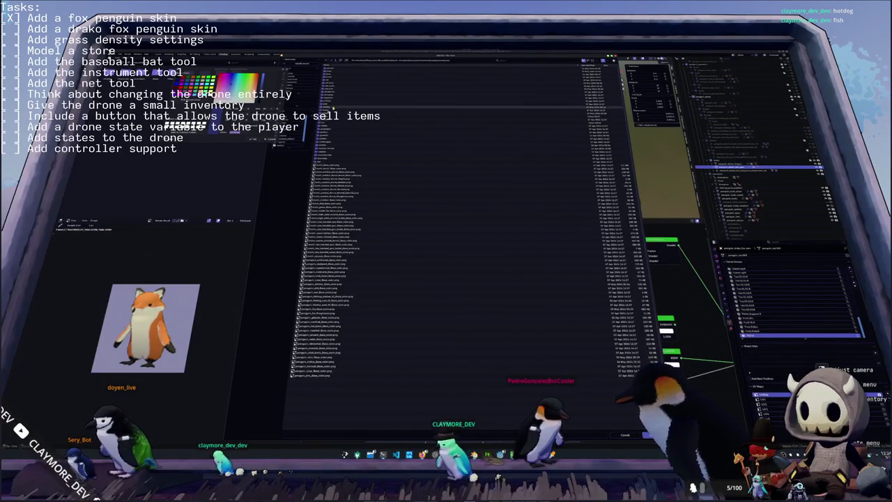
{"action": "double_click", "coordinate": [334, 107]}
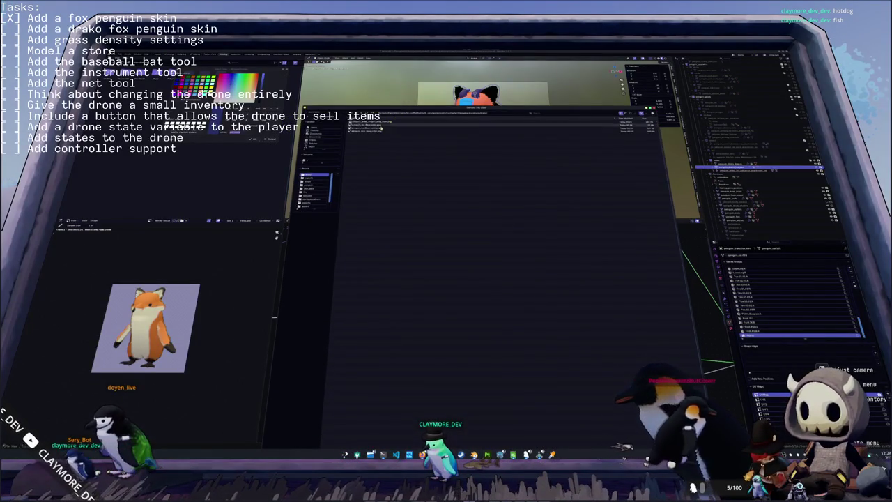
{"action": "double_click", "coordinate": [375, 127]}
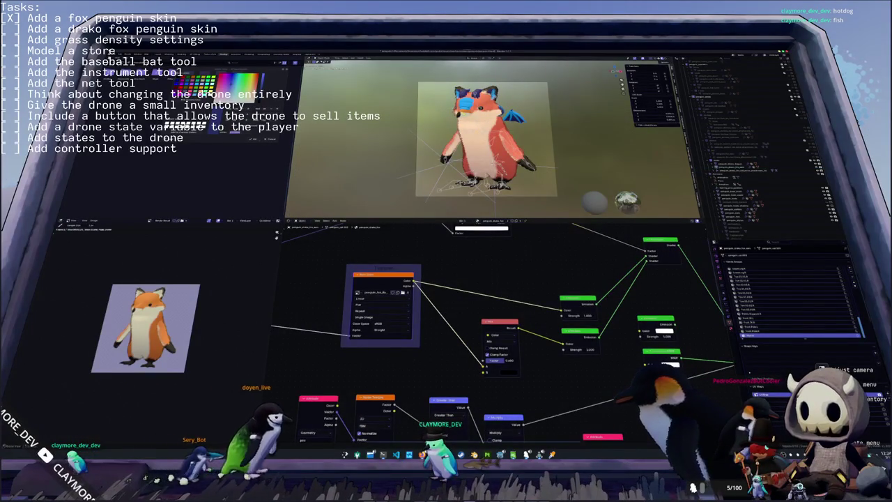
- Load a drako texture PNG into another object's material
{"action": "left_click", "coordinate": [760, 195]}
{"action": "key", "text": "ctrl+o"}
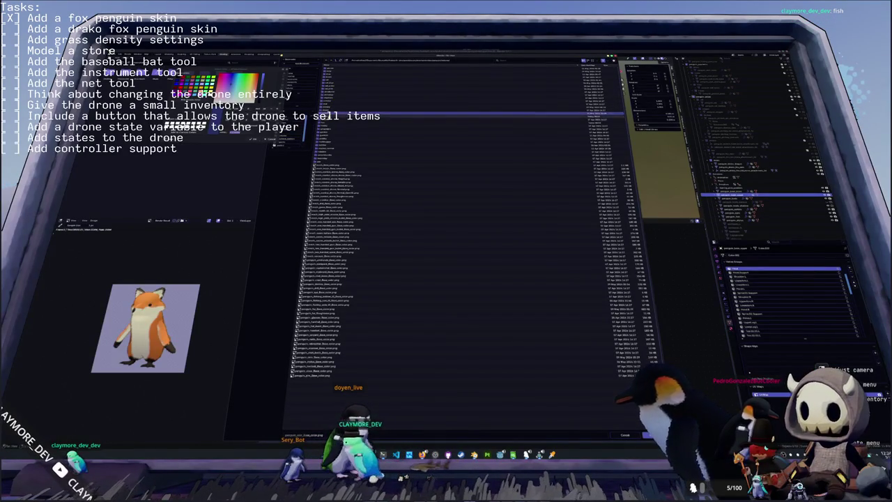
{"action": "double_click", "coordinate": [333, 110]}
{"action": "double_click", "coordinate": [341, 78]}
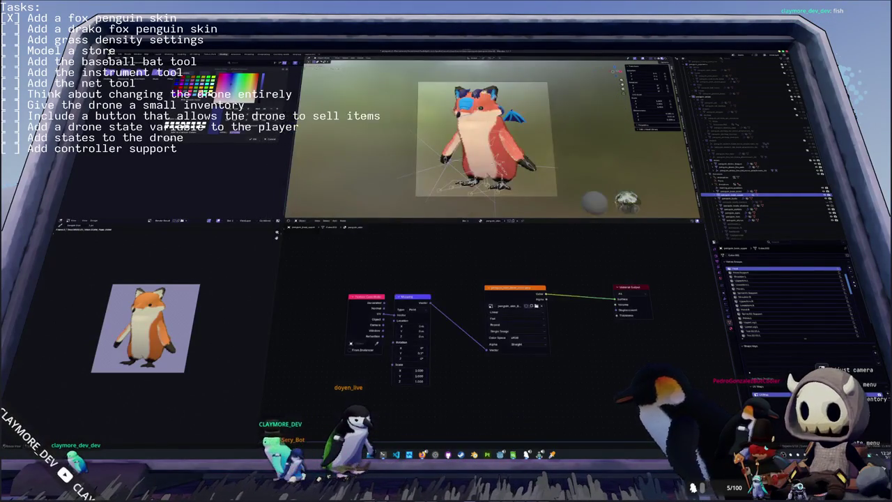
- Render from the camera view and start saving the image with a name beginning 'penguin_'
{"action": "middle_click_drag", "start_coordinate": [376, 123], "coordinate": [377, 133]}
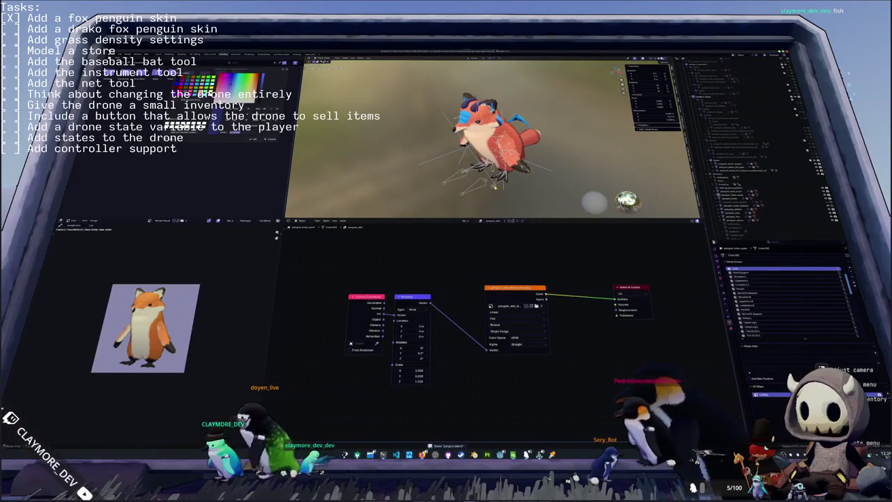
{"action": "key", "text": "KP_0"}
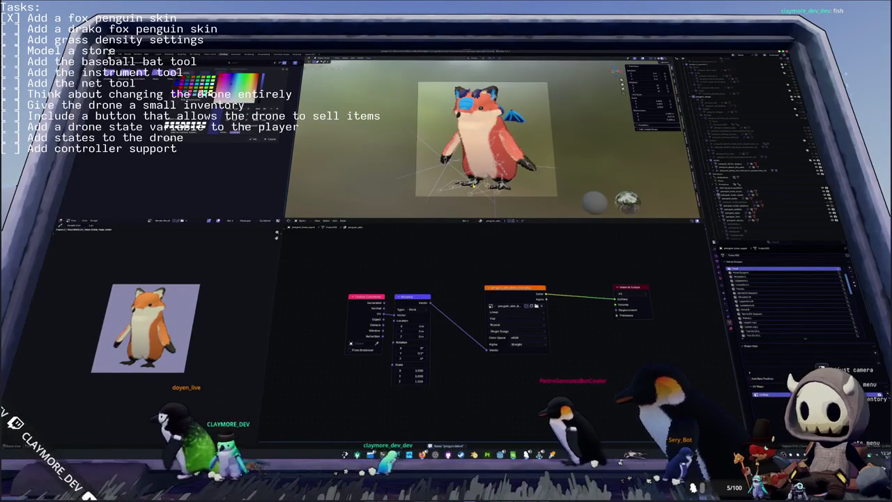
{"action": "left_click", "coordinate": [94, 222]}
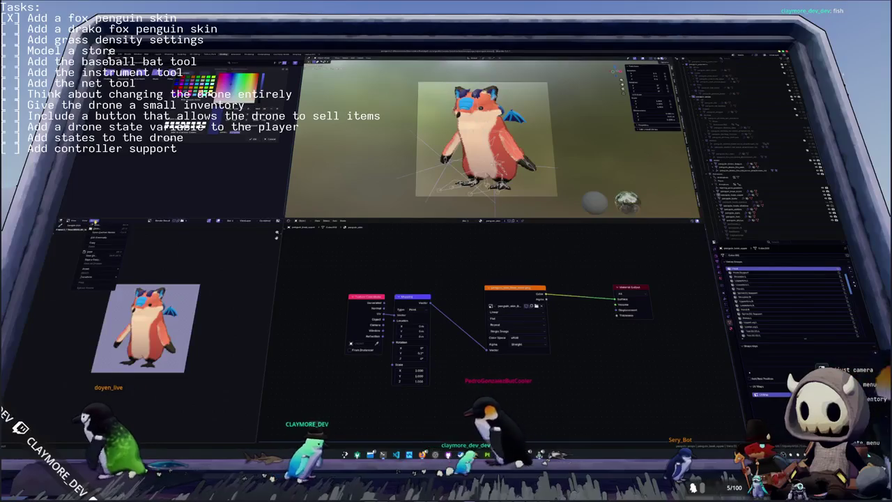
{"action": "left_click", "coordinate": [94, 259]}
{"action": "left_click", "coordinate": [335, 435]}
{"action": "type", "text": "penguin_"}
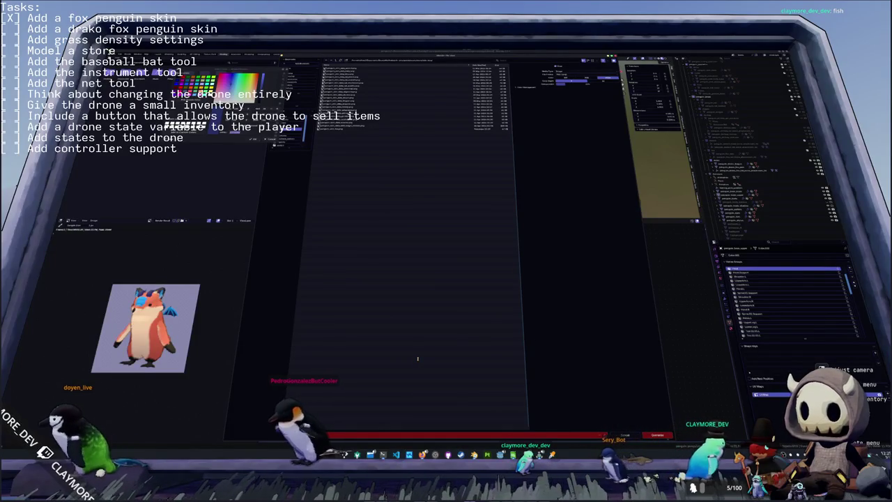
- Save the drako penguin render as a PNG and select the penguin's armature
{"action": "key", "text": "Return"}
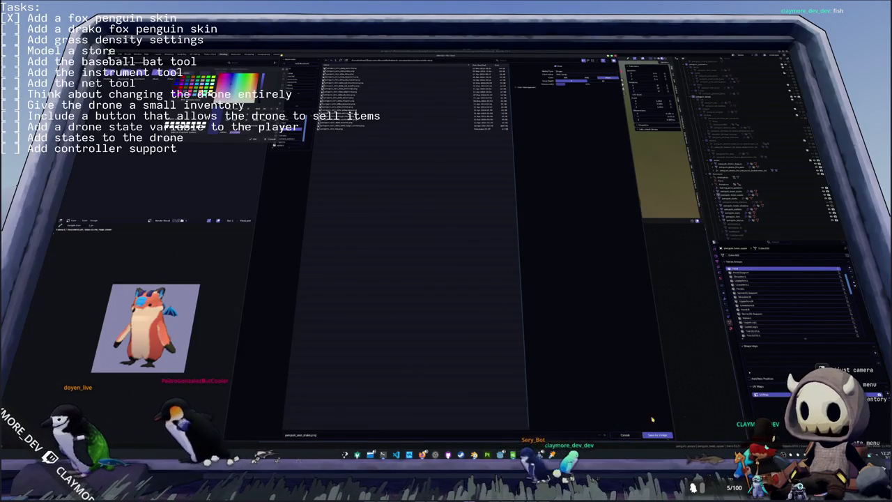
{"action": "key", "text": "Return"}
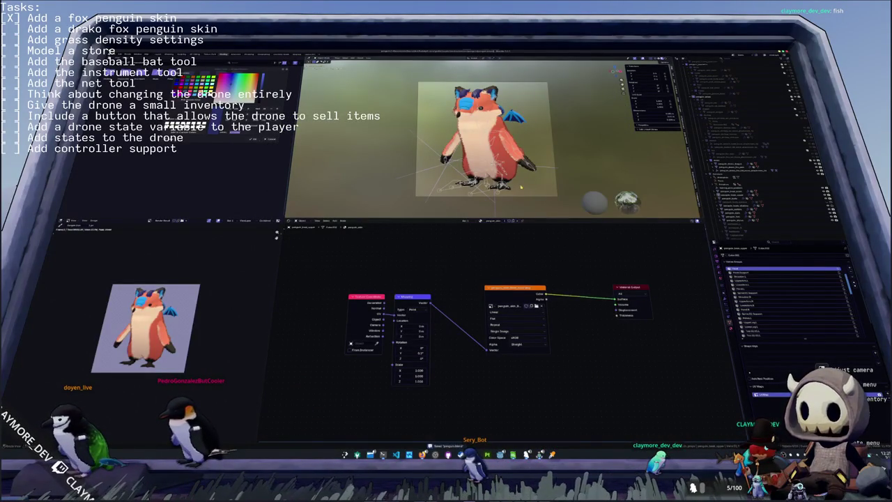
{"action": "middle_click_drag", "start_coordinate": [519, 188], "coordinate": [487, 174]}
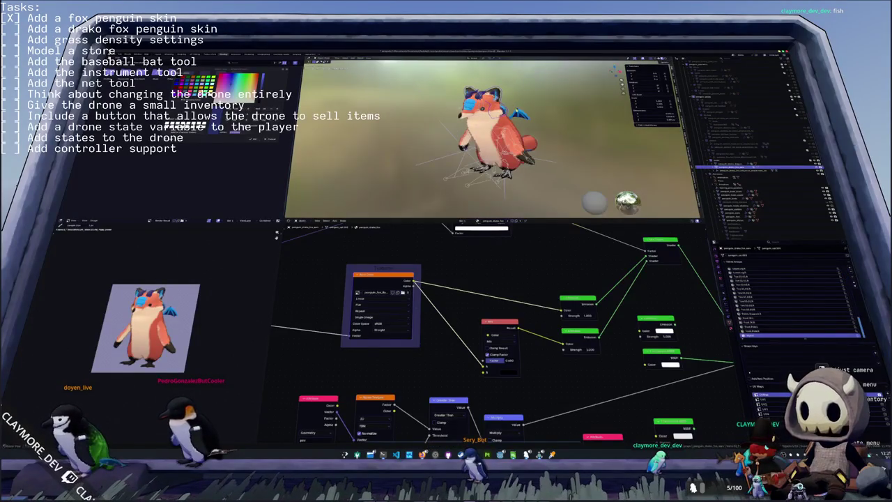
{"action": "left_click", "coordinate": [759, 165]}
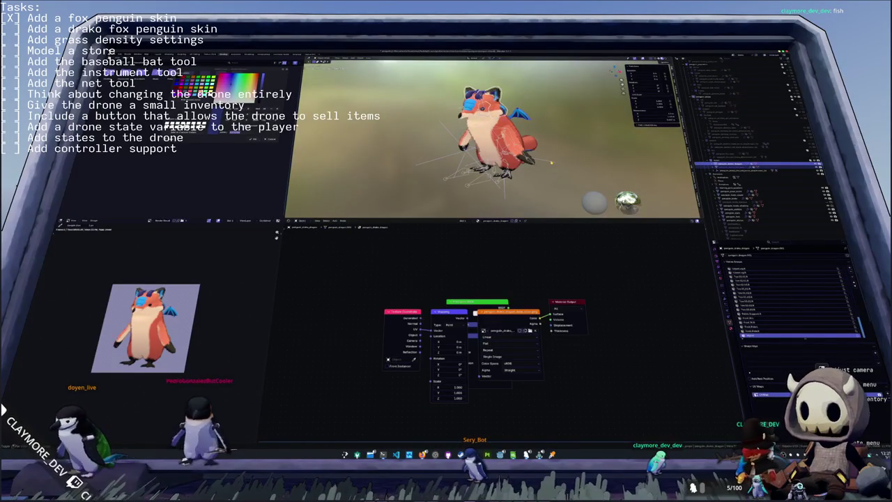
{"action": "left_click", "coordinate": [759, 168]}
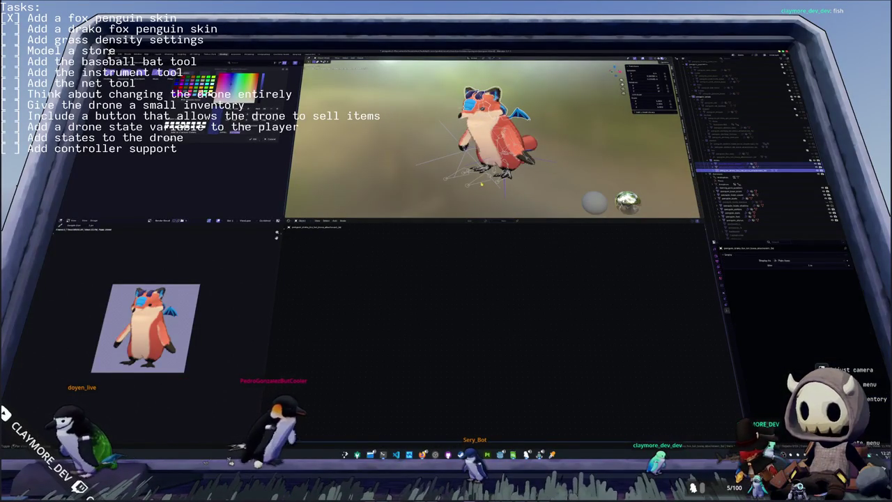
{"action": "left_click", "coordinate": [759, 169]}
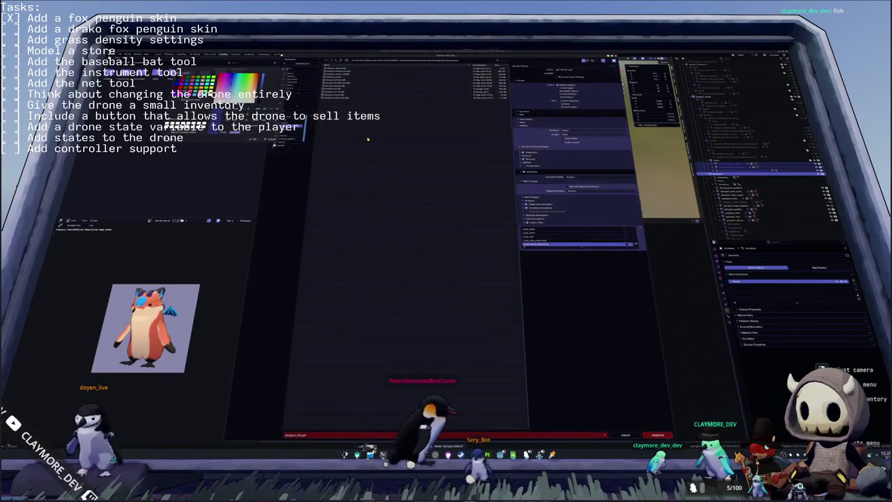
- Export the penguin rig with its animation actions as penguin_drako.glb
{"action": "key", "text": "BackSpace"}
{"action": "key", "text": "BackSpace"}
{"action": "key", "text": "BackSpace"}
{"action": "type", "text": "_drako"}
{"action": "key", "text": "Return"}
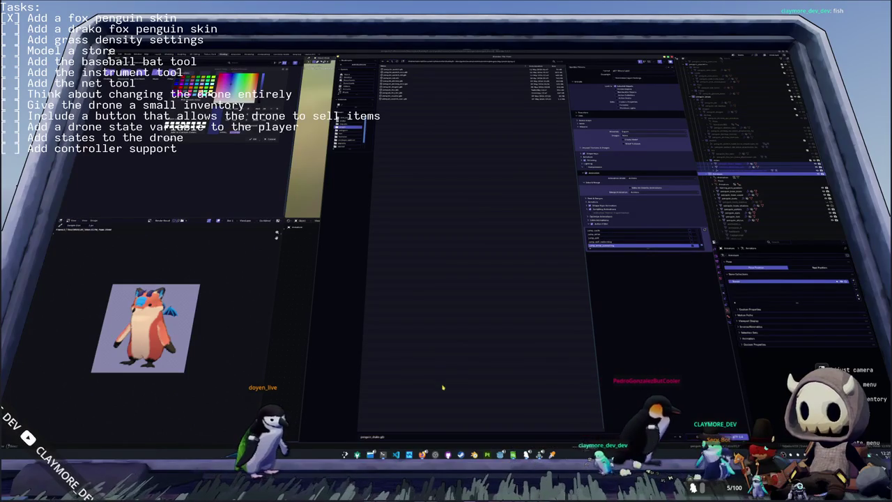
{"action": "left_click_drag", "start_coordinate": [646, 251], "coordinate": [648, 361]}
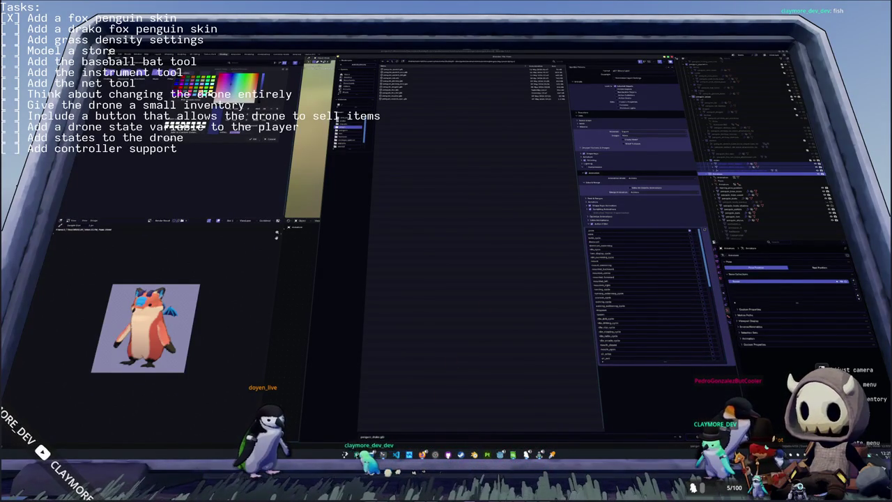
{"action": "key", "text": "Return"}
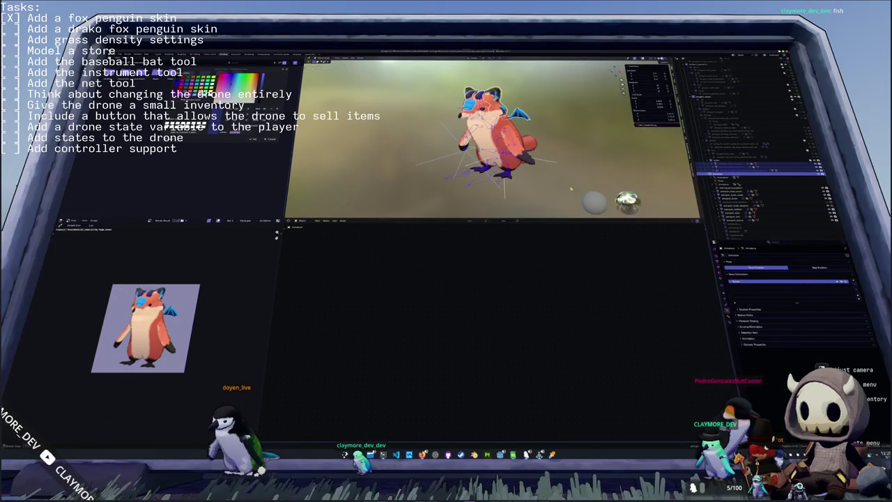
{"action": "middle_click_drag", "start_coordinate": [574, 207], "coordinate": [579, 160]}
{"action": "left_click", "coordinate": [499, 139]}
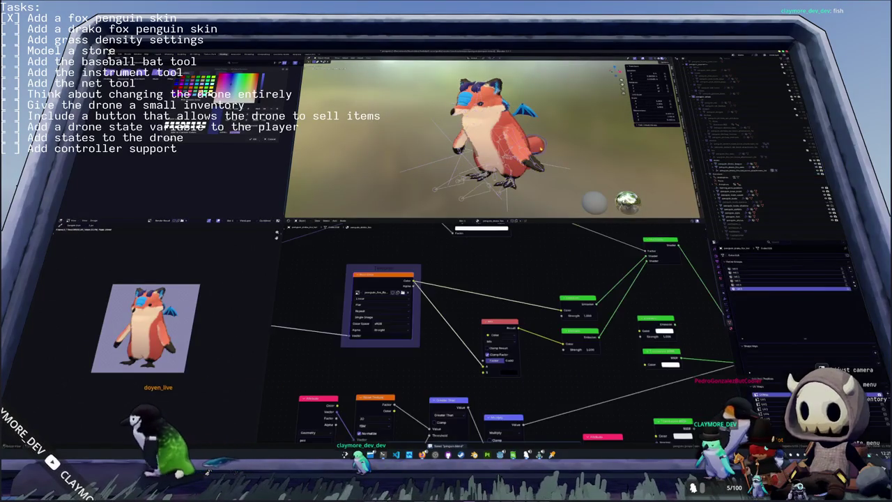
{"action": "middle_click_drag", "start_coordinate": [488, 140], "coordinate": [502, 140]}
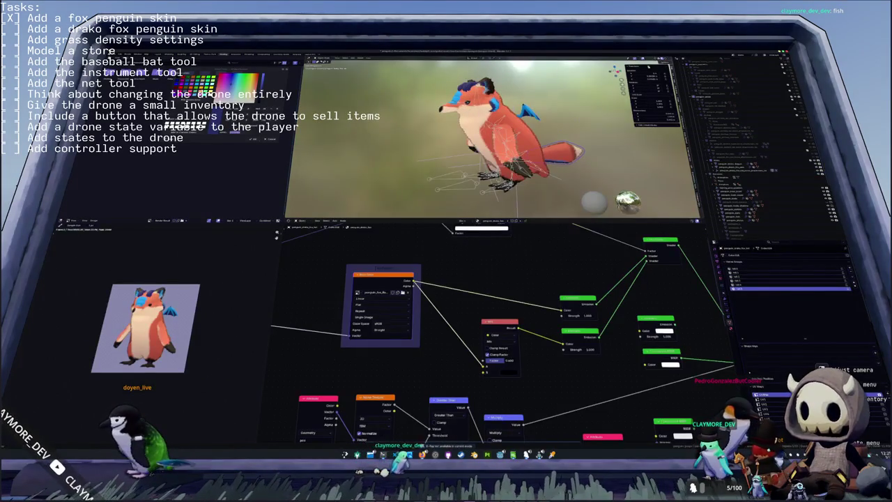
- Switch to solid shading and export the bat wing piece as penguin_drako_bat.glb
{"action": "key", "text": "z"}
{"action": "left_click", "coordinate": [514, 160]}
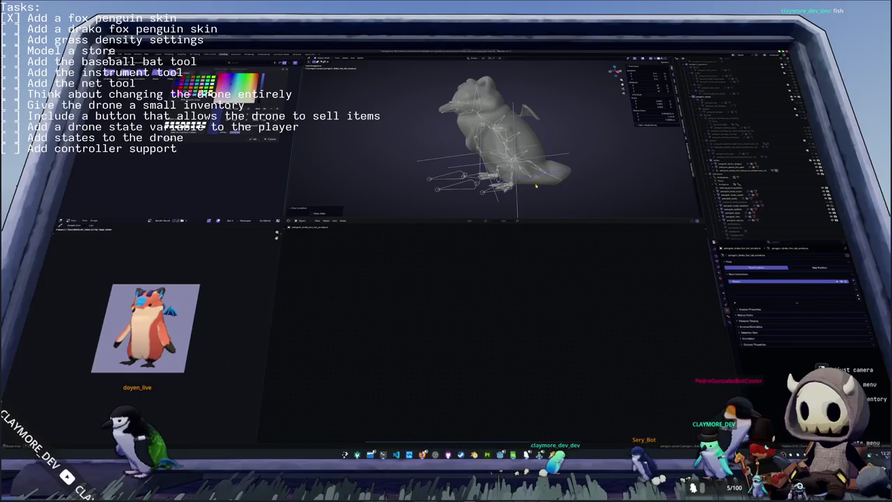
{"action": "left_click", "coordinate": [537, 187]}
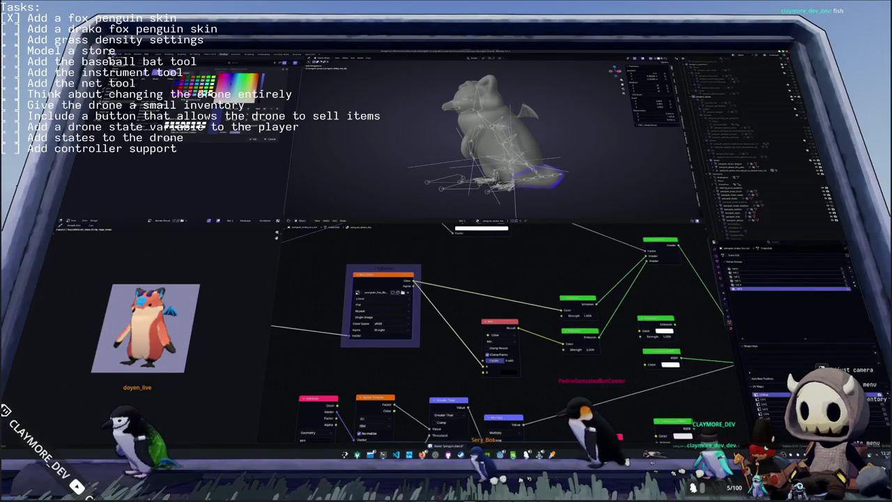
{"action": "key", "text": "shift+r"}
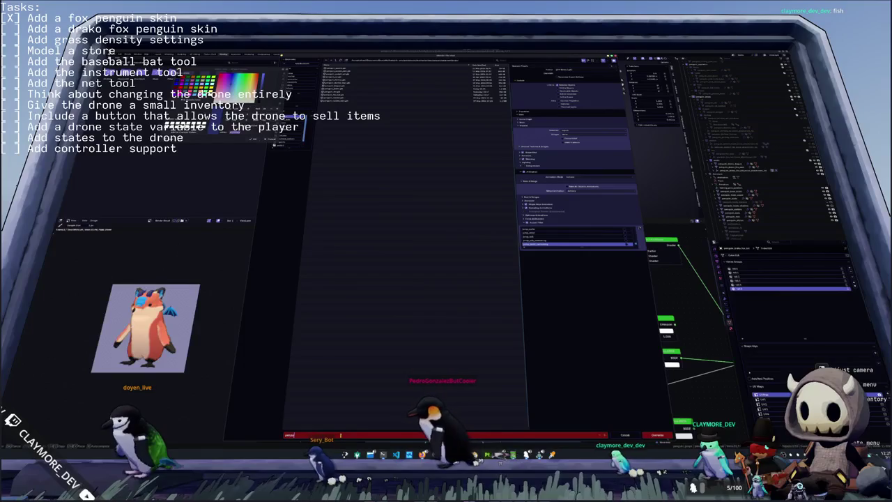
{"action": "type", "text": "_drako_bat"}
{"action": "key", "text": "Return"}
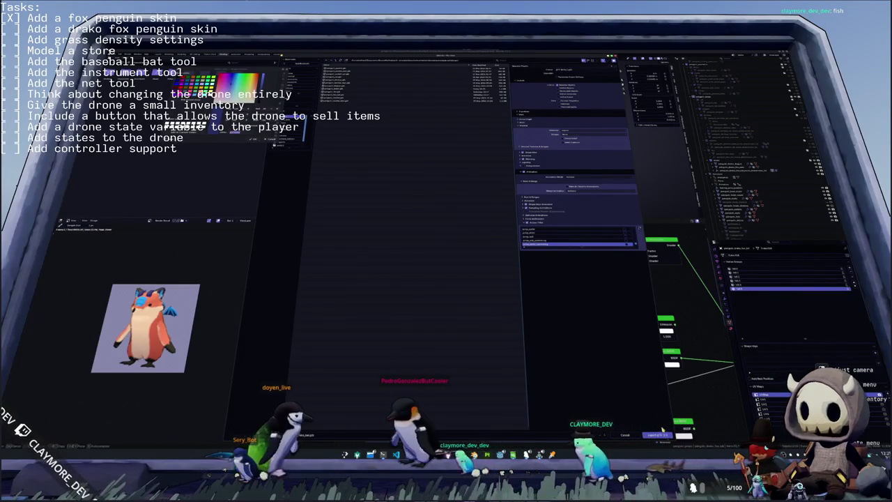
{"action": "left_click", "coordinate": [657, 434]}
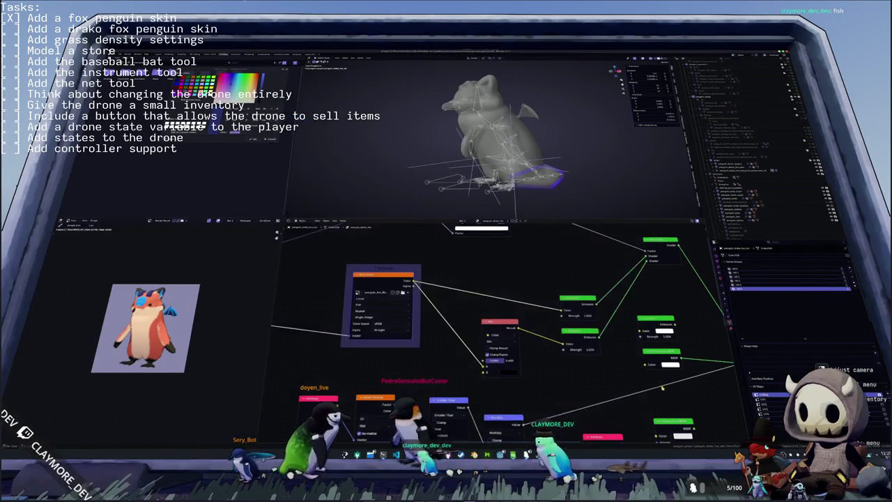
{"action": "left_click", "coordinate": [589, 175]}
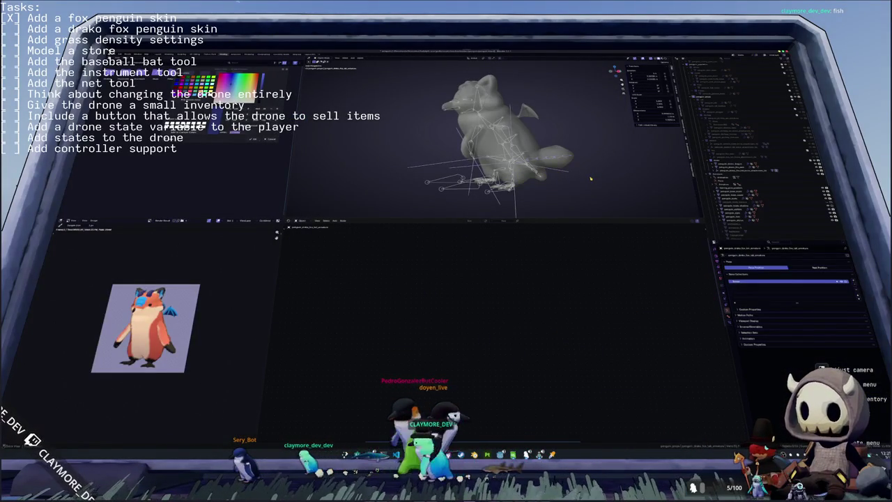
{"action": "key", "text": "alt+Tab"}
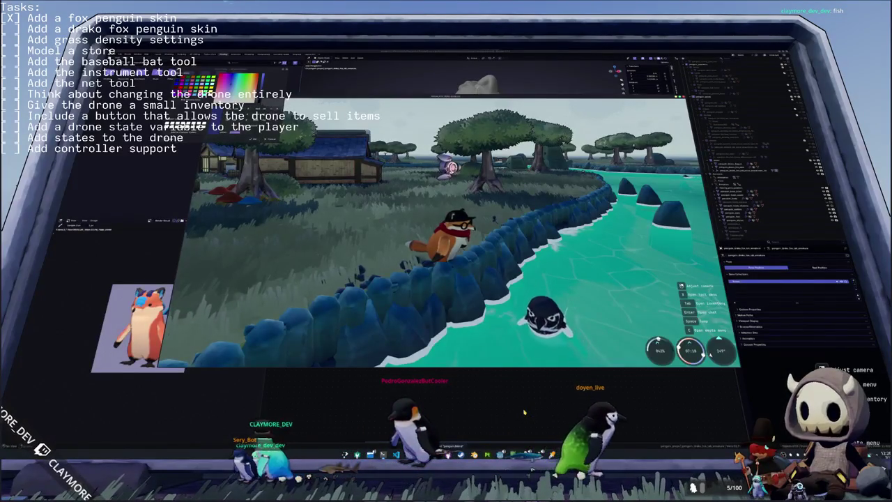
- Duplicate the penguin_fox folder as penguin_drako and open its penguin scene
{"action": "key", "text": "alt+Tab"}
{"action": "key", "text": "alt+Tab"}
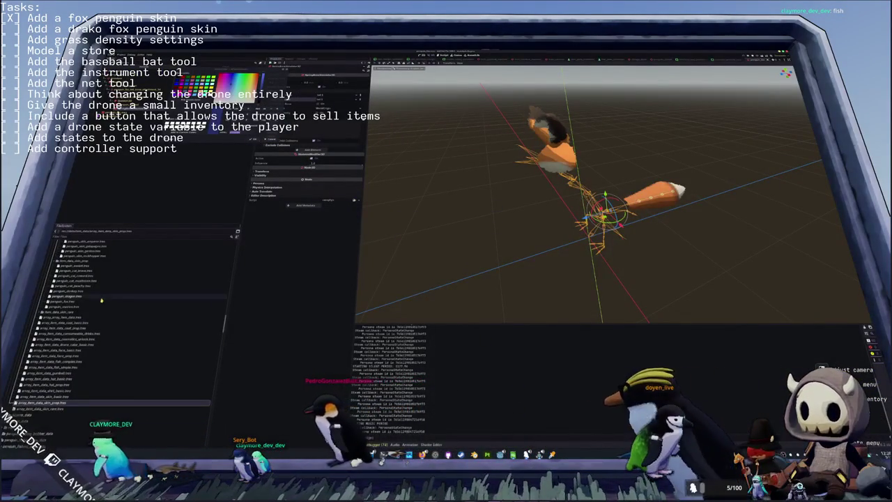
{"action": "scroll", "coordinate": [125, 289], "scroll_direction": "down", "scroll_amount": 2}
{"action": "scroll", "coordinate": [108, 300], "scroll_direction": "down", "scroll_amount": 2}
{"action": "scroll", "coordinate": [89, 313], "scroll_direction": "down", "scroll_amount": 3}
{"action": "scroll", "coordinate": [87, 307], "scroll_direction": "down", "scroll_amount": 3}
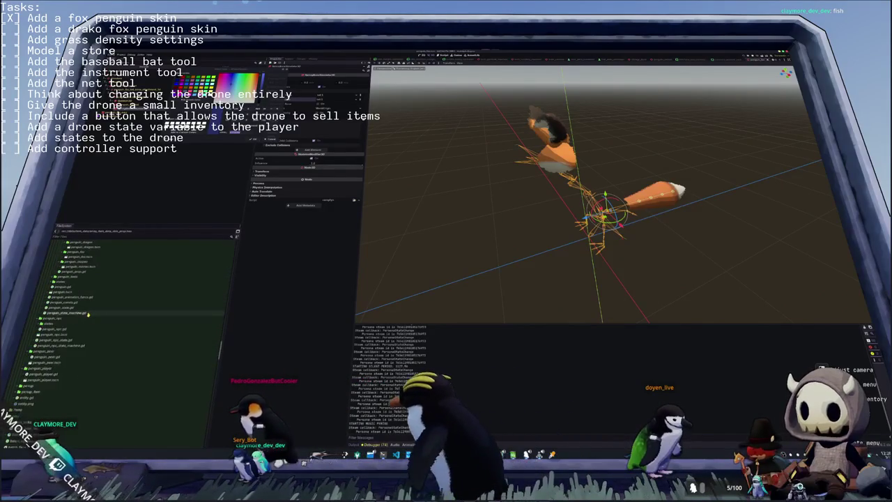
{"action": "scroll", "coordinate": [86, 301], "scroll_direction": "down", "scroll_amount": 2}
{"action": "left_click", "coordinate": [75, 299]}
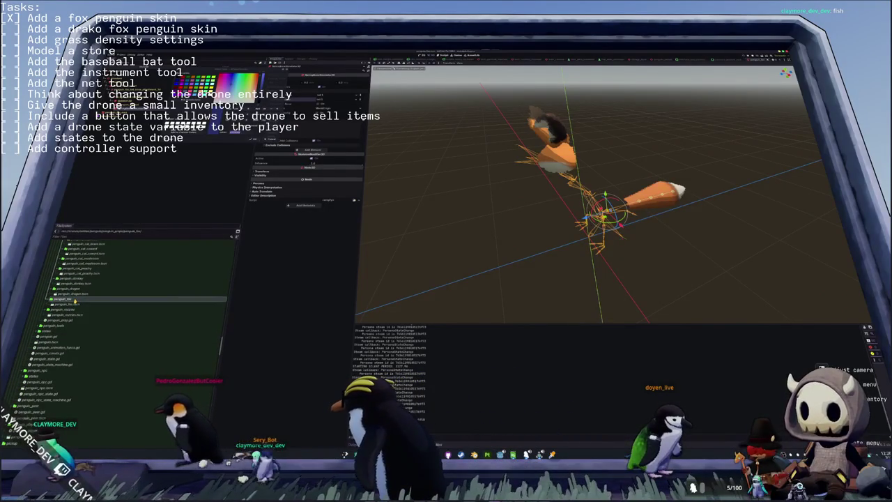
{"action": "key", "text": "ctrl+d"}
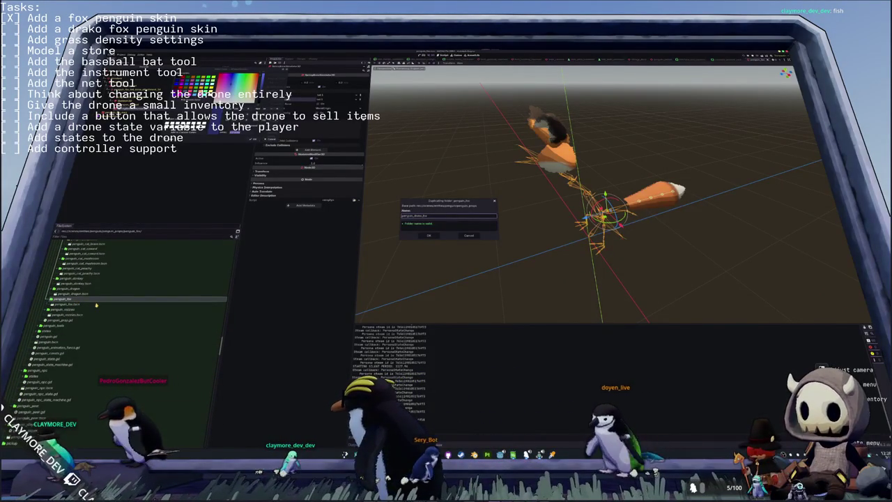
{"action": "key", "text": "Return"}
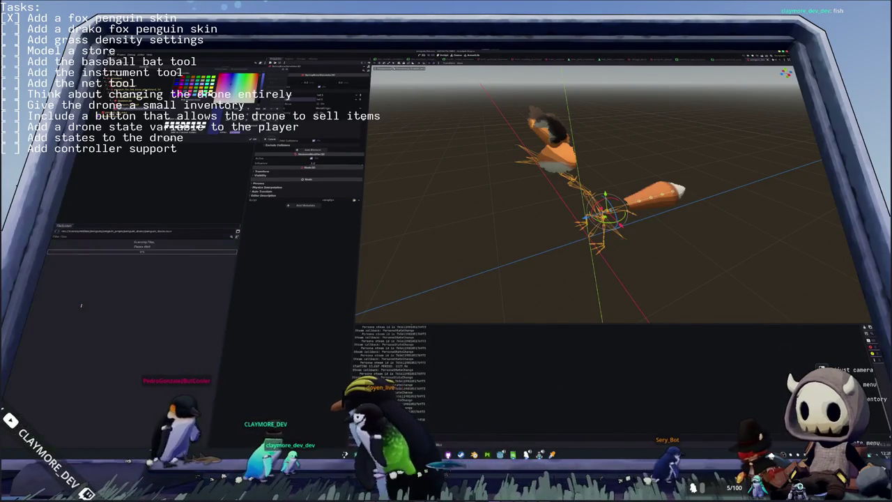
{"action": "double_click", "coordinate": [81, 305]}
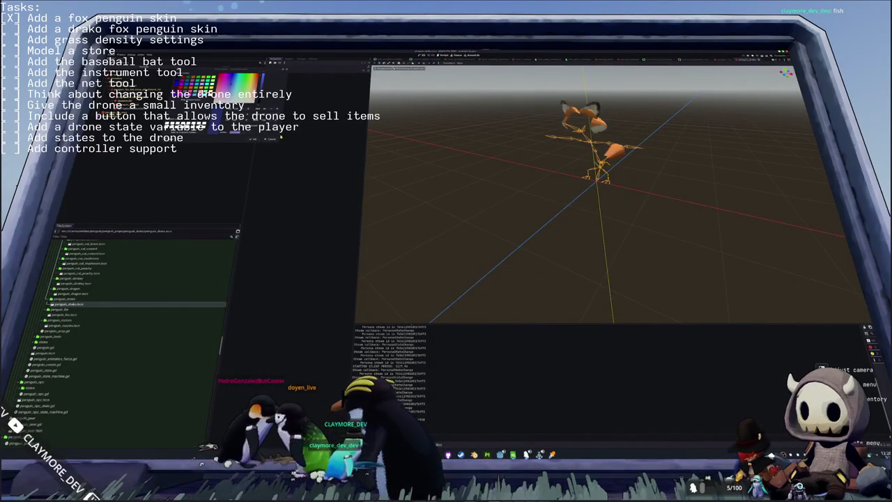
{"action": "left_click", "coordinate": [316, 110]}
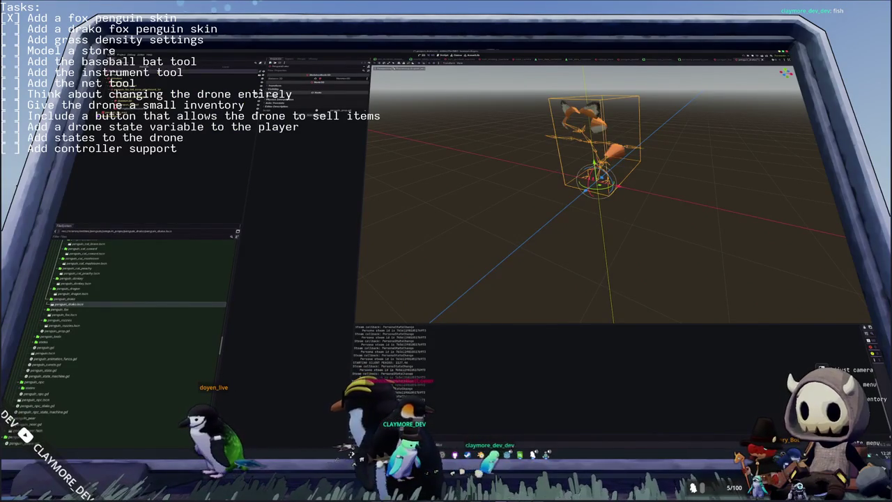
- Replace the penguin body model with penguin_drako.glb and enable Editable Children on it
{"action": "scroll", "coordinate": [75, 301], "scroll_direction": "down", "scroll_amount": 3}
{"action": "scroll", "coordinate": [75, 301], "scroll_direction": "down", "scroll_amount": 2}
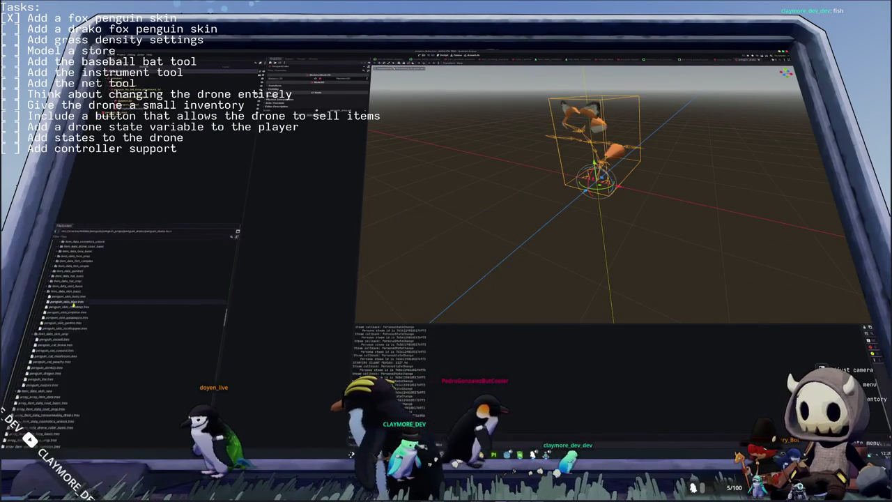
{"action": "scroll", "coordinate": [75, 300], "scroll_direction": "down", "scroll_amount": 2}
{"action": "scroll", "coordinate": [76, 302], "scroll_direction": "up", "scroll_amount": 5}
{"action": "scroll", "coordinate": [77, 303], "scroll_direction": "up", "scroll_amount": 3}
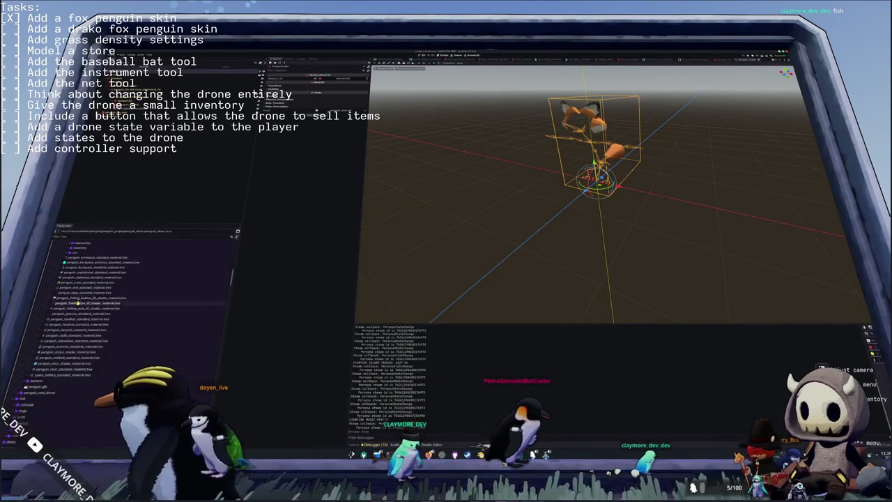
{"action": "scroll", "coordinate": [78, 304], "scroll_direction": "up", "scroll_amount": 3}
{"action": "scroll", "coordinate": [77, 302], "scroll_direction": "up", "scroll_amount": 2}
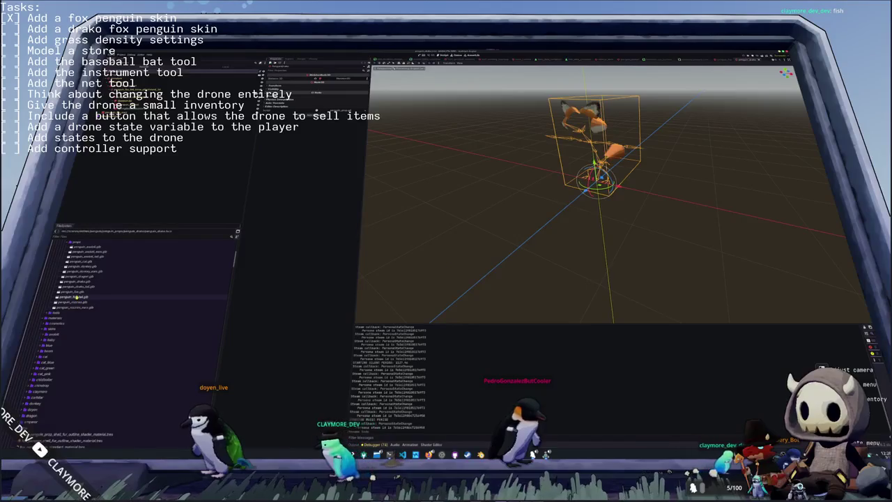
{"action": "left_click_drag", "start_coordinate": [78, 283], "coordinate": [159, 198]}
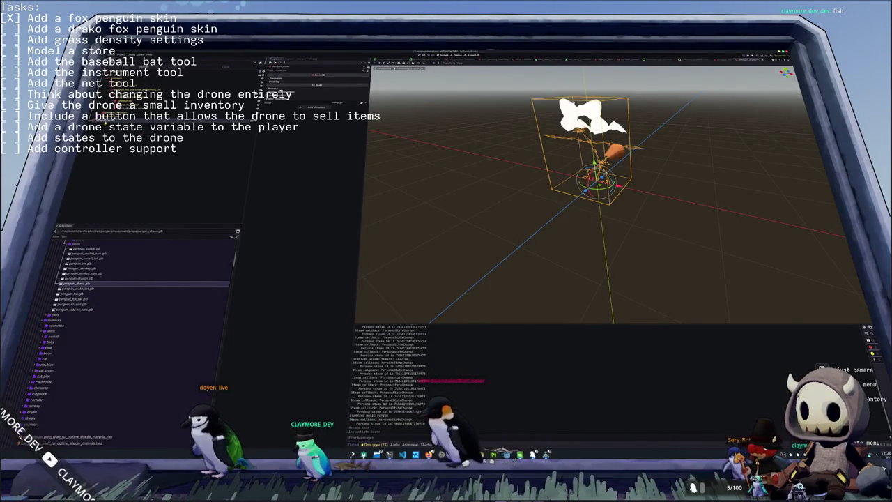
{"action": "right_click", "coordinate": [98, 155]}
{"action": "left_click", "coordinate": [96, 198]}
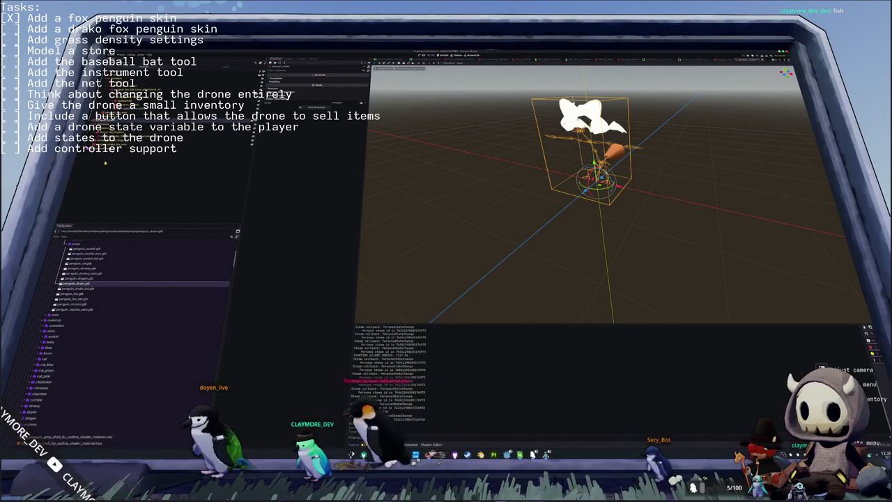
- Add the penguin_drako_tail.glb model into the scene tree
{"action": "left_click", "coordinate": [111, 120]}
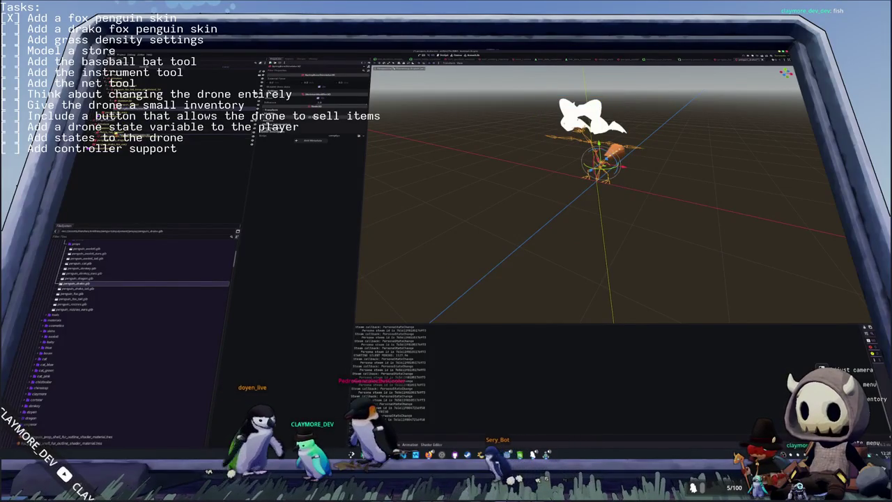
{"action": "left_click", "coordinate": [278, 77]}
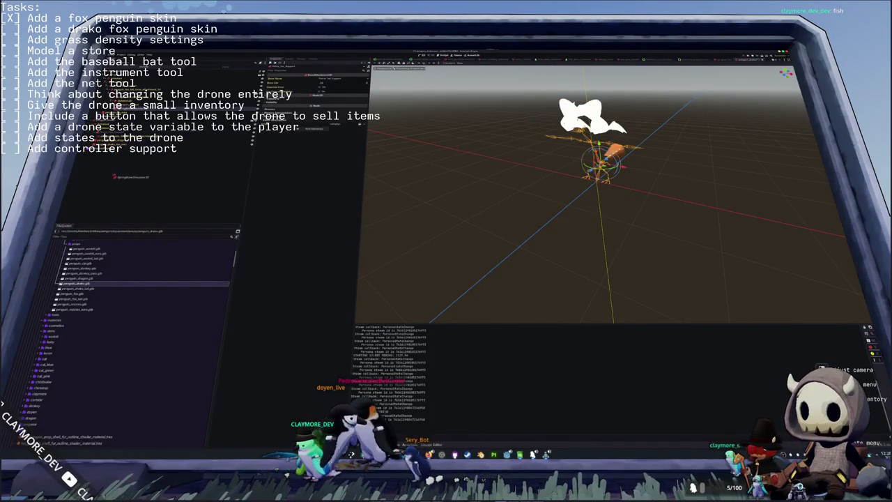
{"action": "left_click", "coordinate": [114, 177]}
{"action": "left_click", "coordinate": [75, 293]}
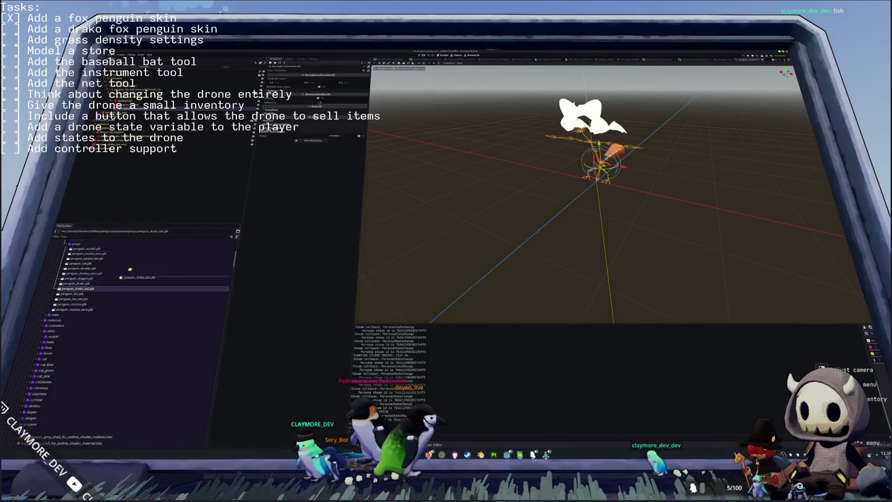
{"action": "left_click_drag", "start_coordinate": [76, 293], "coordinate": [126, 216]}
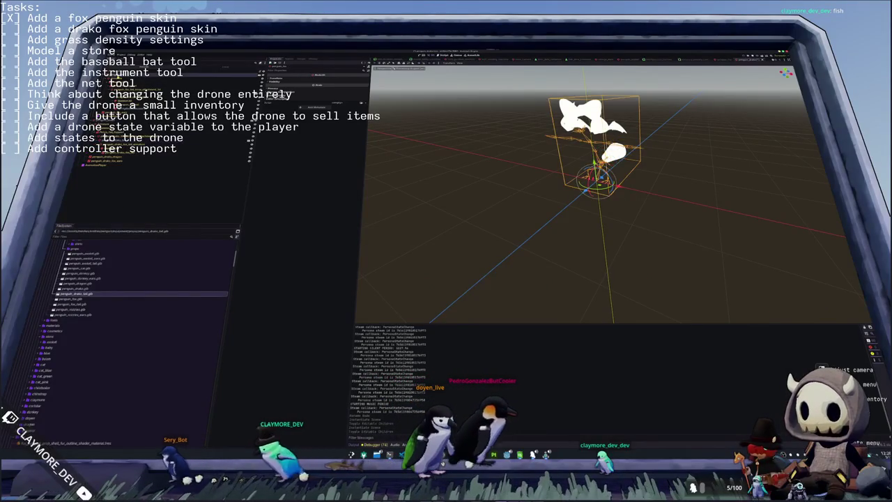
{"action": "key", "text": "ctrl+z"}
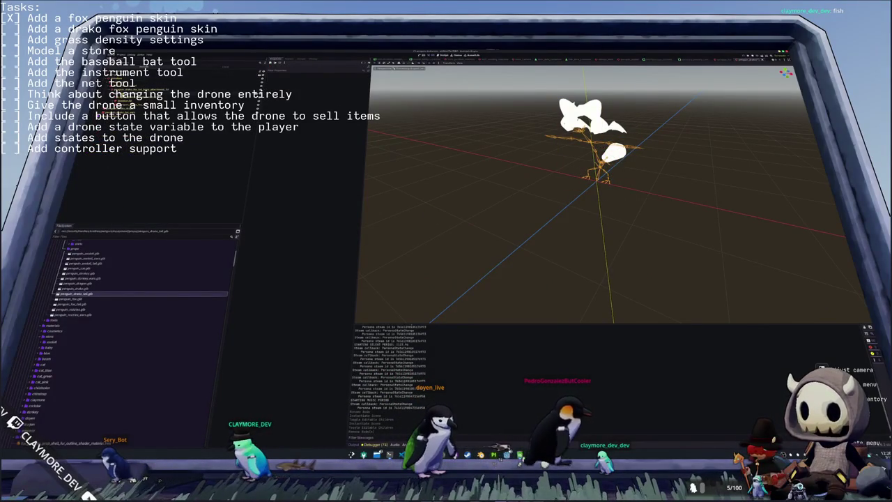
{"action": "key", "text": "ctrl+shift+z"}
- Add a SpringArm3D node to the scene, found by searching 'spring', and expand its properties
{"action": "key", "text": "ctrl+a"}
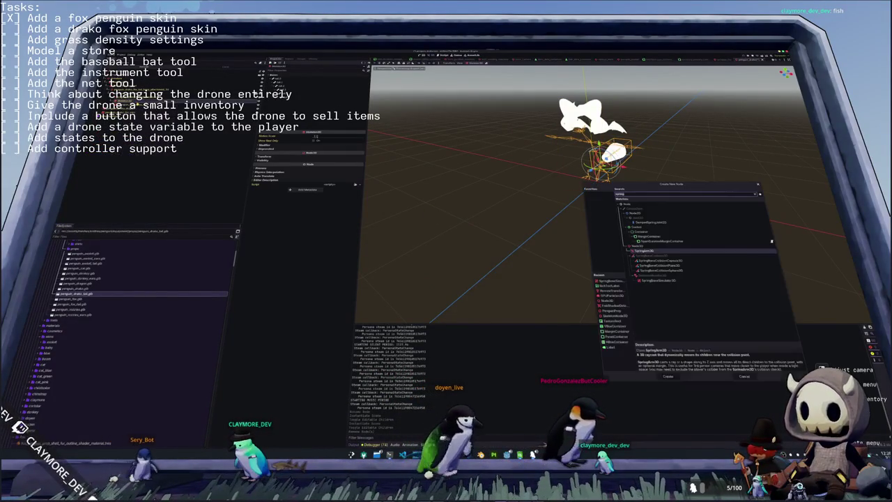
{"action": "type", "text": "spring"}
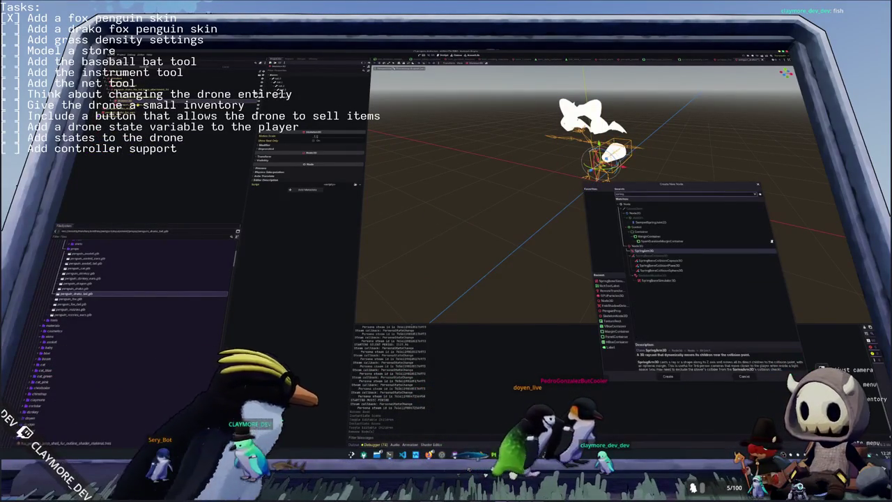
{"action": "key", "text": "Return"}
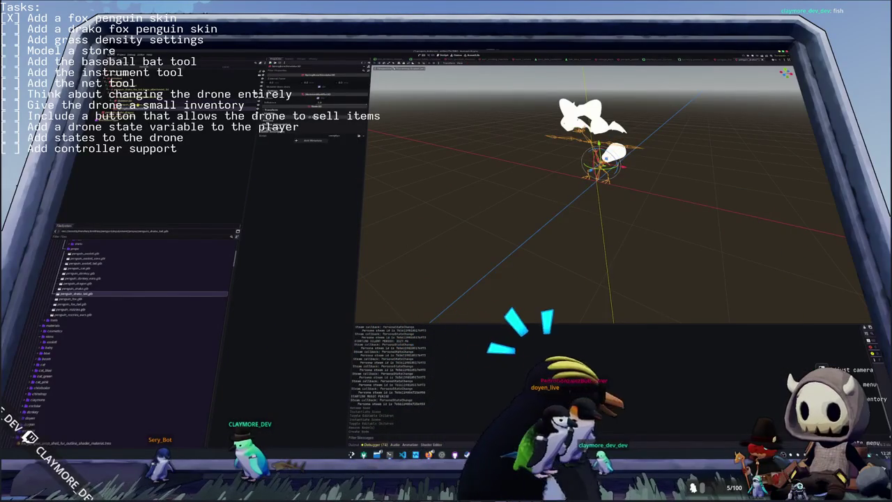
{"action": "left_click", "coordinate": [295, 93]}
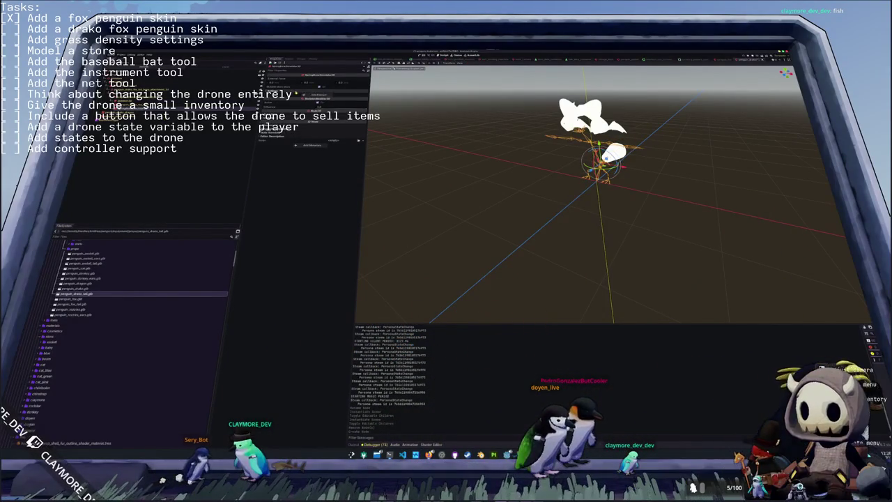
{"action": "left_click", "coordinate": [314, 97]}
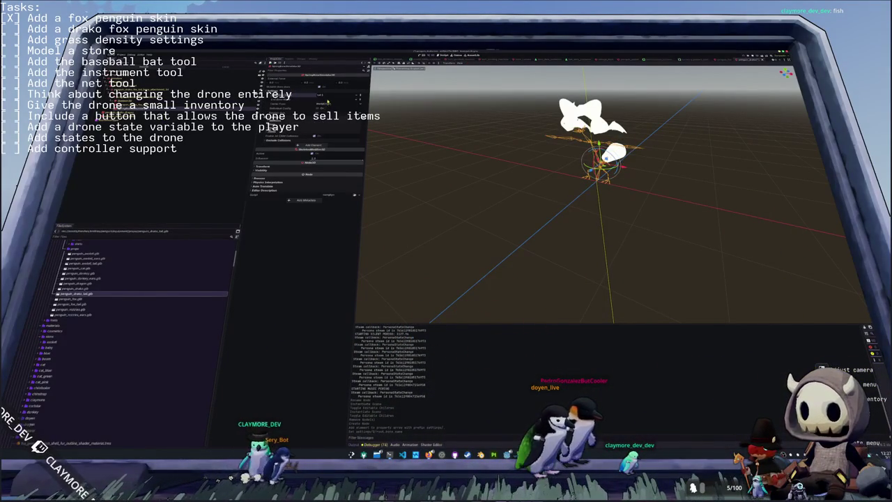
- Select the penguin mesh in the viewport and bring up its material Quick Load picker
{"action": "middle_click_drag", "start_coordinate": [599, 223], "coordinate": [627, 223]}
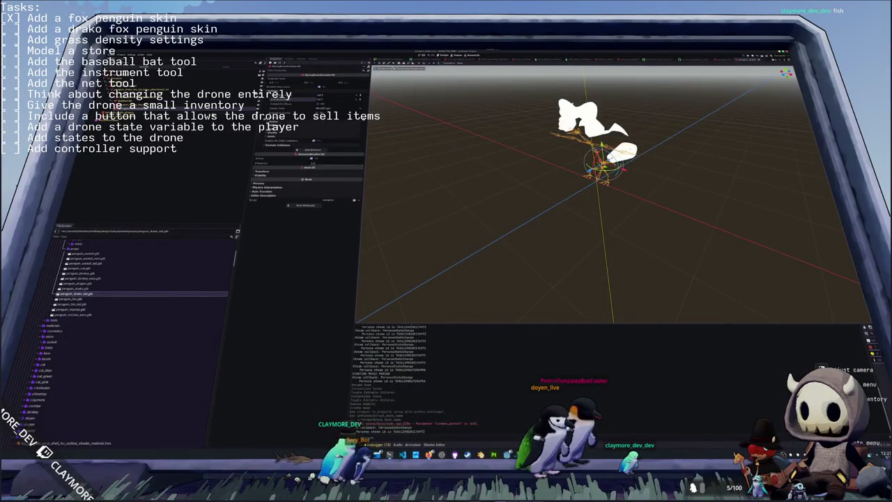
{"action": "left_click", "coordinate": [623, 152]}
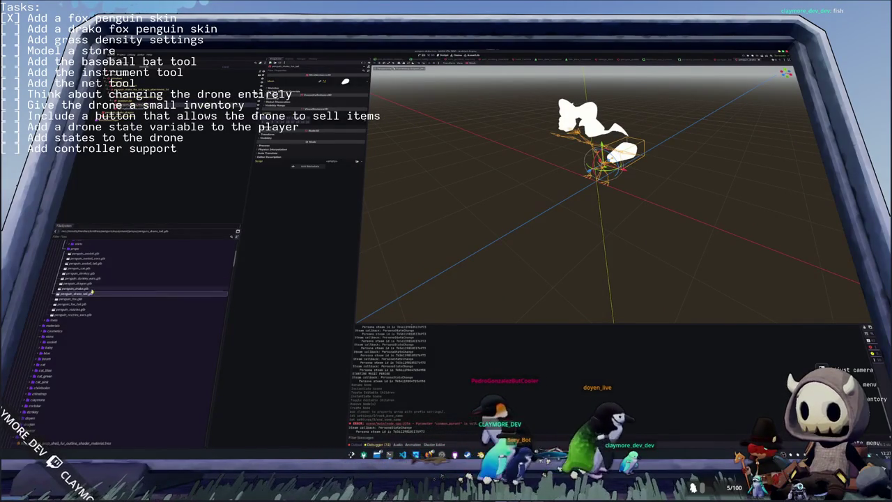
{"action": "scroll", "coordinate": [85, 306], "scroll_direction": "up", "scroll_amount": 5}
{"action": "scroll", "coordinate": [85, 305], "scroll_direction": "up", "scroll_amount": 5}
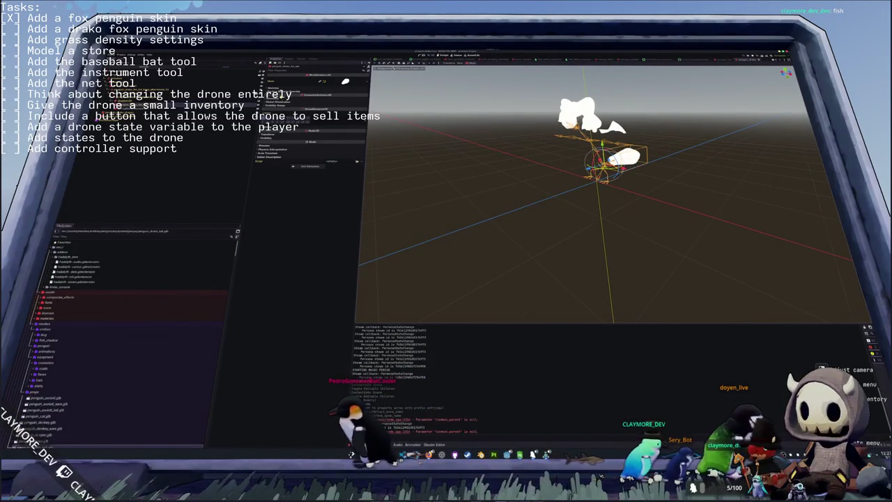
{"action": "left_click", "coordinate": [362, 103]}
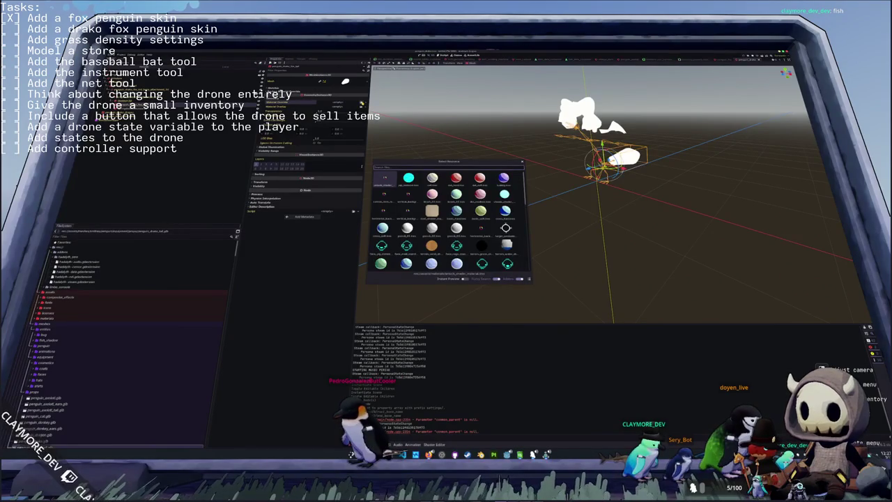
- Duplicate the fox materials folder as a new drako folder
{"action": "key", "text": "Escape"}
{"action": "scroll", "coordinate": [108, 306], "scroll_direction": "down", "scroll_amount": 5}
{"action": "scroll", "coordinate": [115, 297], "scroll_direction": "down", "scroll_amount": 3}
{"action": "scroll", "coordinate": [105, 299], "scroll_direction": "down", "scroll_amount": 2}
{"action": "left_click", "coordinate": [58, 345]}
{"action": "key", "text": "ctrl+d"}
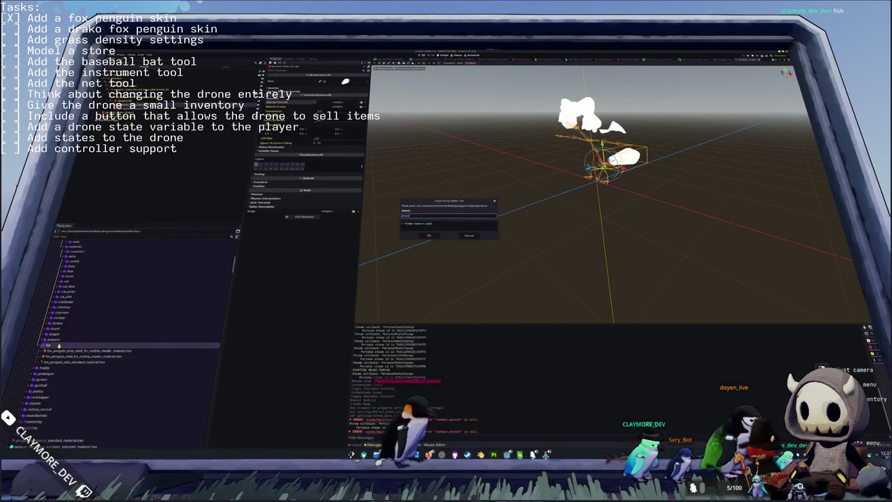
{"action": "key", "text": "Return"}
- Expand the drako and dragon folders to locate the dragon_penguin props shell material
{"action": "double_click", "coordinate": [59, 340]}
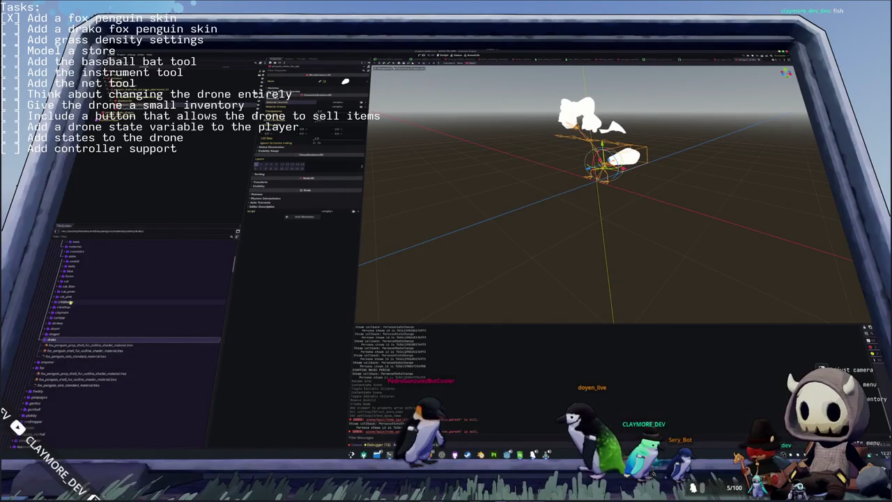
{"action": "double_click", "coordinate": [55, 335]}
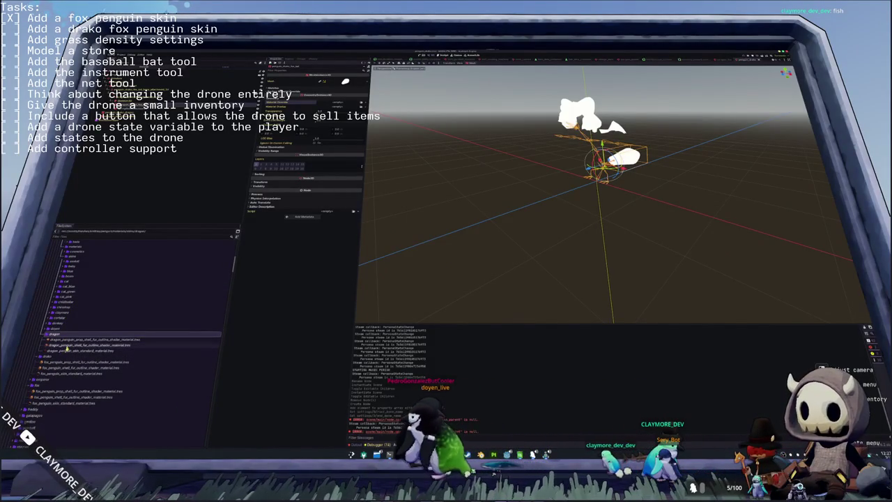
{"action": "scroll", "coordinate": [70, 349], "scroll_direction": "down", "scroll_amount": 2}
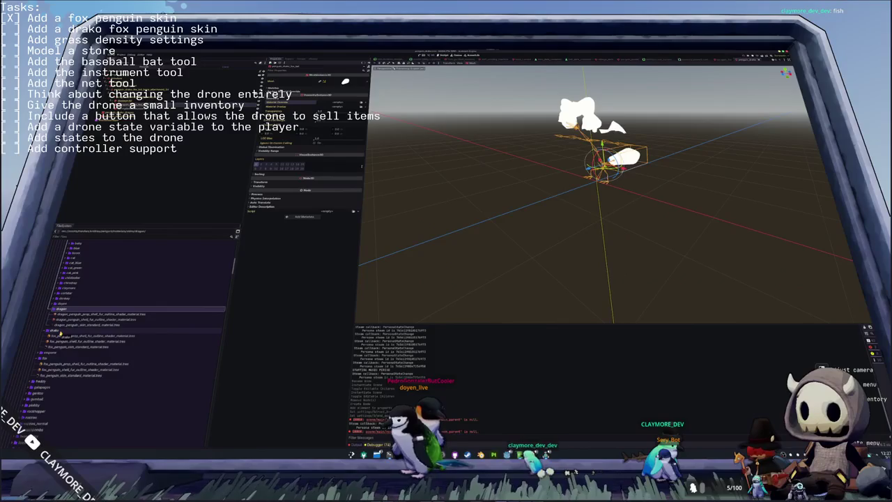
{"action": "left_click", "coordinate": [59, 334]}
{"action": "scroll", "coordinate": [89, 329], "scroll_direction": "down", "scroll_amount": 2}
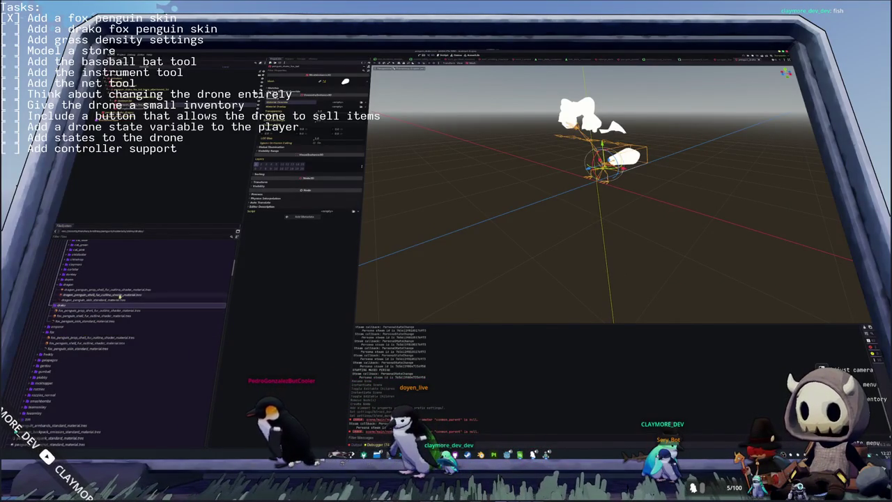
{"action": "left_click", "coordinate": [120, 290]}
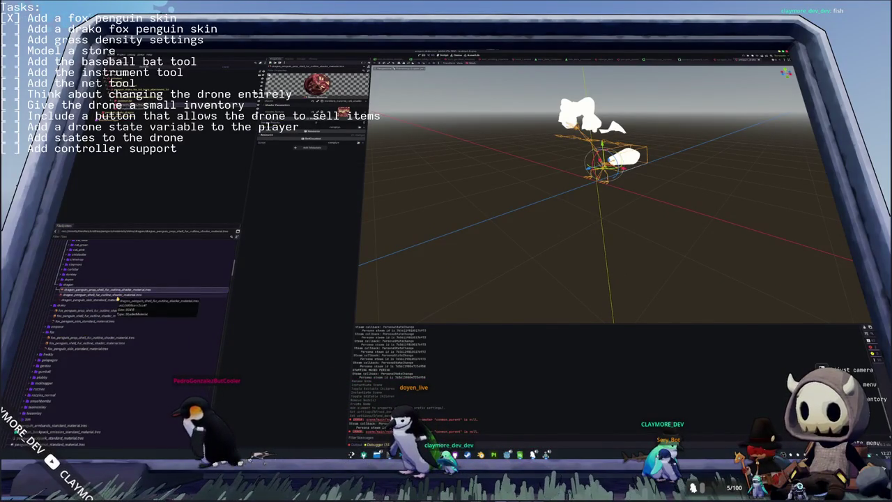
{"action": "left_click", "coordinate": [92, 306]}
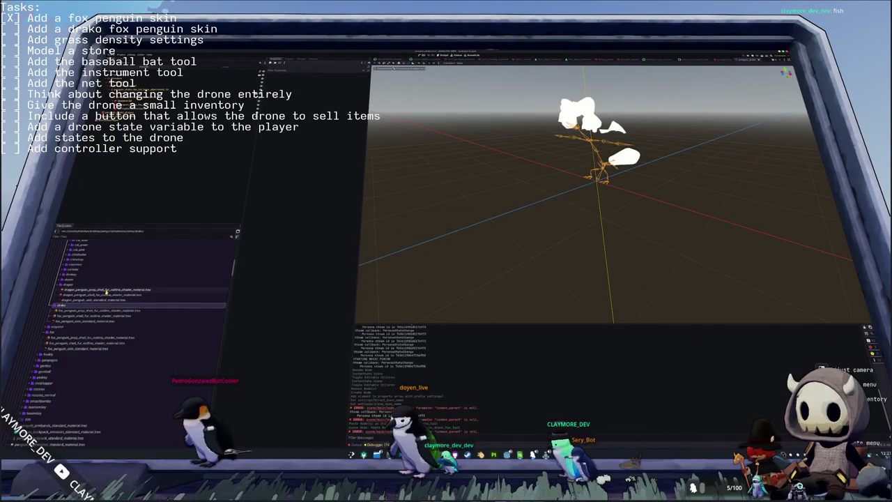
- Duplicate that material as drako_penguin_props_shell_fur and move it into the drako folder
{"action": "left_click", "coordinate": [107, 290]}
{"action": "key", "text": "ctrl+d"}
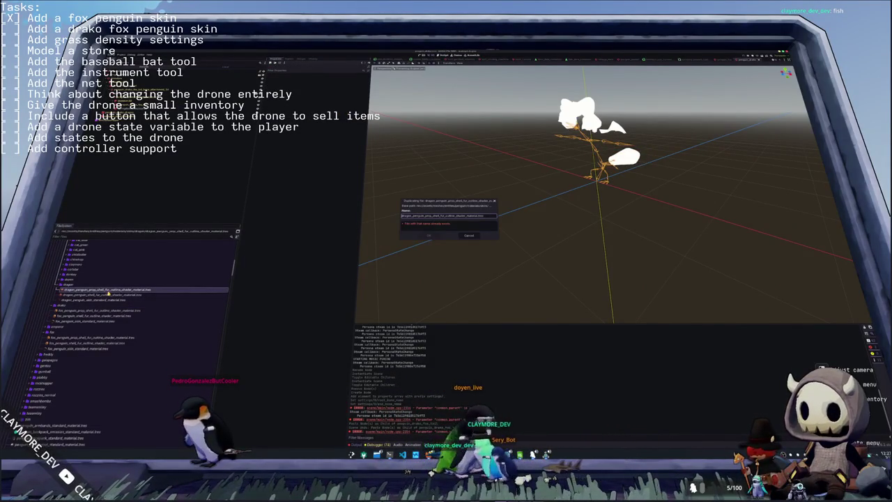
{"action": "key", "text": "shift+Home"}
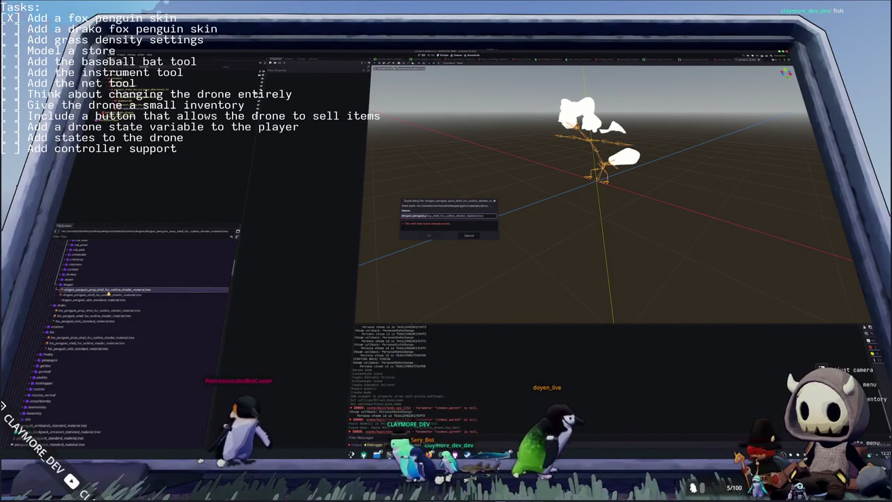
{"action": "type", "text": "drako"}
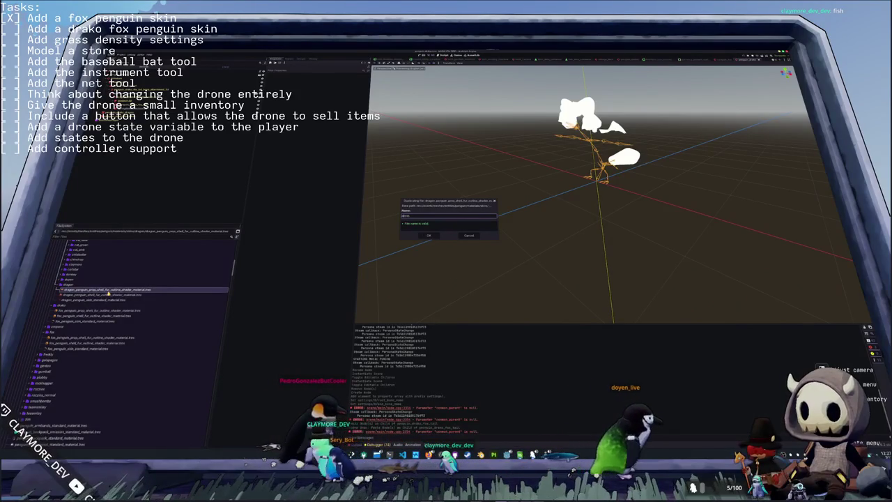
{"action": "type", "text": "_penguin_props"}
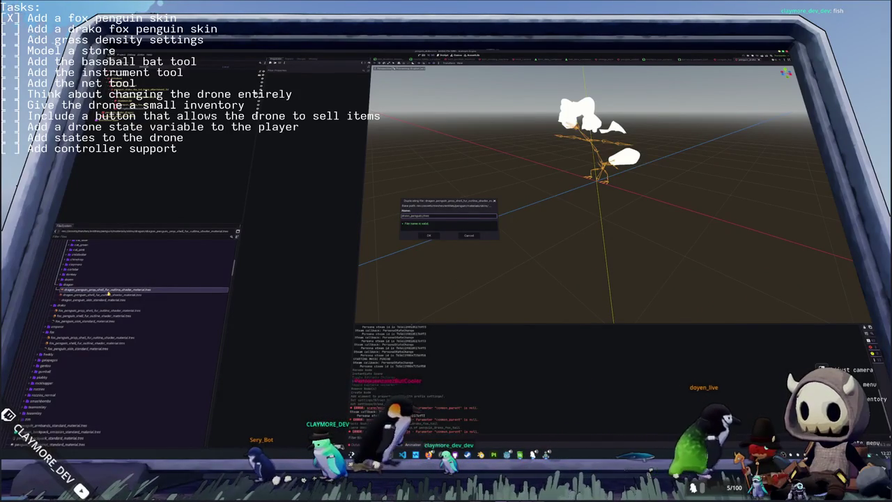
{"action": "type", "text": "_shell_fur"}
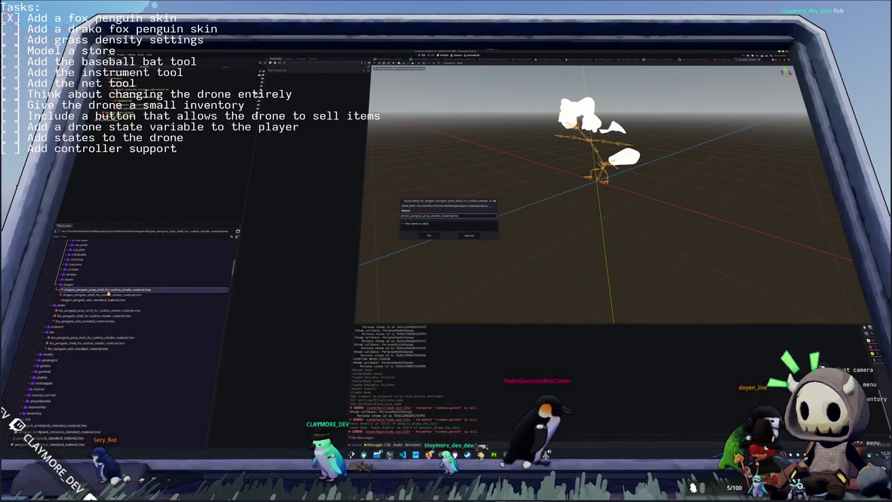
{"action": "key", "text": "Return"}
{"action": "left_click", "coordinate": [70, 307]}
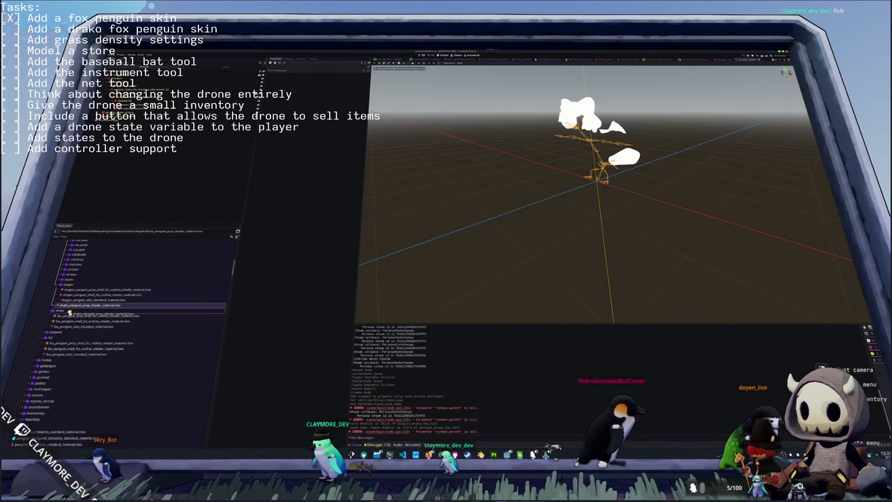
{"action": "left_click_drag", "start_coordinate": [71, 307], "coordinate": [69, 312]}
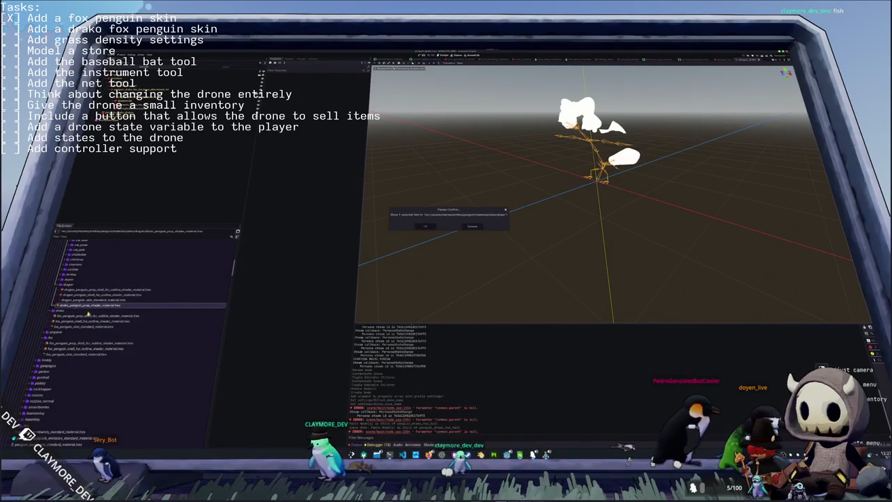
{"action": "key", "text": "Return"}
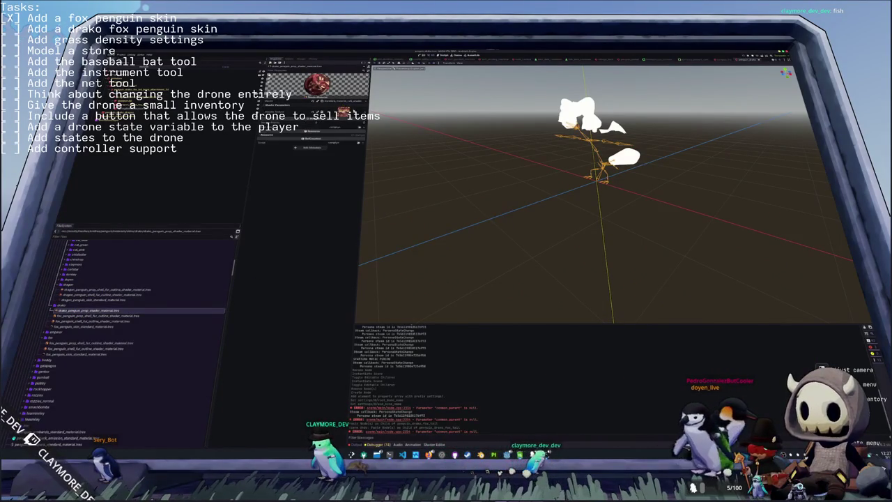
- Quick-load the drako_d texture and the next texture into two materials' texture slots
{"action": "left_click", "coordinate": [362, 117]}
{"action": "left_click", "coordinate": [324, 198]}
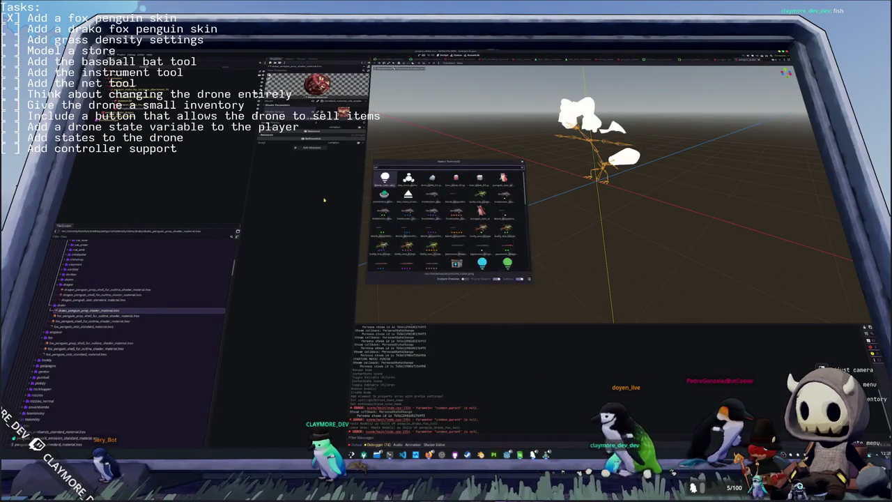
{"action": "type", "text": "drako_d"}
{"action": "key", "text": "Return"}
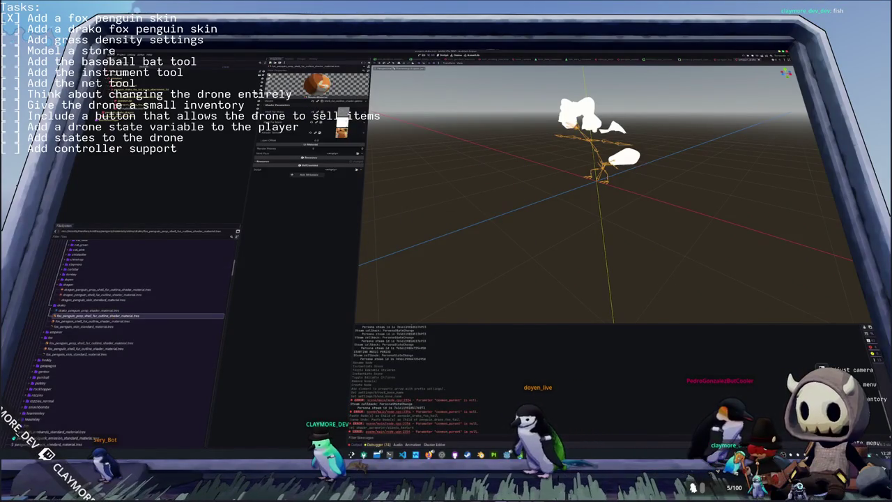
{"action": "left_click", "coordinate": [361, 134]}
{"action": "left_click", "coordinate": [324, 221]}
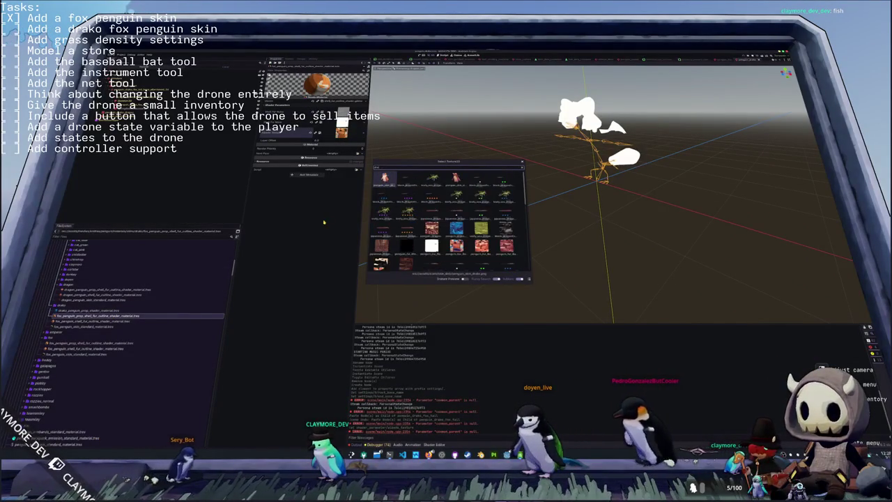
{"action": "key", "text": "Right"}
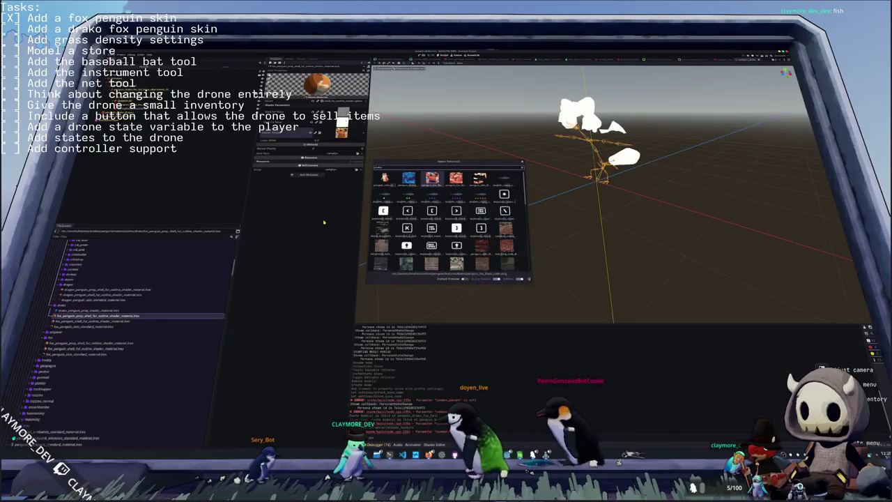
{"action": "key", "text": "Return"}
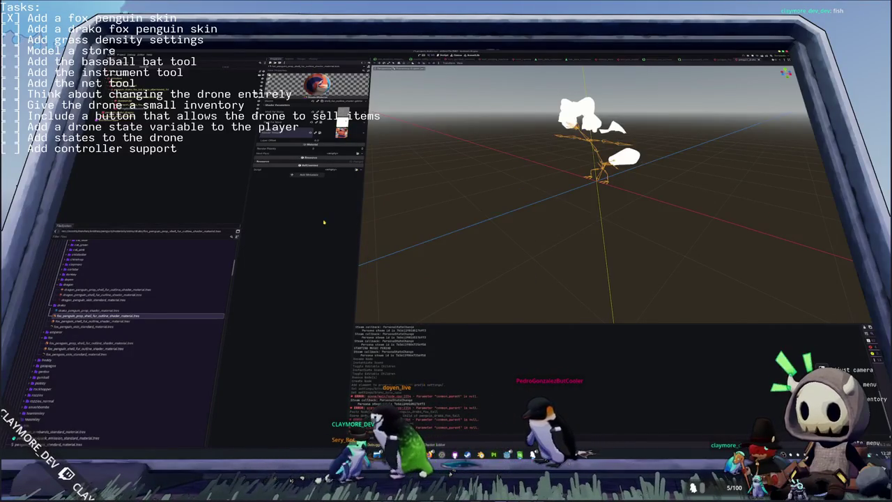
- Give the fox_penguin shell fur outline material the reddish texture and open fox_penguin_skin_standard_material.tres
{"action": "left_click", "coordinate": [91, 321]}
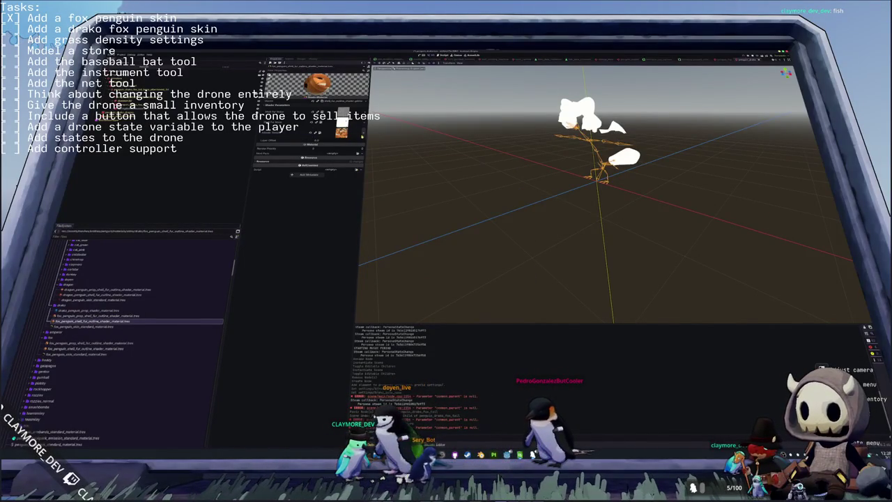
{"action": "left_click", "coordinate": [361, 137]}
{"action": "left_click", "coordinate": [323, 223]}
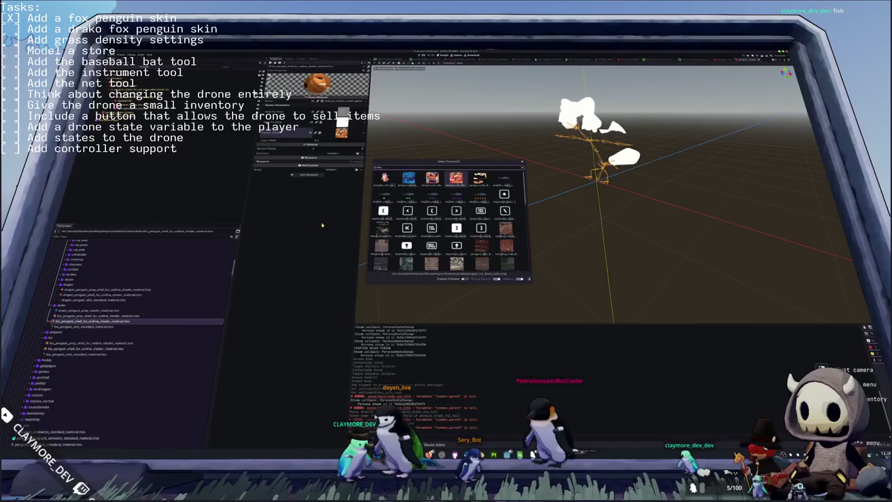
{"action": "key", "text": "Right"}
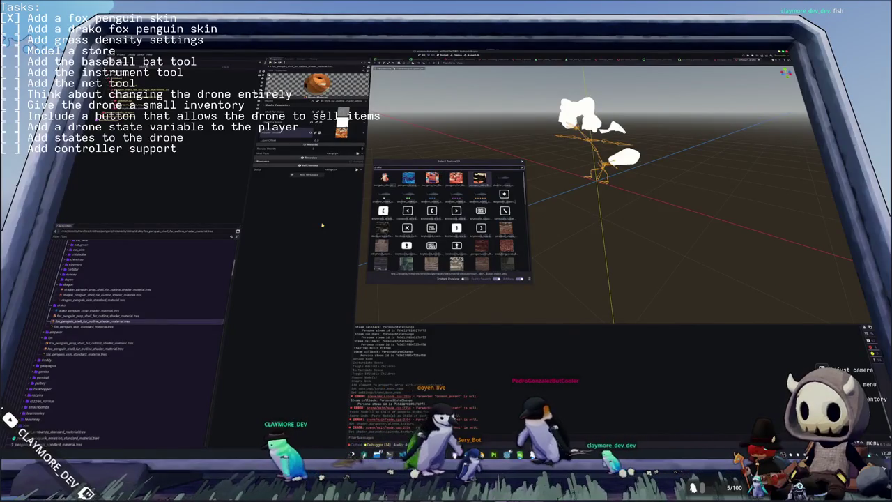
{"action": "key", "text": "Left"}
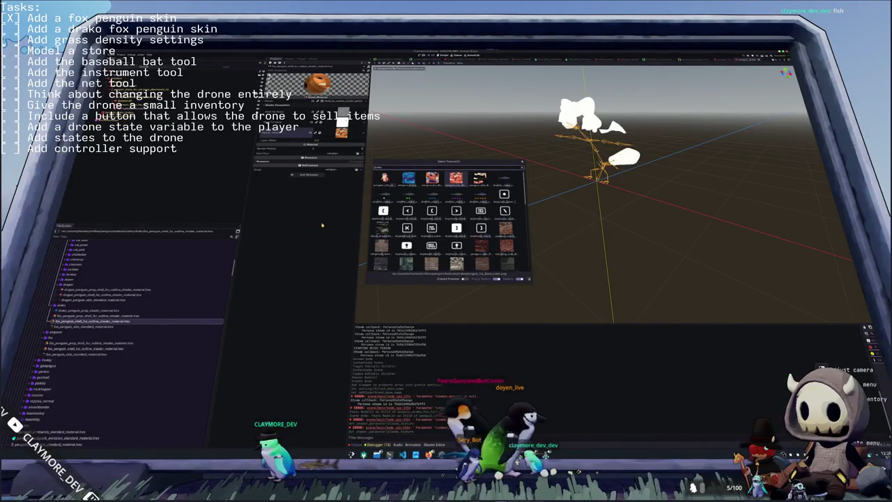
{"action": "key", "text": "Return"}
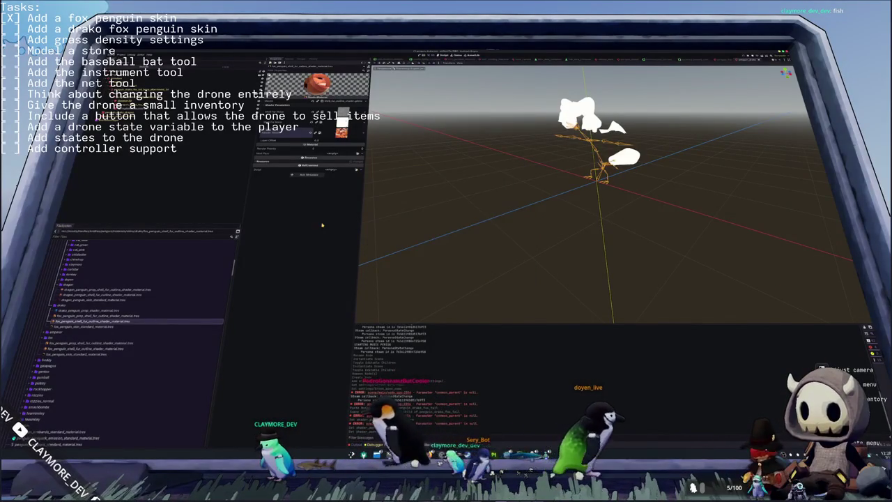
{"action": "double_click", "coordinate": [93, 326]}
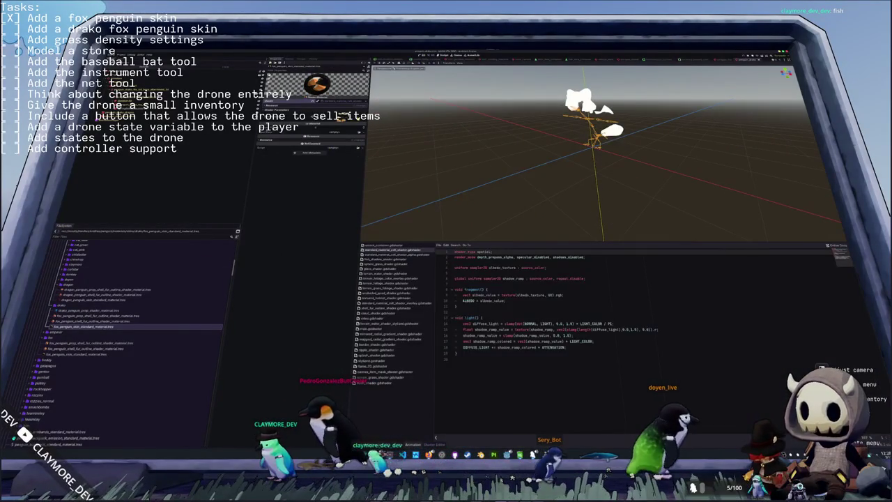
- Quick-load a new texture into the skin standard material
{"action": "left_click", "coordinate": [339, 119]}
{"action": "left_click", "coordinate": [323, 204]}
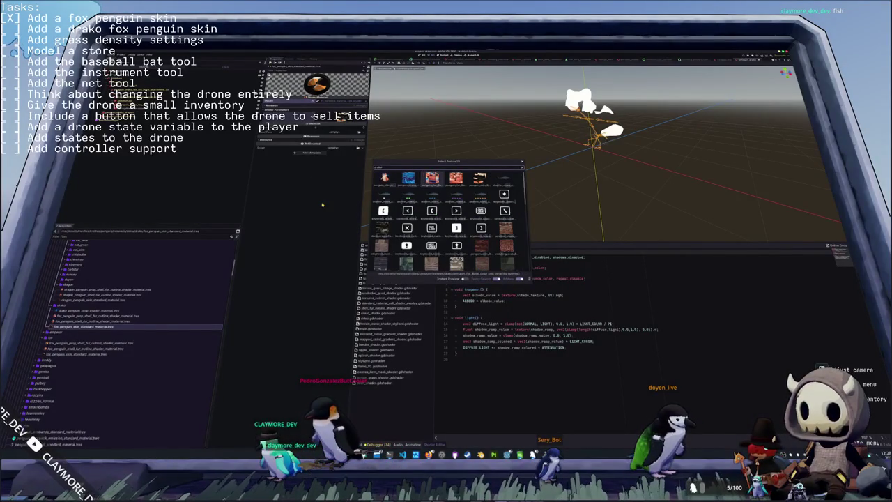
{"action": "key", "text": "Return"}
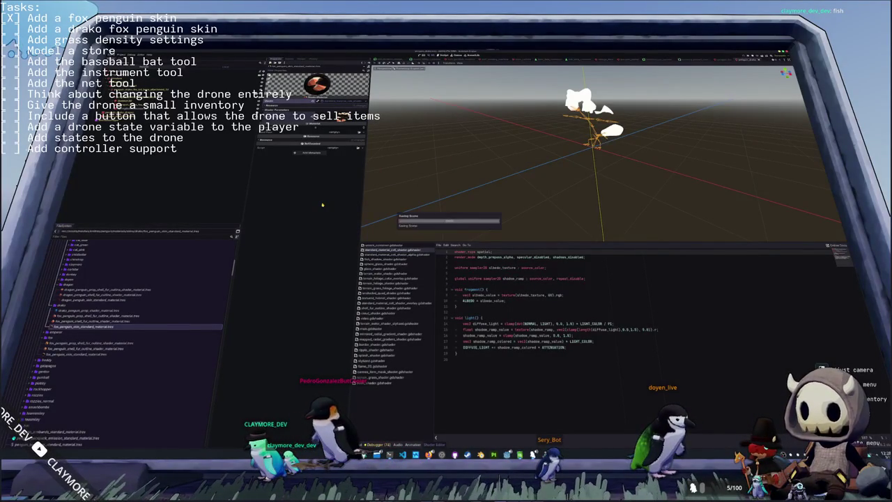
- Set the red prop shell-fur material as Material Override on the fish mesh and another mesh
{"action": "left_click", "coordinate": [342, 116]}
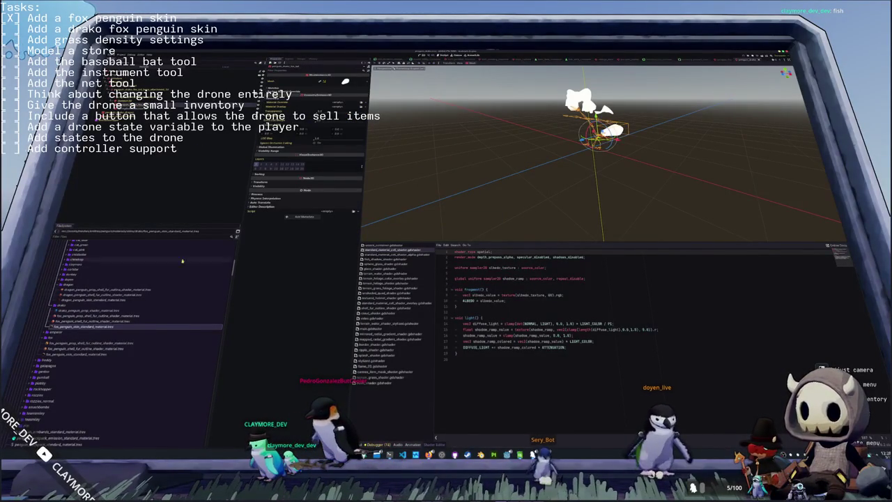
{"action": "left_click", "coordinate": [98, 317]}
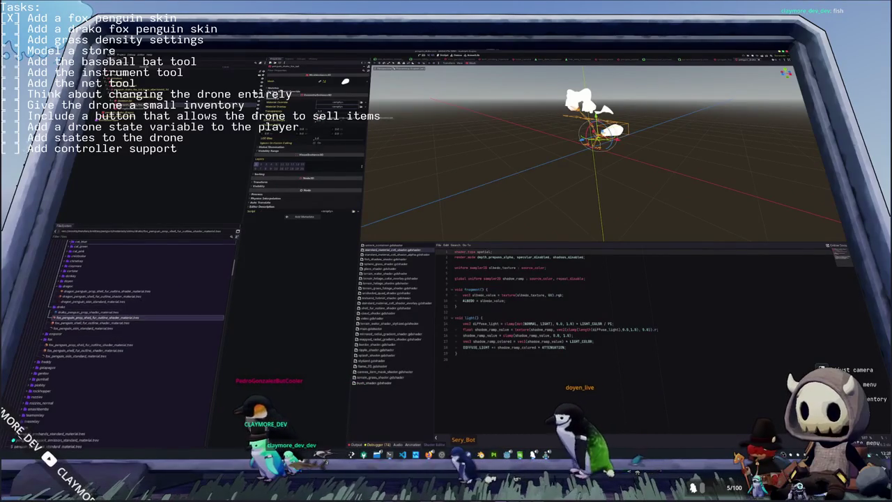
{"action": "left_click_drag", "start_coordinate": [97, 317], "coordinate": [344, 104]}
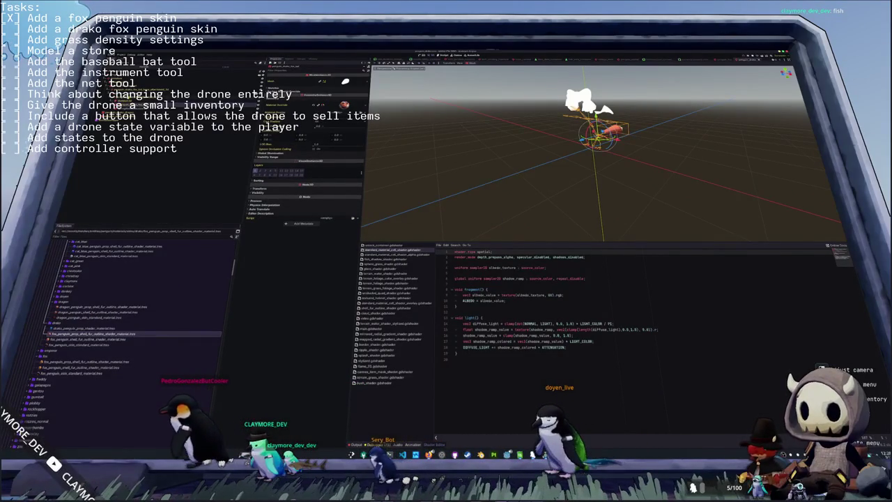
{"action": "left_click", "coordinate": [174, 120]}
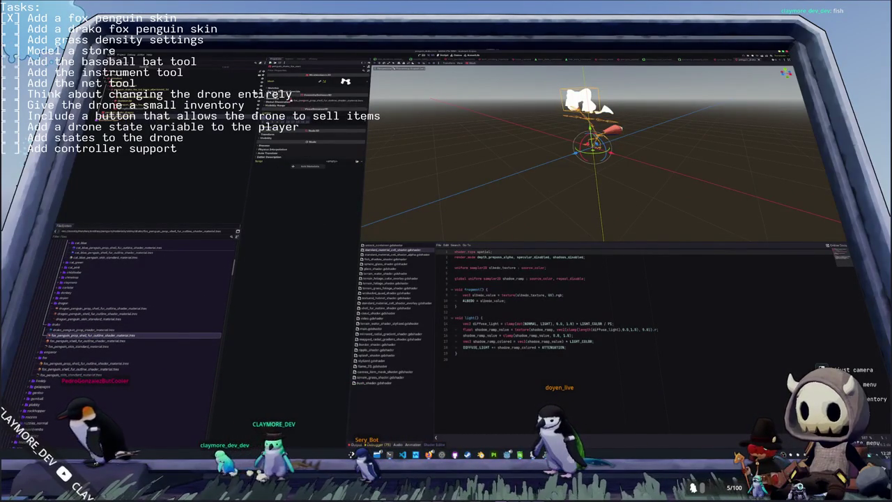
{"action": "left_click_drag", "start_coordinate": [333, 102], "coordinate": [338, 103]}
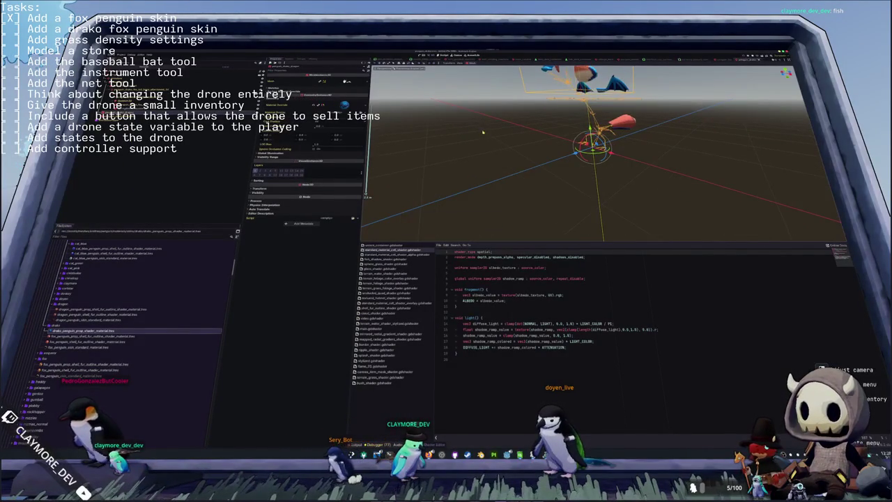
{"action": "middle_click_drag", "start_coordinate": [483, 132], "coordinate": [452, 165]}
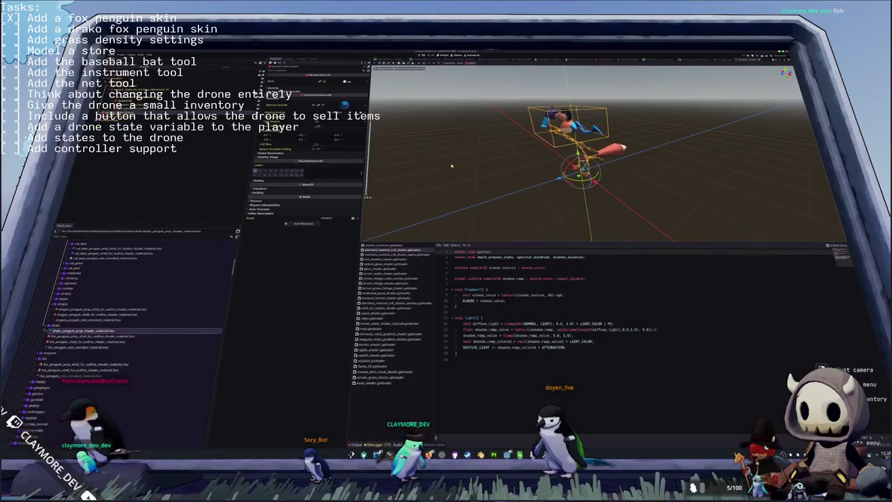
{"action": "middle_click_drag", "start_coordinate": [442, 169], "coordinate": [211, 283]}
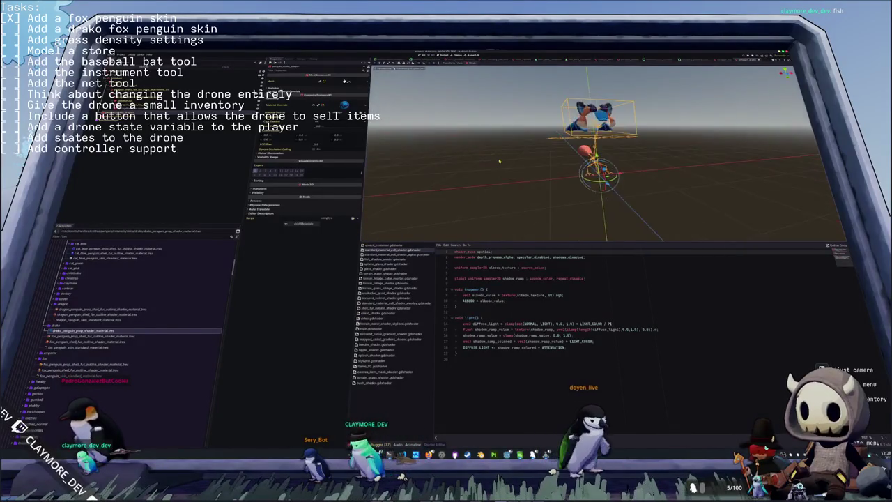
{"action": "scroll", "coordinate": [130, 324], "scroll_direction": "down", "scroll_amount": 5}
{"action": "scroll", "coordinate": [125, 322], "scroll_direction": "down", "scroll_amount": 5}
{"action": "scroll", "coordinate": [119, 320], "scroll_direction": "down", "scroll_amount": 3}
{"action": "scroll", "coordinate": [99, 311], "scroll_direction": "down", "scroll_amount": 3}
{"action": "scroll", "coordinate": [85, 337], "scroll_direction": "down", "scroll_amount": 3}
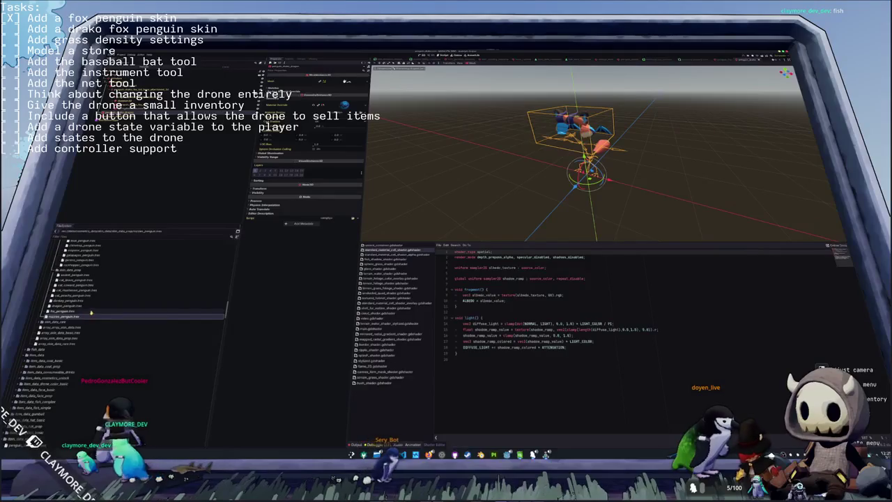
- Duplicate fox_penguin.tres as drako_penguin.tres and quick-load a new skin texture into it
{"action": "left_click", "coordinate": [91, 311]}
{"action": "key", "text": "ctrl+d"}
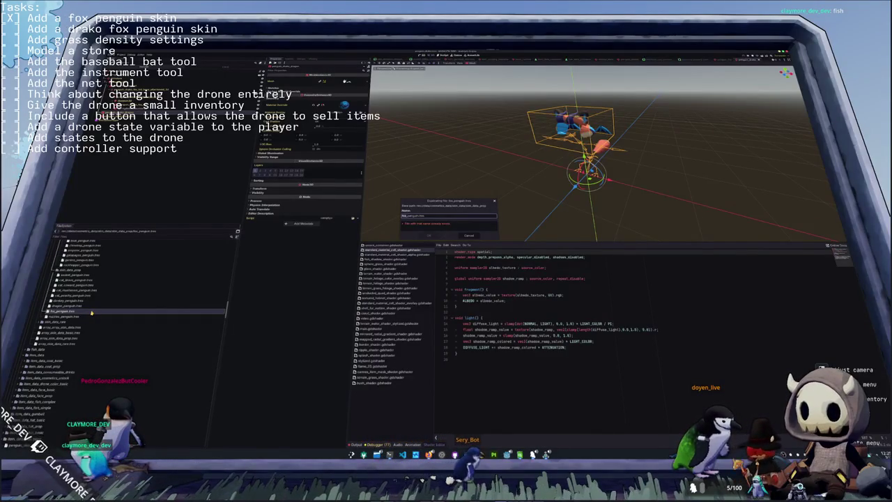
{"action": "key", "text": "Return"}
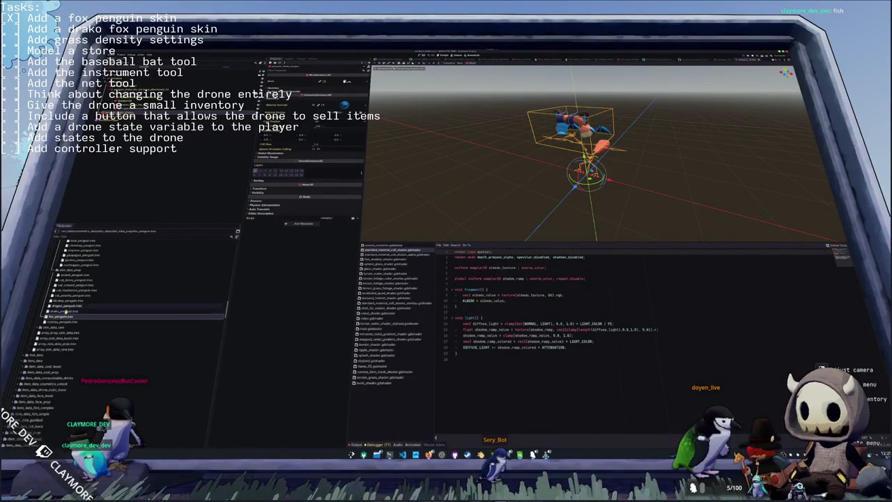
{"action": "left_click", "coordinate": [64, 311]}
{"action": "left_click", "coordinate": [367, 82]}
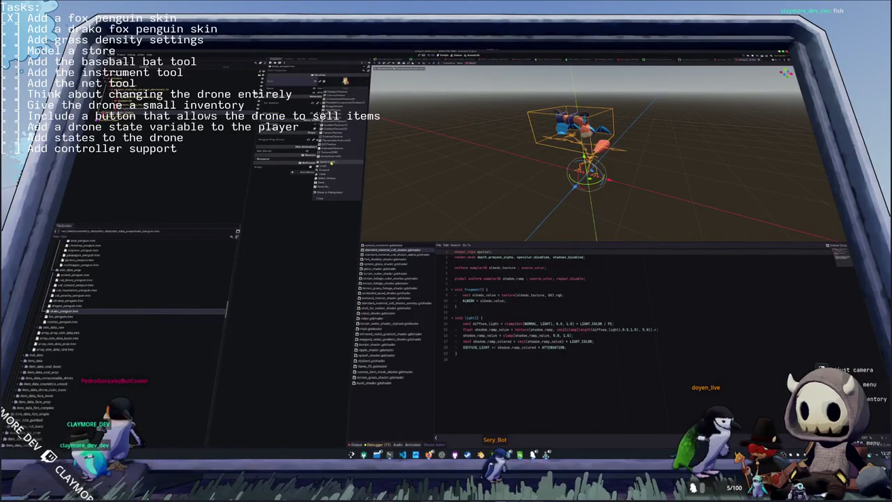
{"action": "left_click", "coordinate": [328, 162]}
{"action": "key", "text": "Return"}
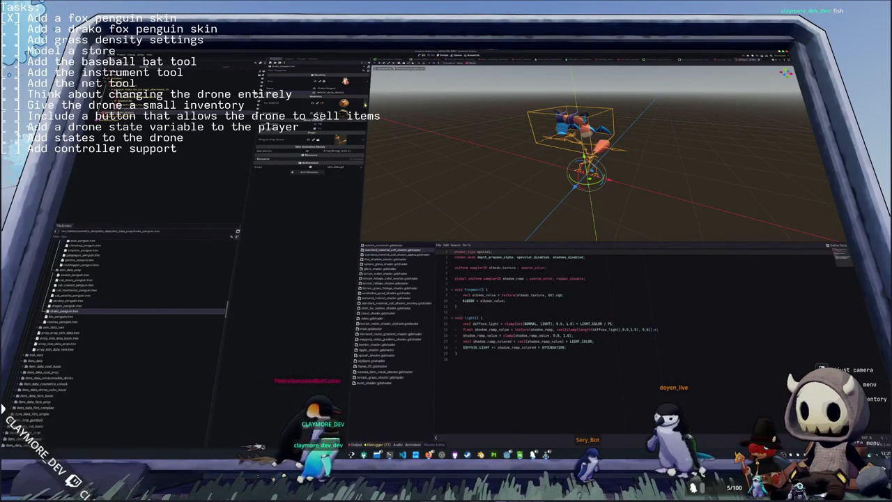
- Quick-load the drako material into the skin's material slot
{"action": "right_click", "coordinate": [322, 108]}
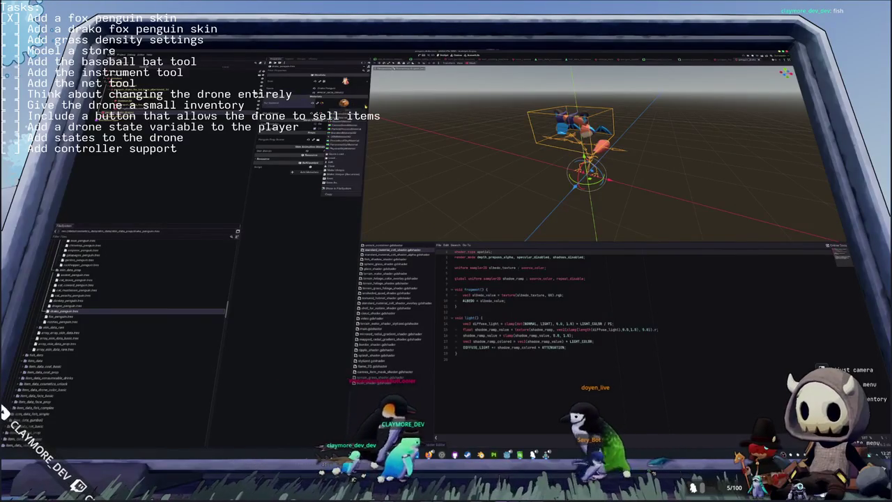
{"action": "left_click", "coordinate": [339, 154]}
{"action": "type", "text": "drako"}
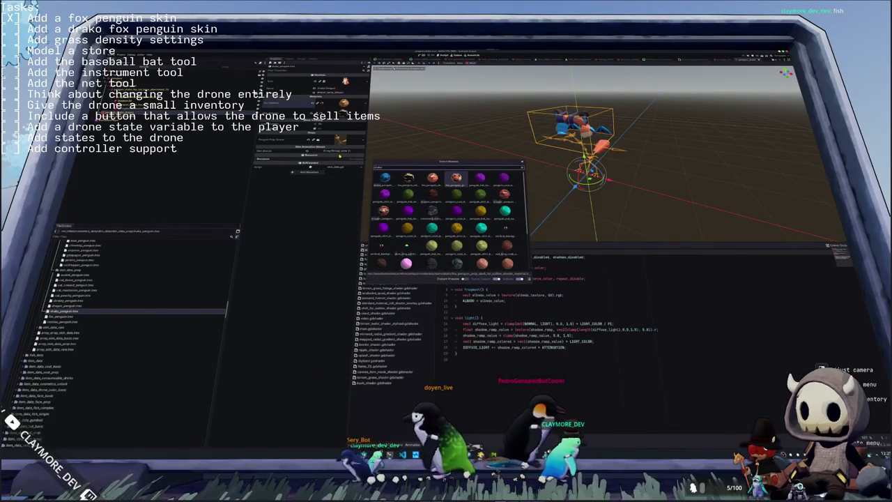
{"action": "key", "text": "Return"}
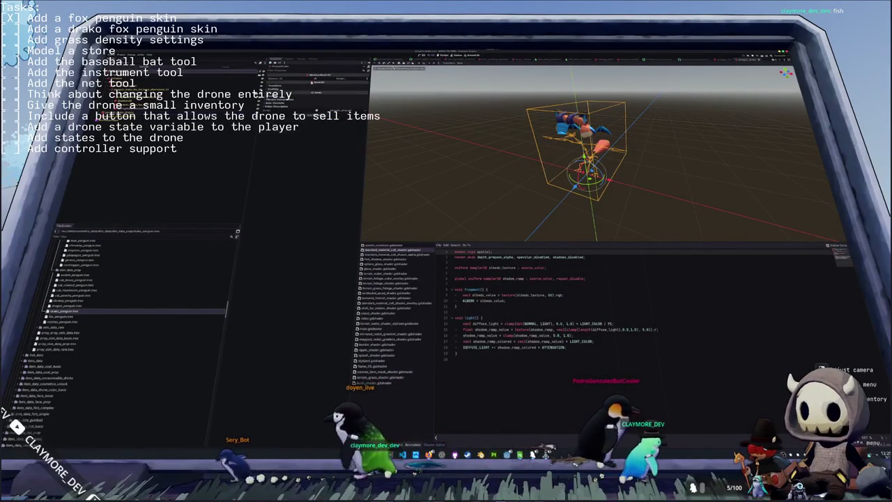
{"action": "left_click", "coordinate": [341, 82]}
{"action": "key", "text": "Escape"}
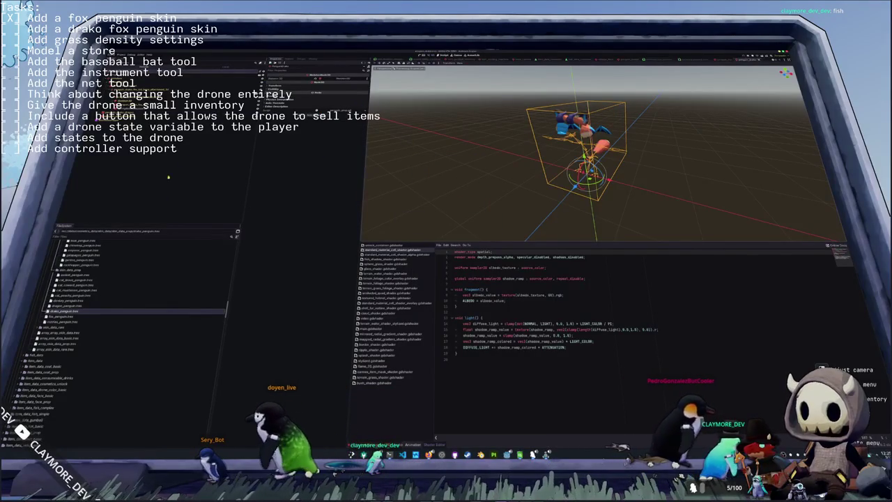
{"action": "left_click", "coordinate": [341, 82]}
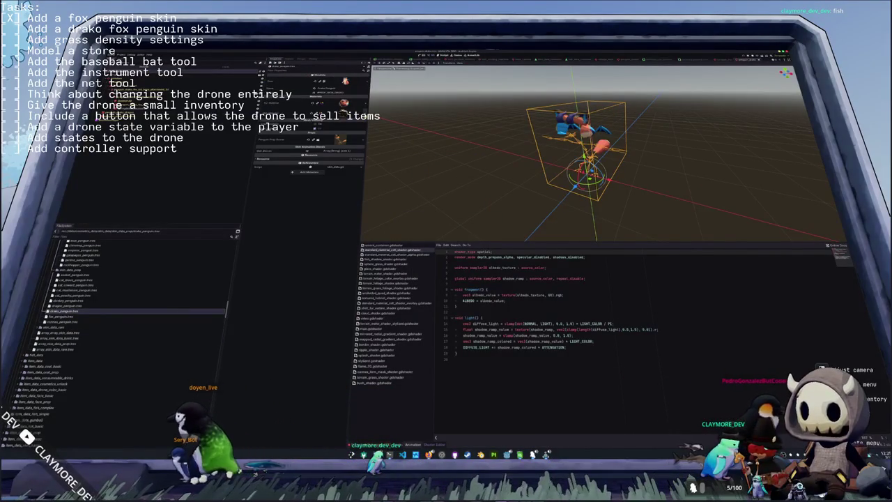
{"action": "left_click", "coordinate": [346, 105]}
{"action": "left_click", "coordinate": [333, 165]}
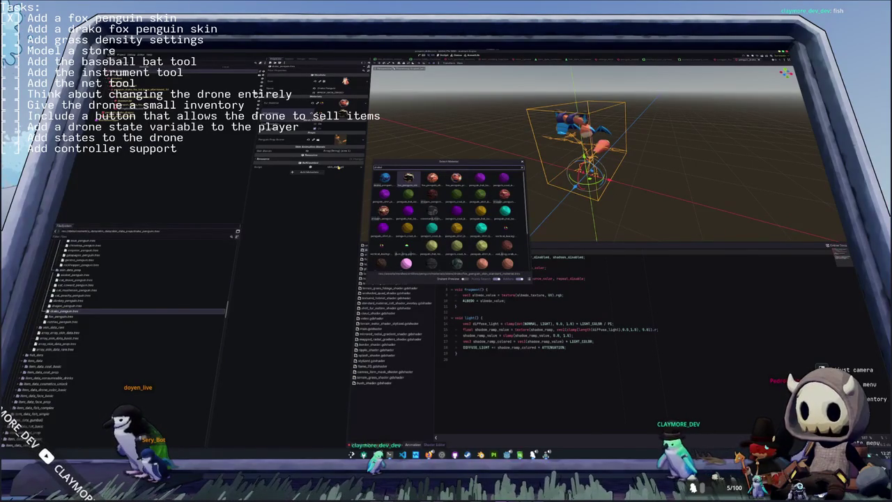
{"action": "key", "text": "Escape"}
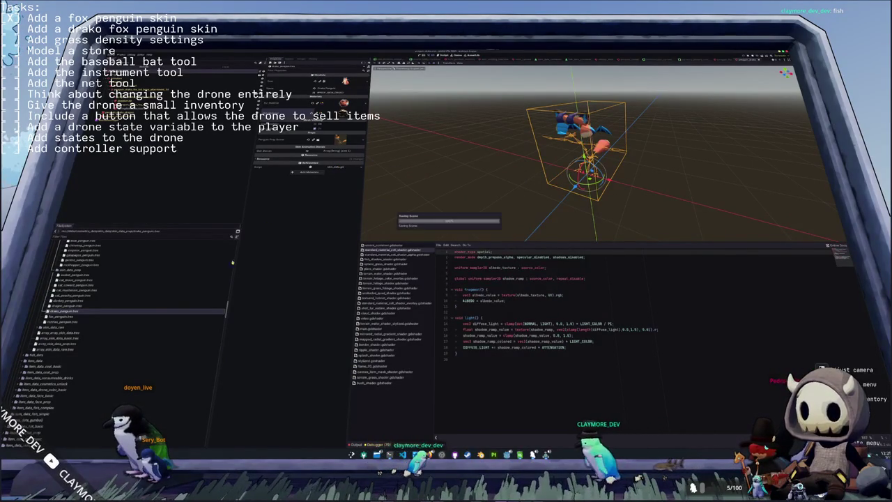
- Browse the fox penguin shell-fur outline and skin standard materials in the FileSystem
{"action": "scroll", "coordinate": [105, 307], "scroll_direction": "up", "scroll_amount": 3}
{"action": "scroll", "coordinate": [83, 313], "scroll_direction": "up", "scroll_amount": 3}
{"action": "scroll", "coordinate": [76, 313], "scroll_direction": "up", "scroll_amount": 3}
{"action": "scroll", "coordinate": [69, 314], "scroll_direction": "up", "scroll_amount": 3}
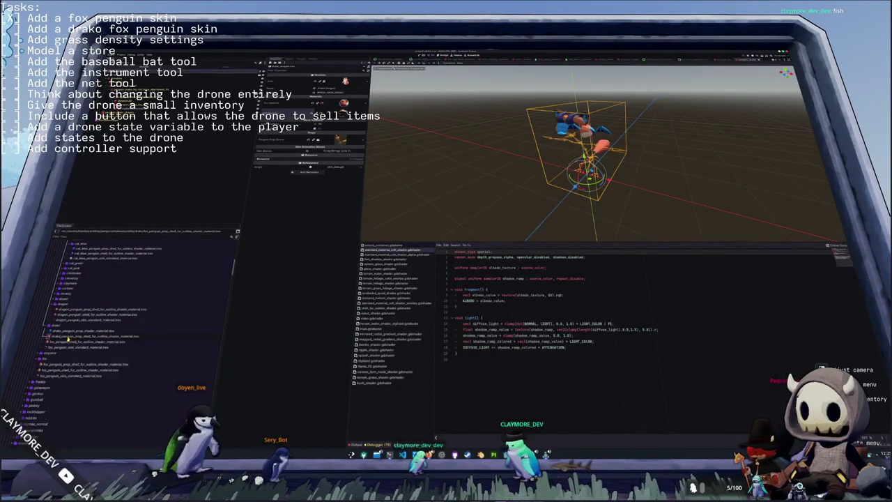
{"action": "left_click", "coordinate": [66, 341]}
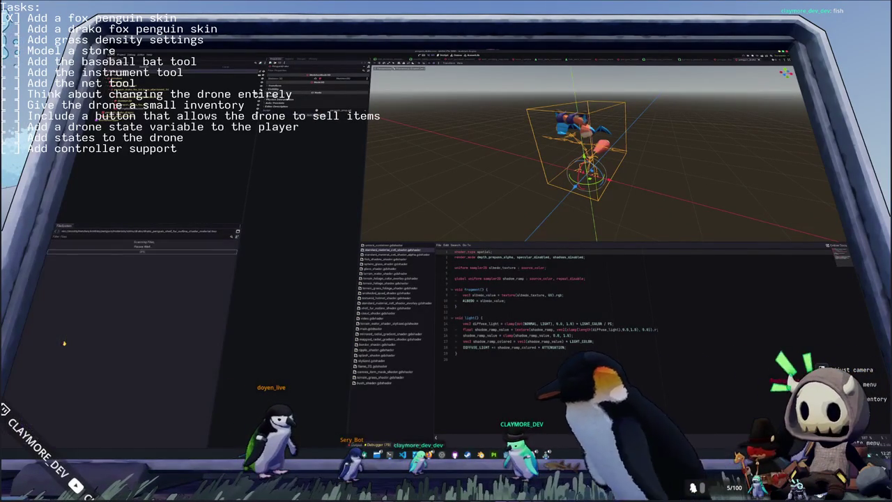
{"action": "left_click", "coordinate": [60, 347]}
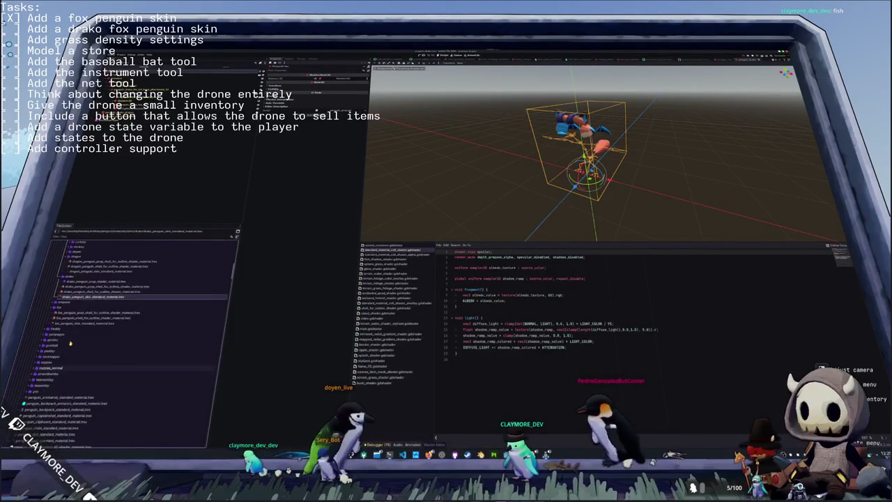
{"action": "scroll", "coordinate": [70, 334], "scroll_direction": "up", "scroll_amount": 5}
{"action": "left_click", "coordinate": [80, 323]}
{"action": "scroll", "coordinate": [79, 324], "scroll_direction": "down", "scroll_amount": 3}
{"action": "left_click", "coordinate": [68, 317]}
- Reopen drako_penguin.tres and quick-load a resource into one of its slots
{"action": "left_click", "coordinate": [66, 311]}
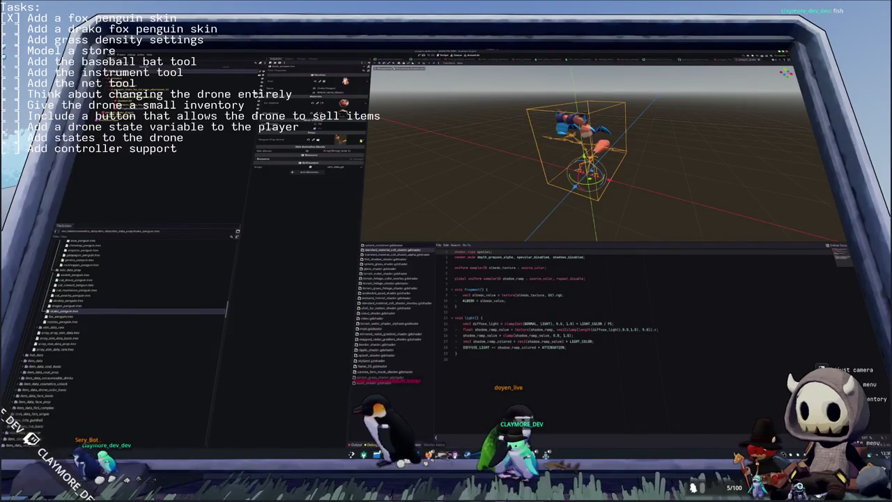
{"action": "left_click", "coordinate": [345, 158]}
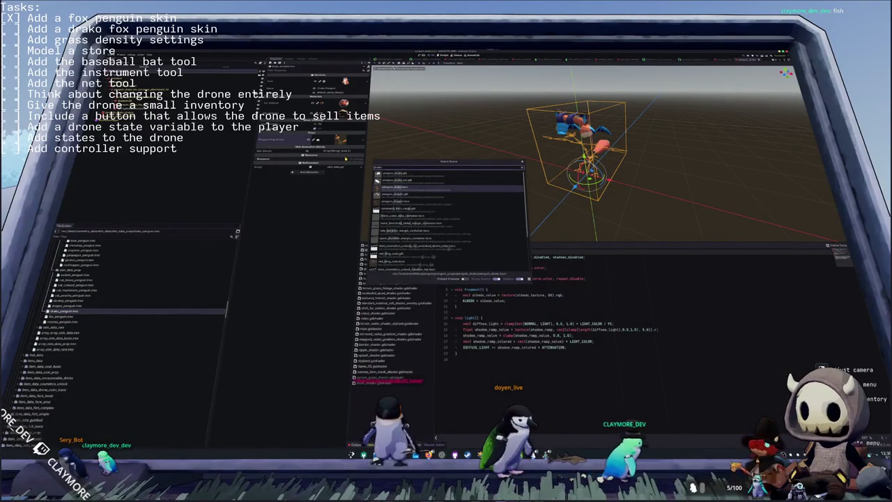
{"action": "key", "text": "Return"}
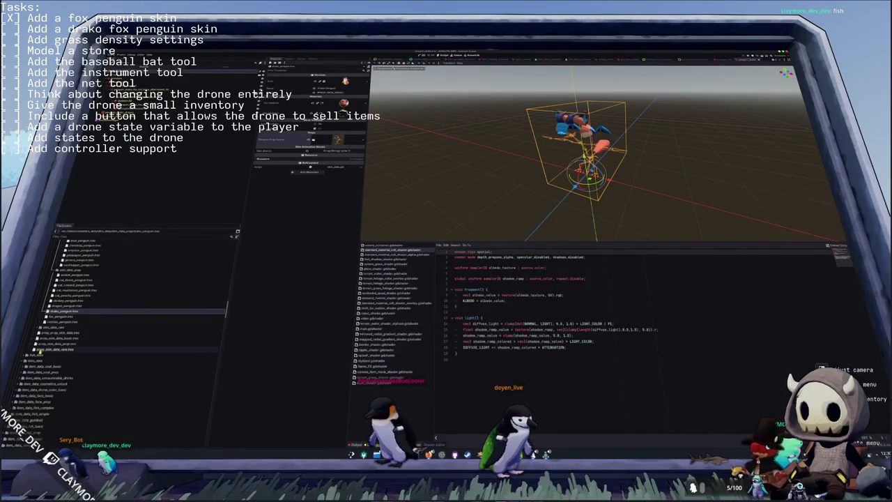
{"action": "left_click", "coordinate": [57, 344]}
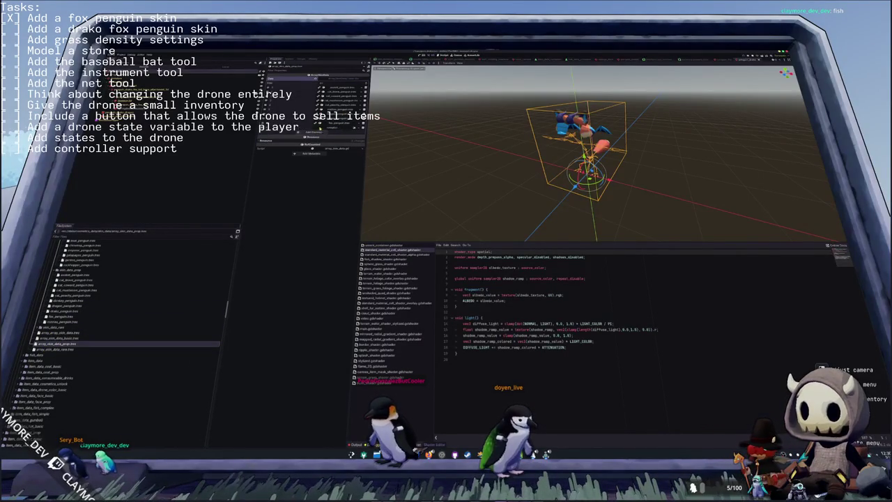
- Add the chosen penguin resource to the open skin array
{"action": "left_click", "coordinate": [354, 128]}
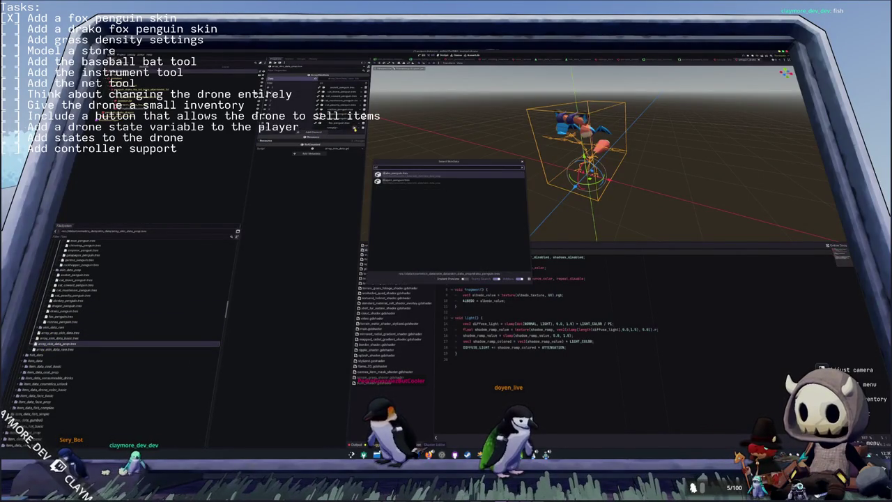
{"action": "double_click", "coordinate": [395, 175]}
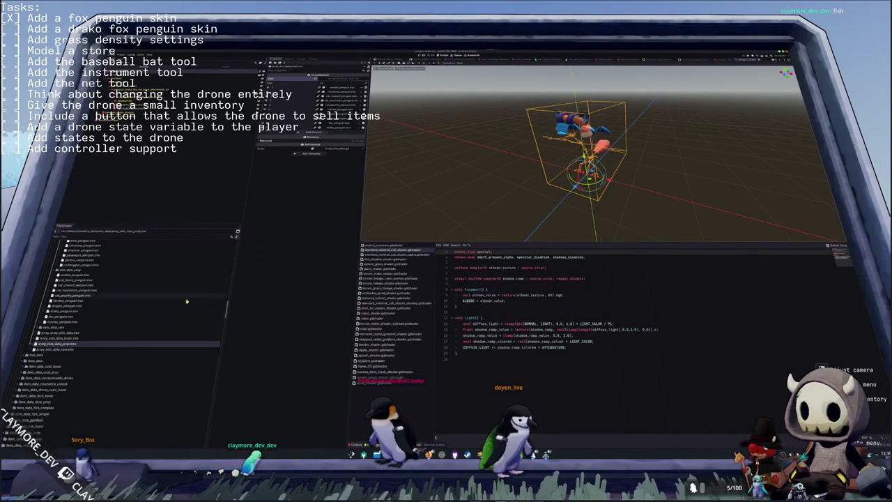
{"action": "scroll", "coordinate": [101, 335], "scroll_direction": "down", "scroll_amount": 5}
{"action": "scroll", "coordinate": [89, 341], "scroll_direction": "down", "scroll_amount": 3}
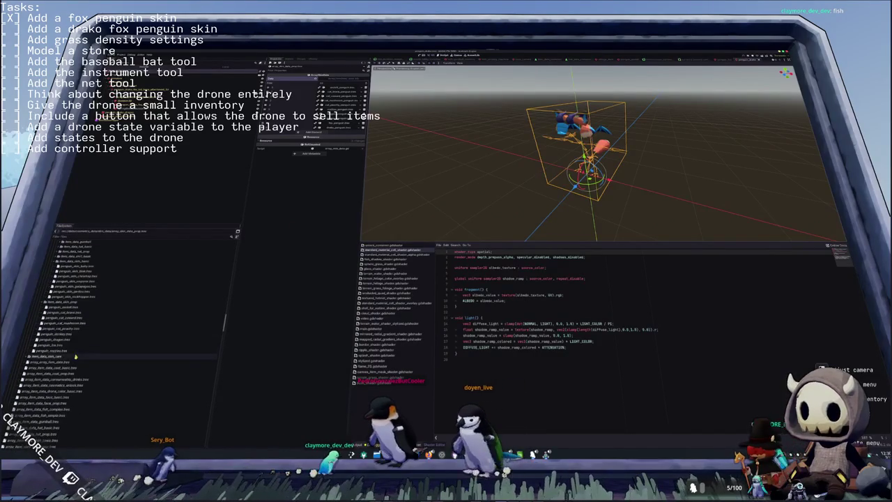
- Duplicate penguin_dragon.tres as penguin_drako and quick-load its texture and another resource
{"action": "left_click", "coordinate": [85, 340]}
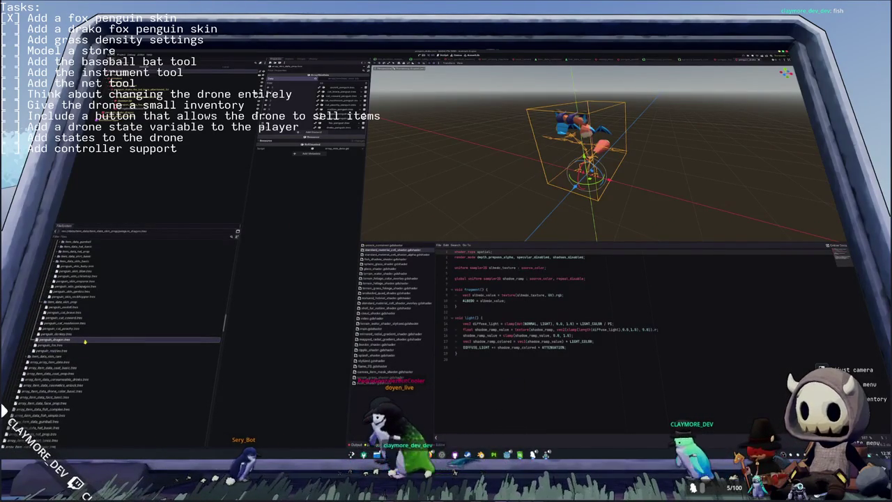
{"action": "key", "text": "ctrl+d"}
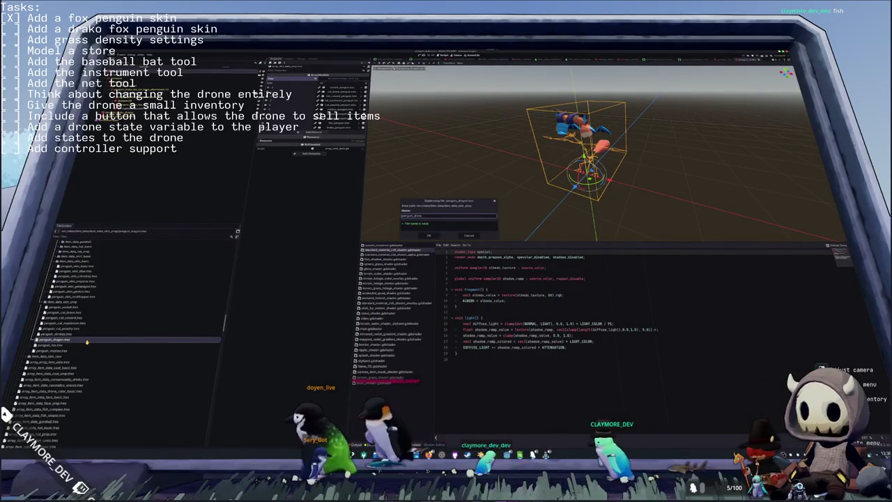
{"action": "type", "text": "penguin_drako"}
{"action": "key", "text": "Return"}
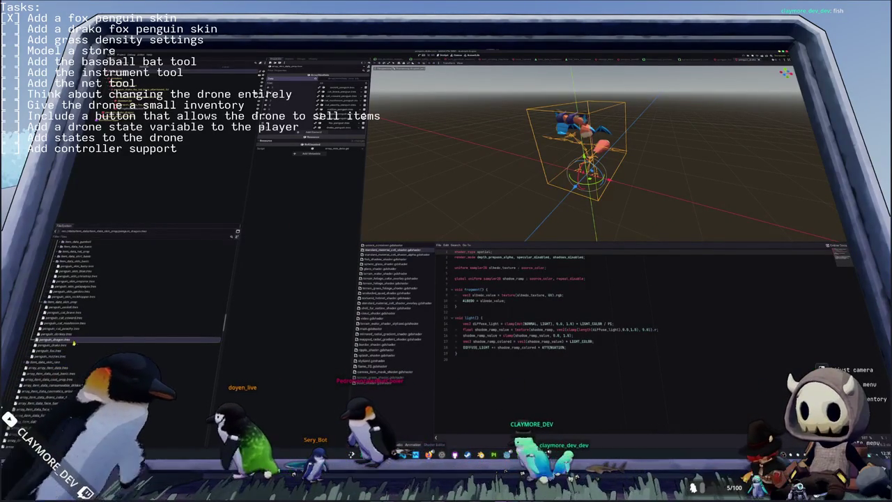
{"action": "left_click", "coordinate": [364, 85]}
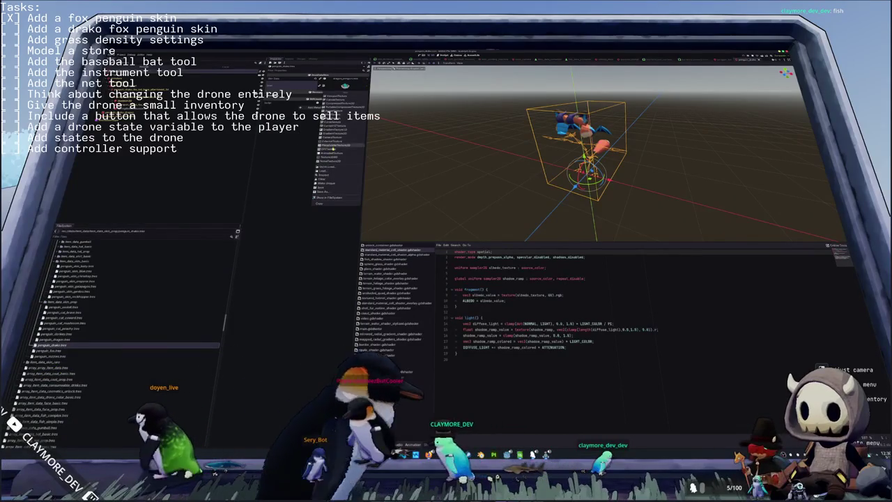
{"action": "left_click", "coordinate": [330, 167]}
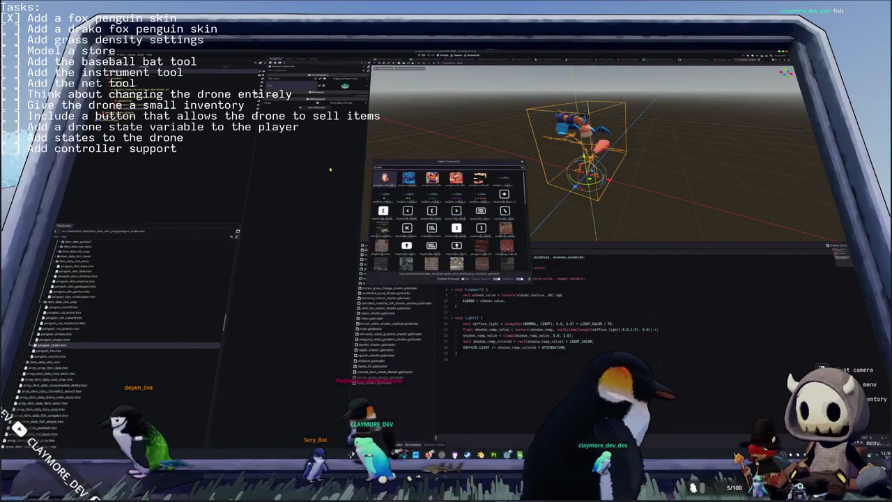
{"action": "key", "text": "Right"}
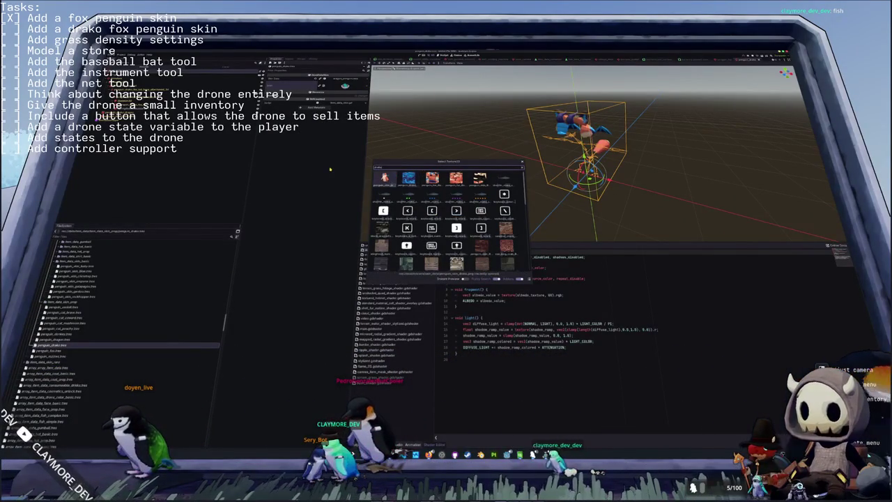
{"action": "key", "text": "Return"}
{"action": "left_click", "coordinate": [356, 85]}
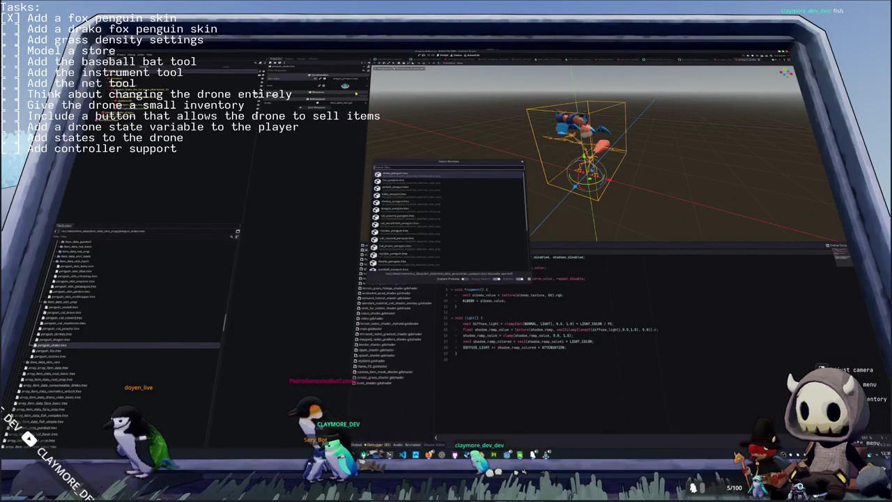
{"action": "left_click", "coordinate": [343, 97]}
{"action": "key", "text": "Return"}
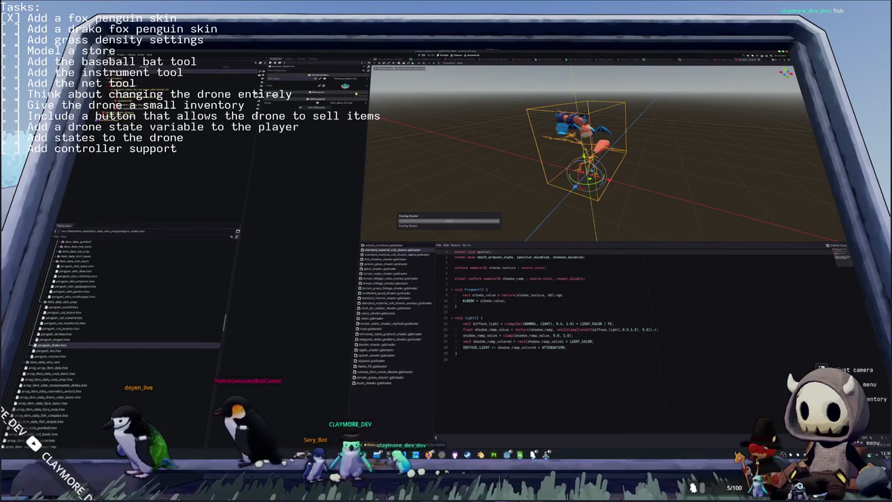
- Add penguin_drako to the skin item data array and run the game with F5
{"action": "scroll", "coordinate": [73, 348], "scroll_direction": "down", "scroll_amount": 4}
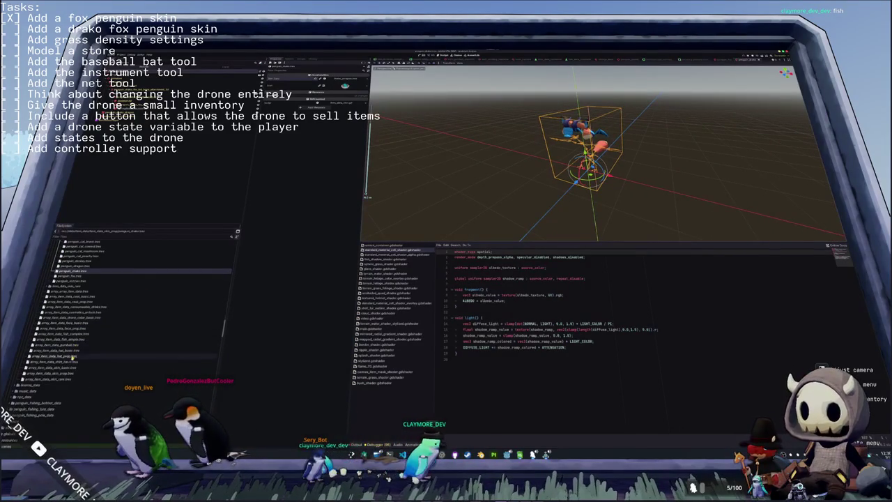
{"action": "left_click", "coordinate": [68, 375]}
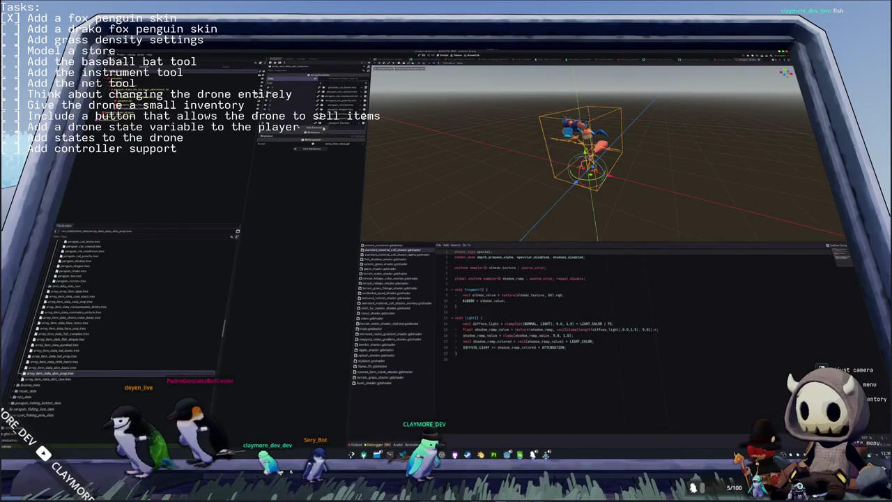
{"action": "left_click", "coordinate": [355, 127]}
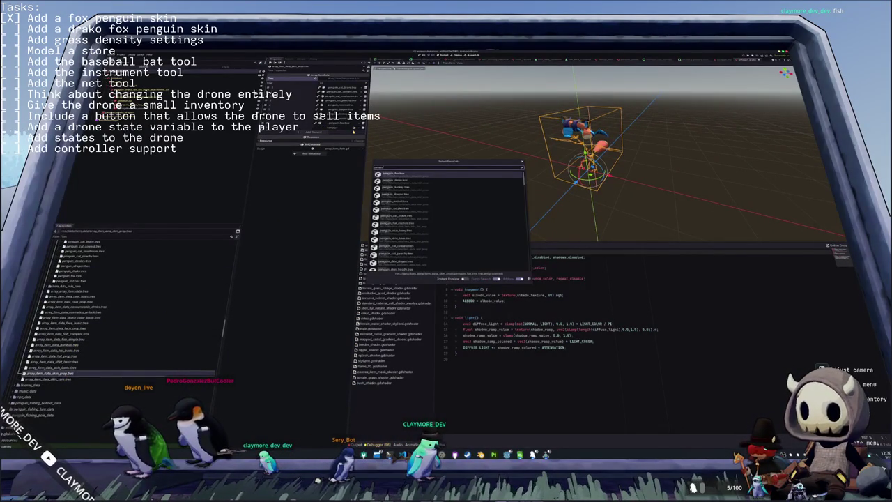
{"action": "double_click", "coordinate": [423, 191]}
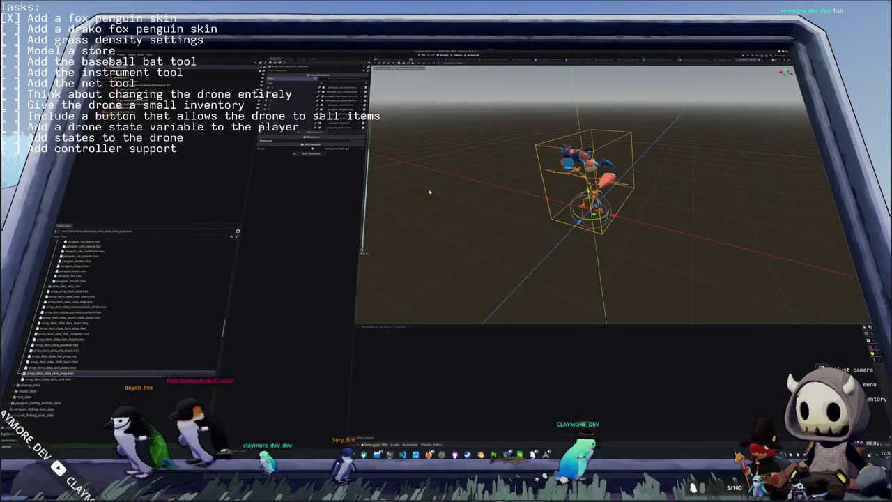
{"action": "key", "text": "F5"}
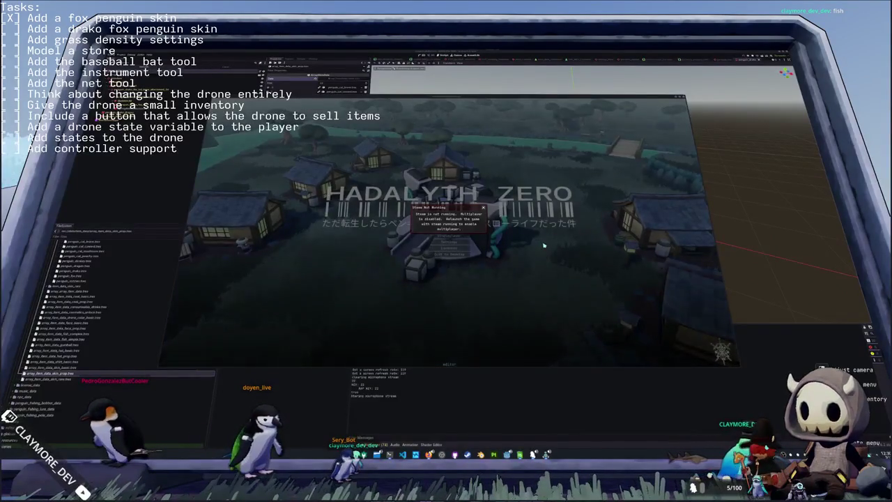
- Start the game past the Steam notice and open the inventory to check the skins
{"action": "left_click", "coordinate": [483, 209]}
{"action": "left_click", "coordinate": [448, 237]}
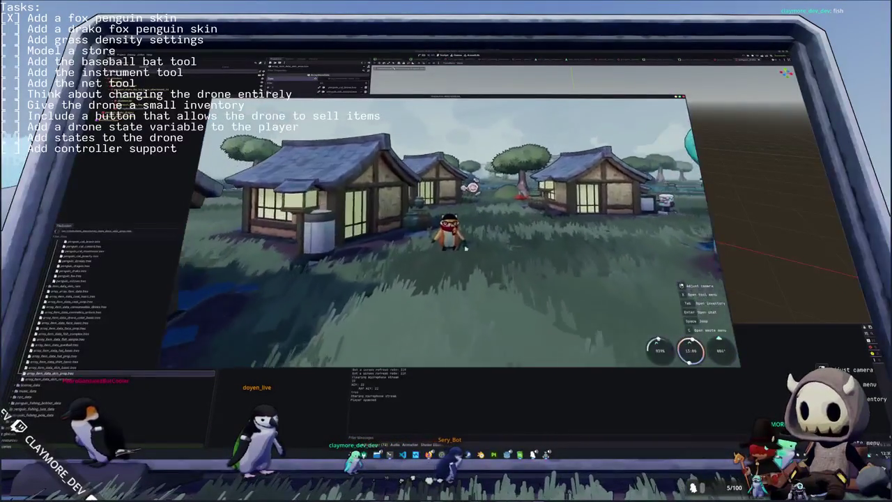
{"action": "key", "text": "i"}
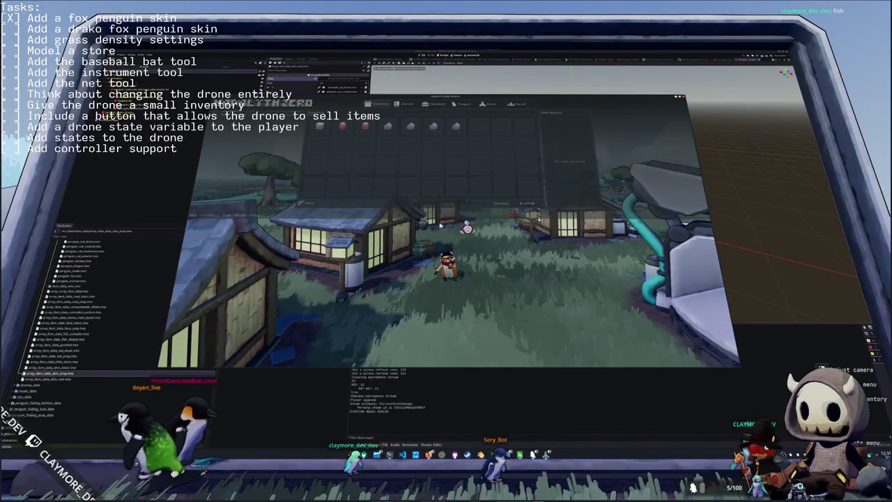
{"action": "key", "text": "i"}
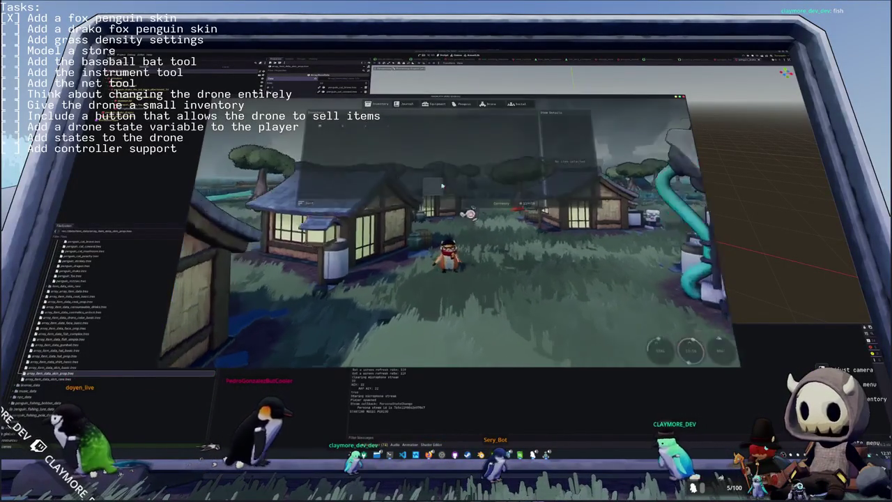
{"action": "key", "text": "i"}
{"action": "key", "text": "i"}
{"action": "key", "text": "alt+Tab"}
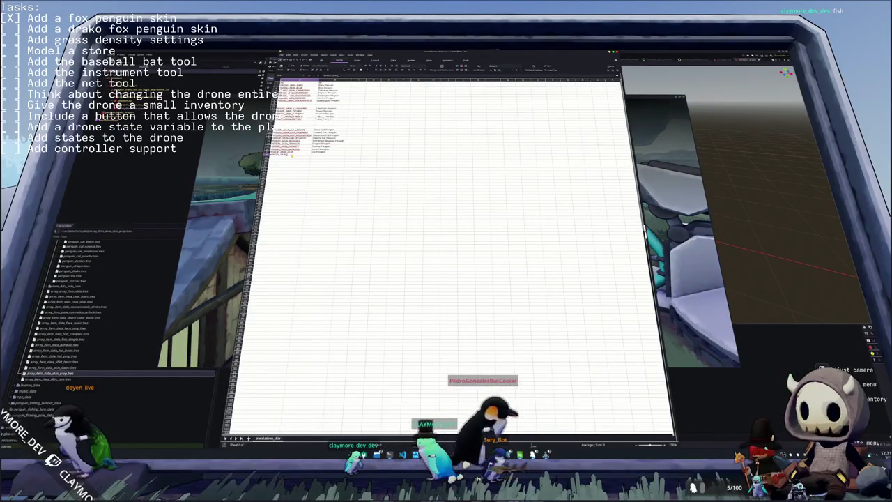
- Enter Drako beside the new skin entry, then equip the drako fox penguin skin in-game and quit
{"action": "left_click", "coordinate": [327, 154]}
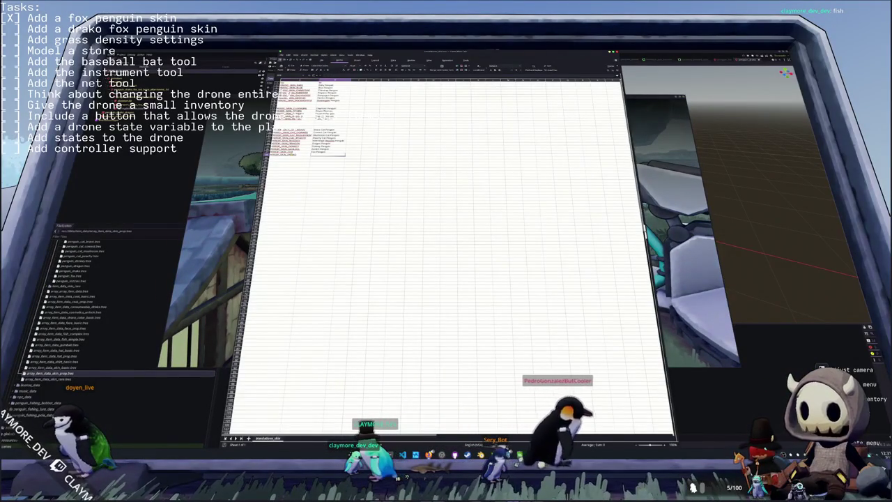
{"action": "type", "text": "Drako"}
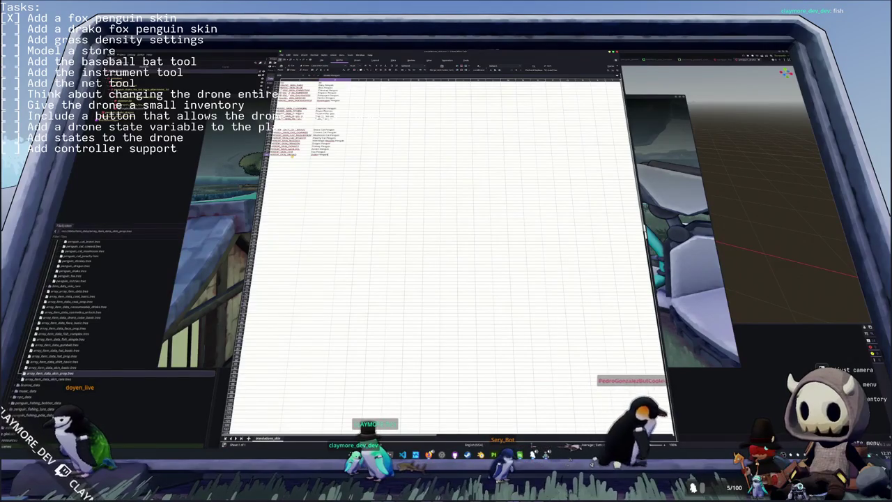
{"action": "left_click", "coordinate": [236, 213]}
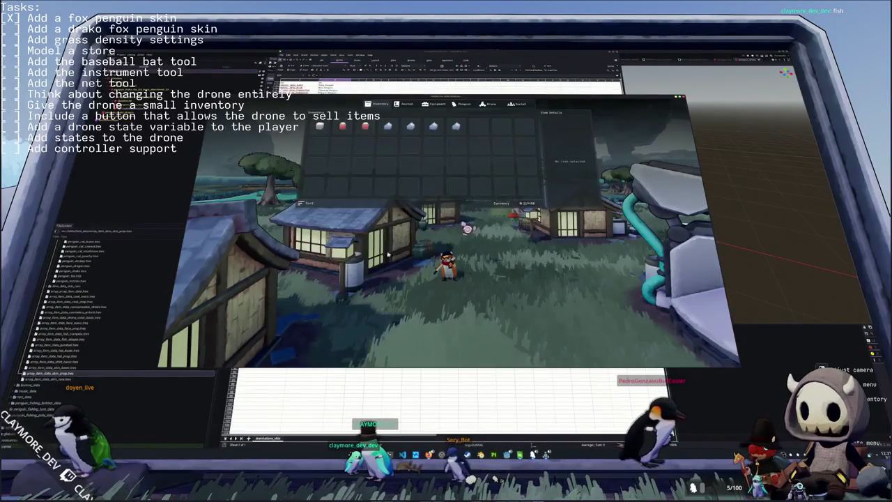
{"action": "key", "text": "i"}
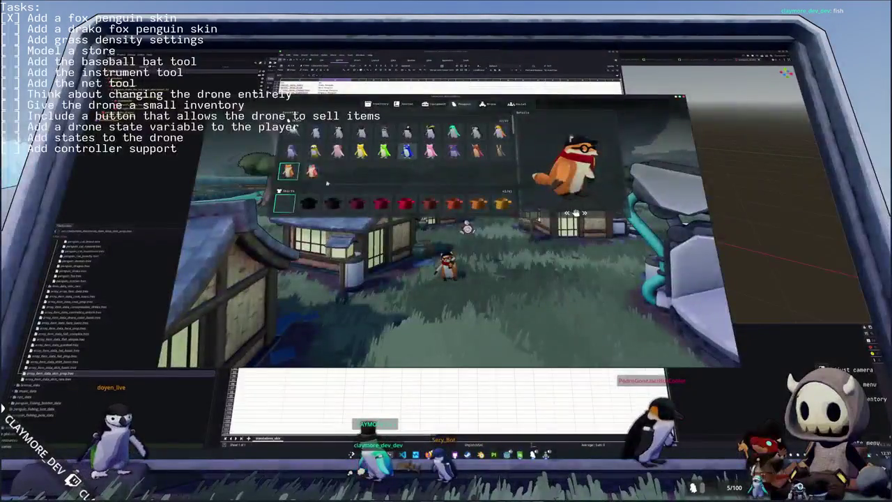
{"action": "left_click", "coordinate": [311, 171]}
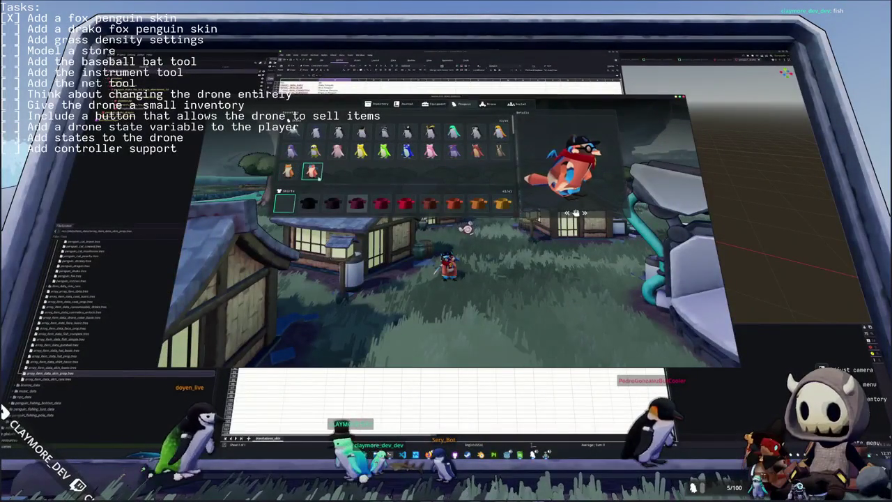
{"action": "key", "text": "F8"}
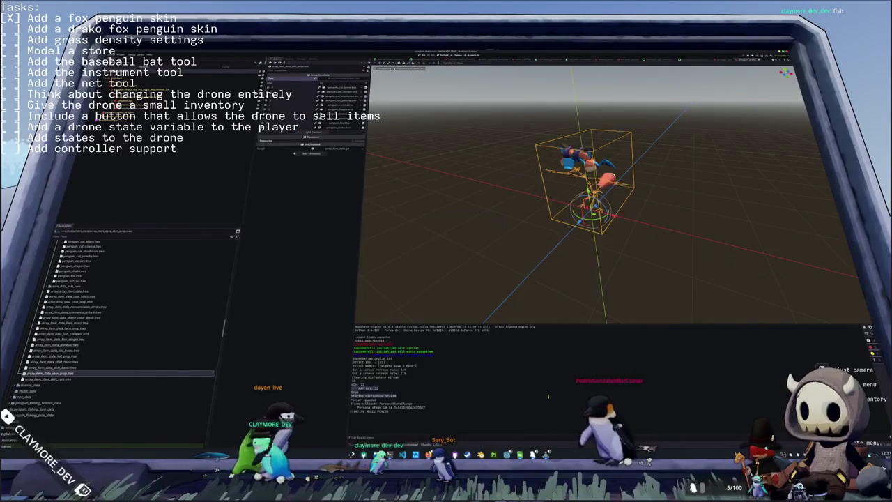
- Quick-load the orange material as drako_penguin.tres's Fur Material, then run the project with F5
{"action": "scroll", "coordinate": [69, 382], "scroll_direction": "up", "scroll_amount": 5}
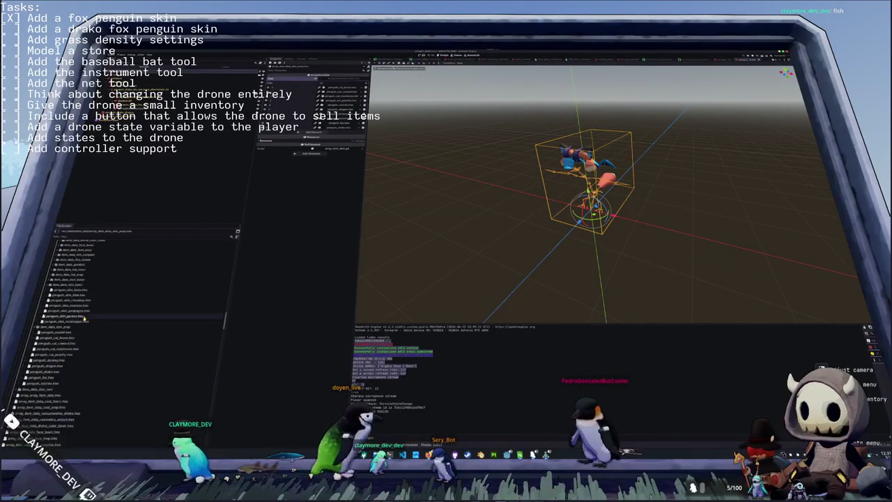
{"action": "left_click", "coordinate": [78, 287]}
{"action": "double_click", "coordinate": [79, 287]}
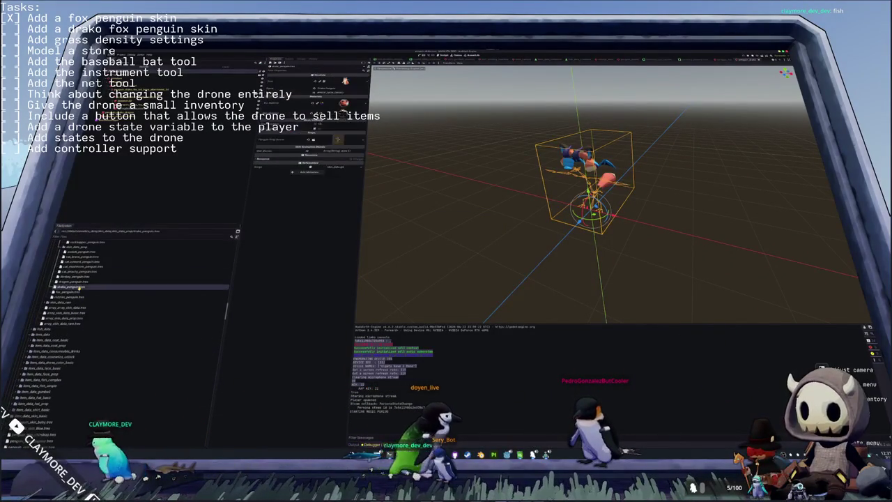
{"action": "left_click", "coordinate": [344, 104]}
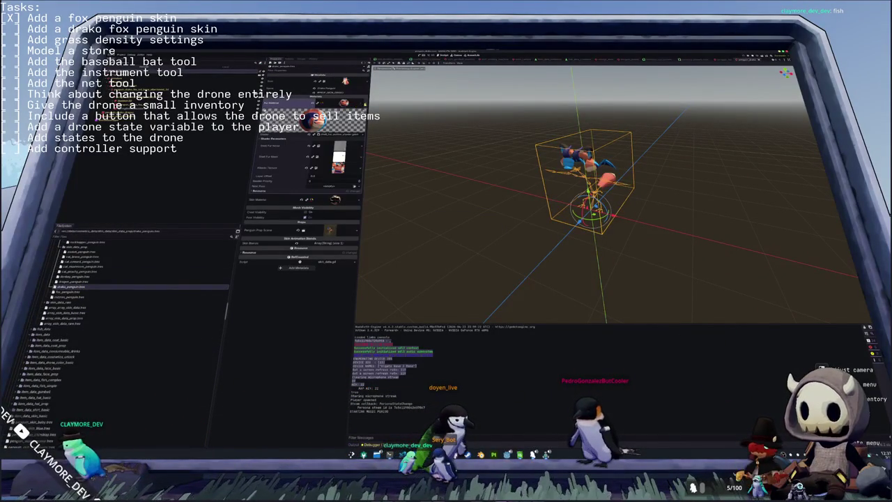
{"action": "left_click", "coordinate": [364, 104]}
{"action": "left_click", "coordinate": [336, 154]}
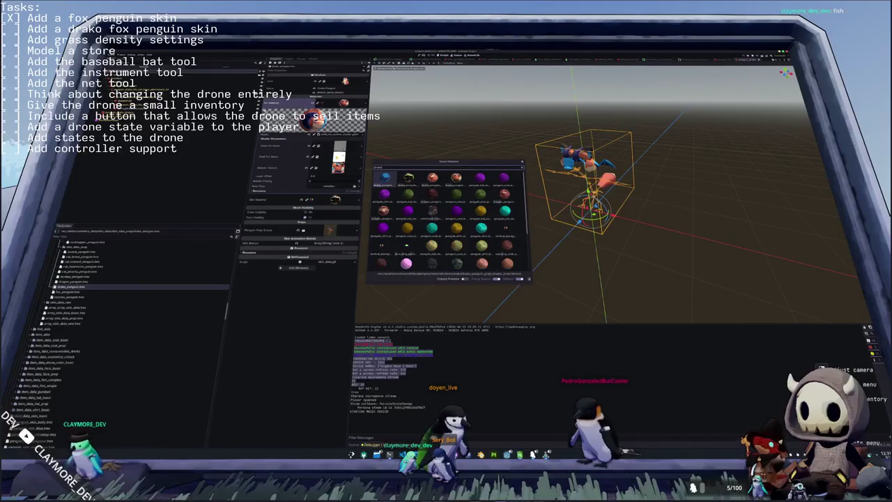
{"action": "left_click", "coordinate": [432, 178]}
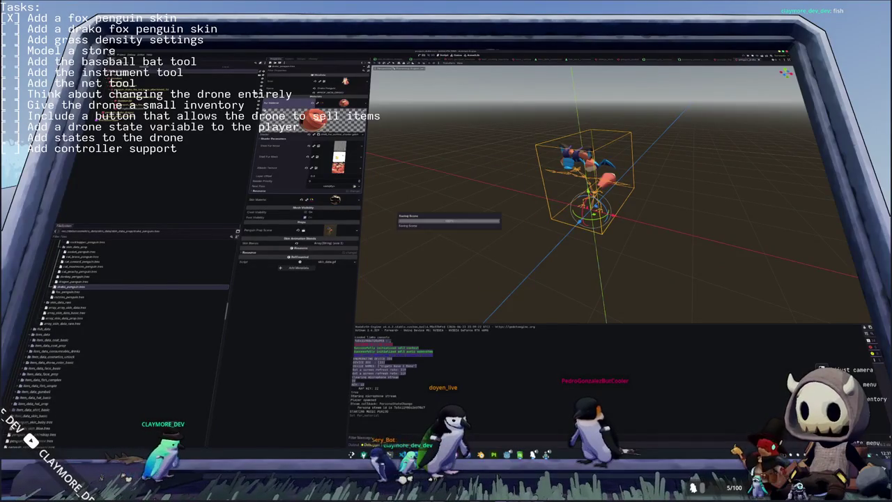
{"action": "key", "text": "F5"}
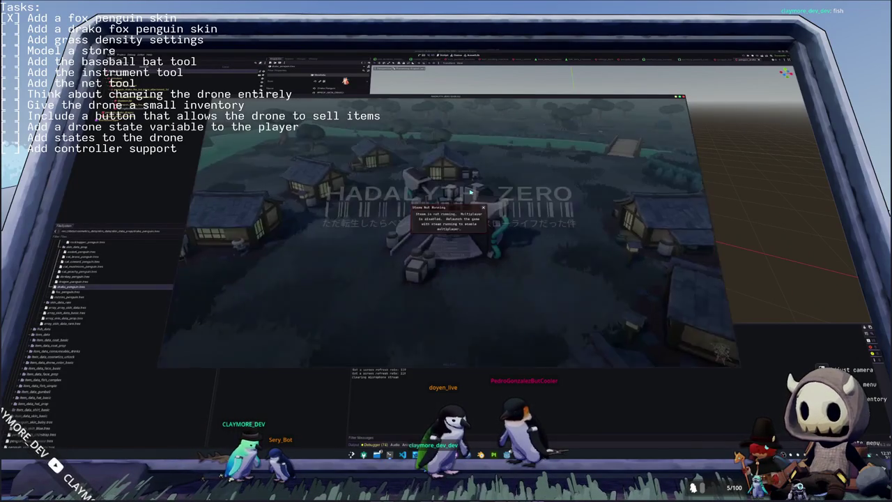
- Dismiss the Steam notice, start playing, and check the Penguin cosmetics in the inventory
{"action": "left_click", "coordinate": [484, 209]}
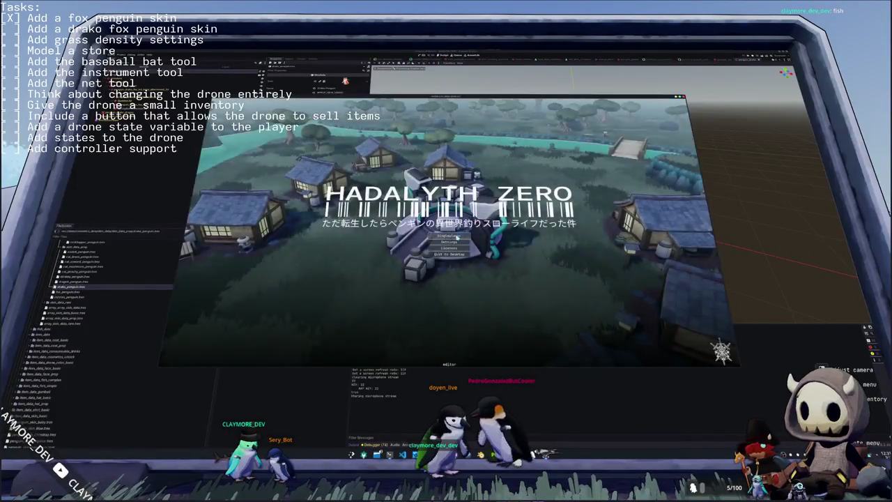
{"action": "left_click", "coordinate": [474, 236]}
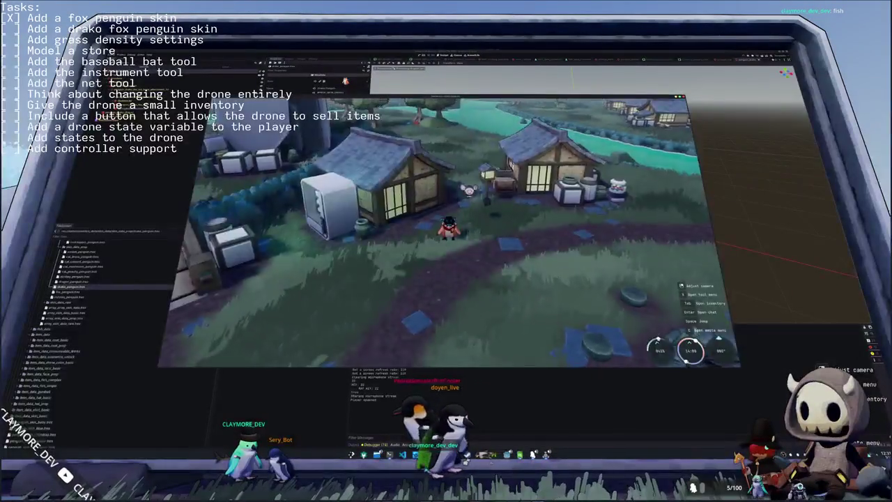
{"action": "key", "text": "Tab"}
{"action": "left_click", "coordinate": [461, 104]}
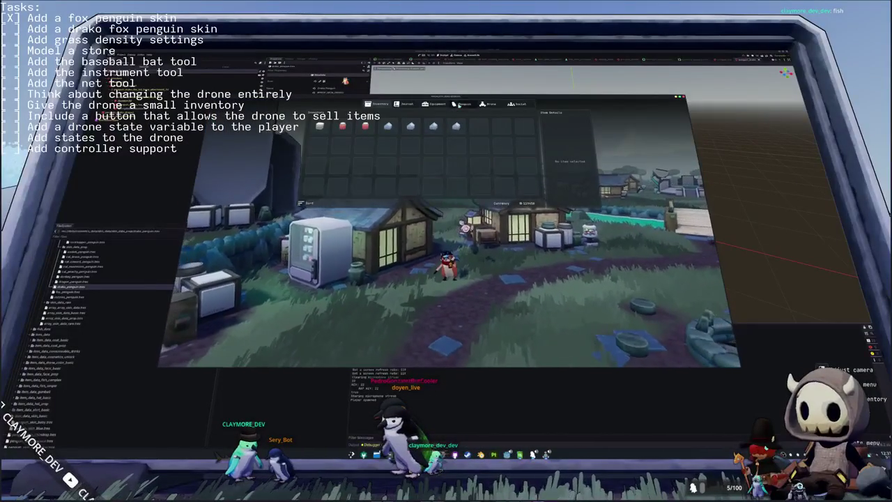
{"action": "scroll", "coordinate": [291, 188], "scroll_direction": "down", "scroll_amount": 2}
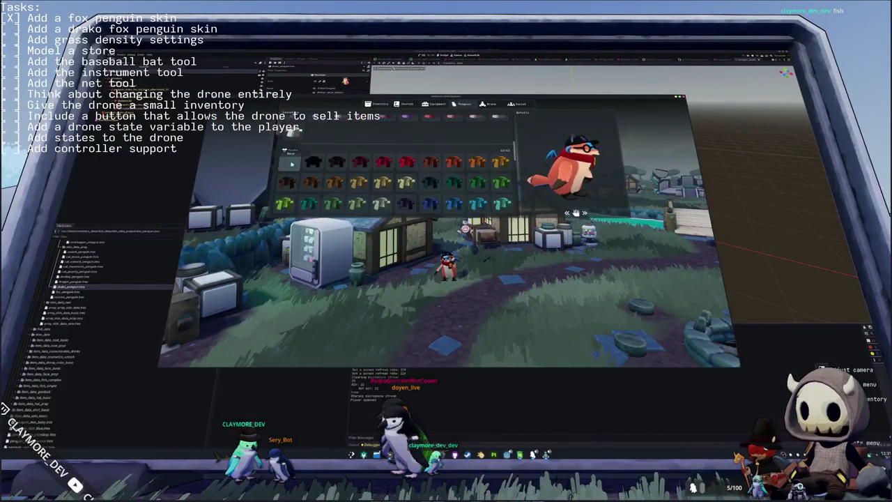
{"action": "scroll", "coordinate": [292, 168], "scroll_direction": "down", "scroll_amount": 2}
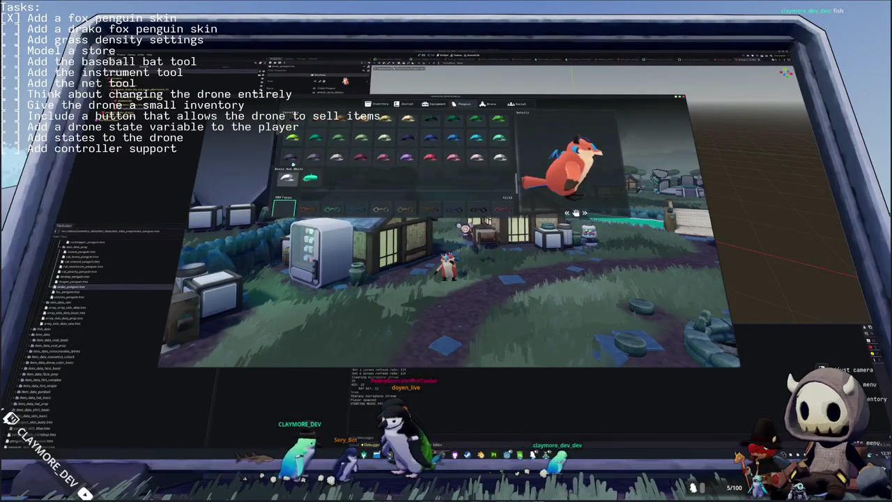
{"action": "key", "text": "Tab"}
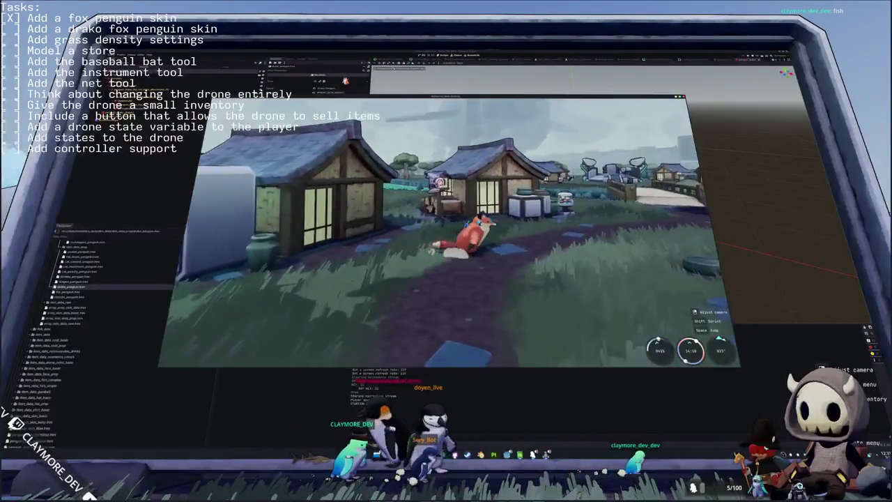
- Walk the fox toward the houses and capture a screenshot of it
{"action": "key", "text": "w"}
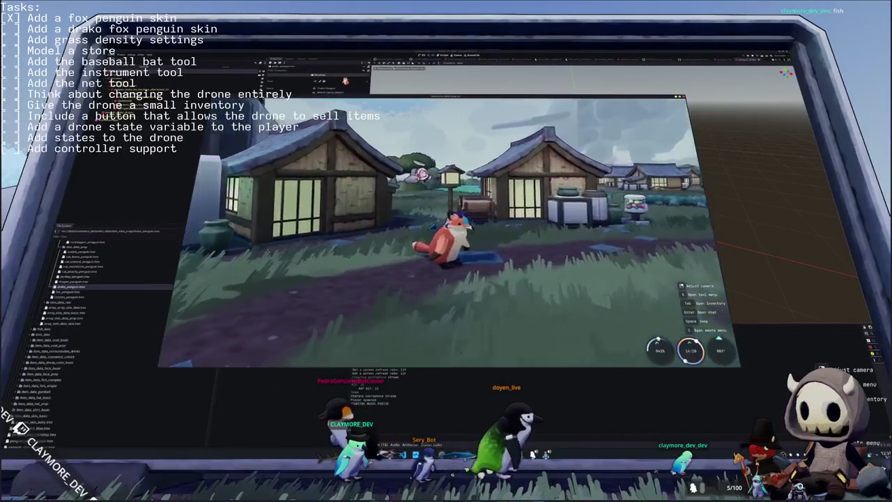
{"action": "key", "text": "shift+super+s"}
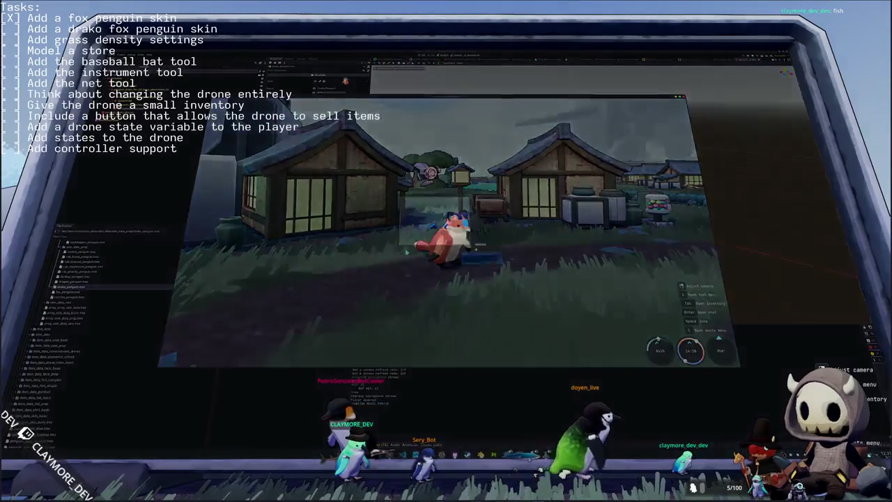
{"action": "left_click_drag", "start_coordinate": [398, 198], "coordinate": [500, 285]}
{"action": "key", "text": "Return"}
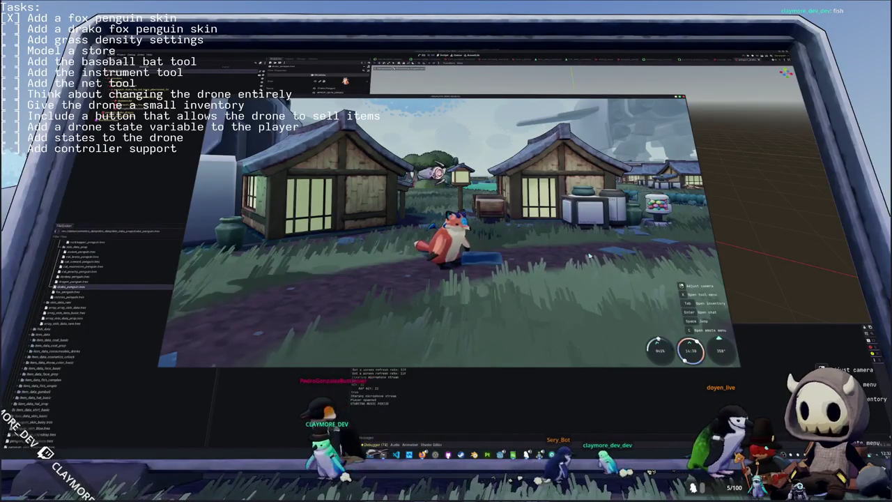
- Walk the fox across the bridge and back, recheck the inventory, then open OBS task list settings
{"action": "key", "text": "w"}
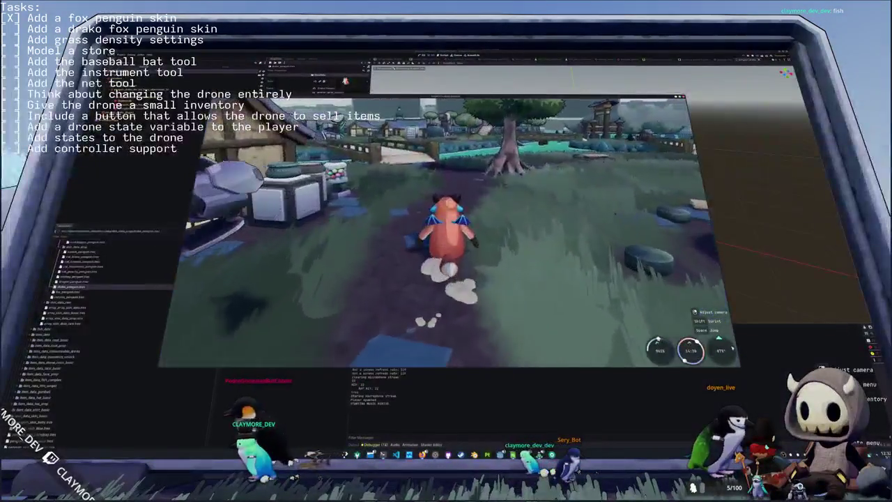
{"action": "key", "text": "w"}
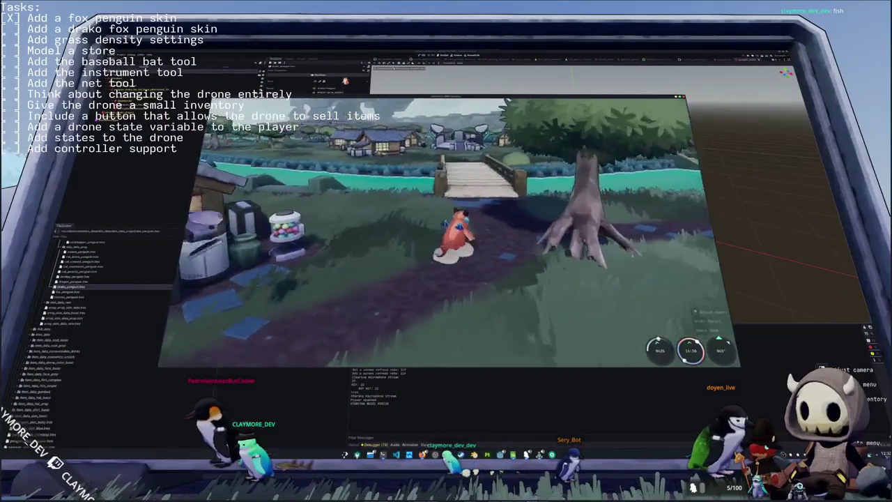
{"action": "key", "text": "w"}
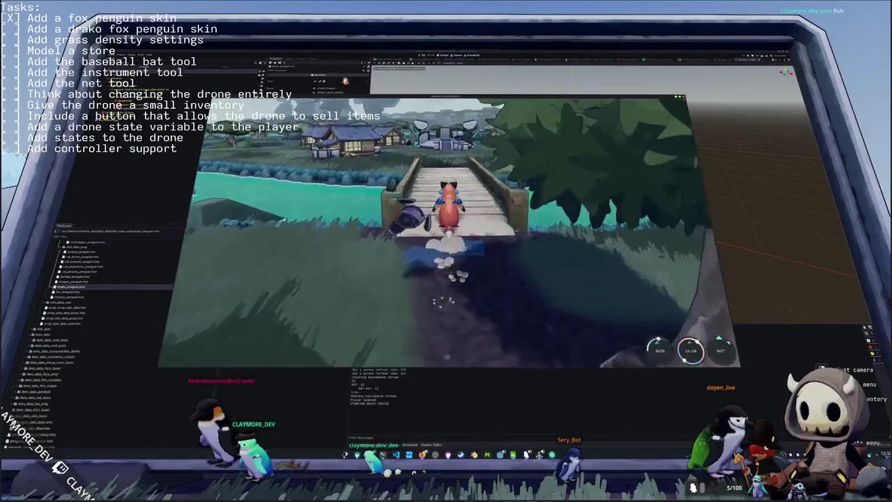
{"action": "key", "text": "w"}
{"action": "key", "text": "w"}
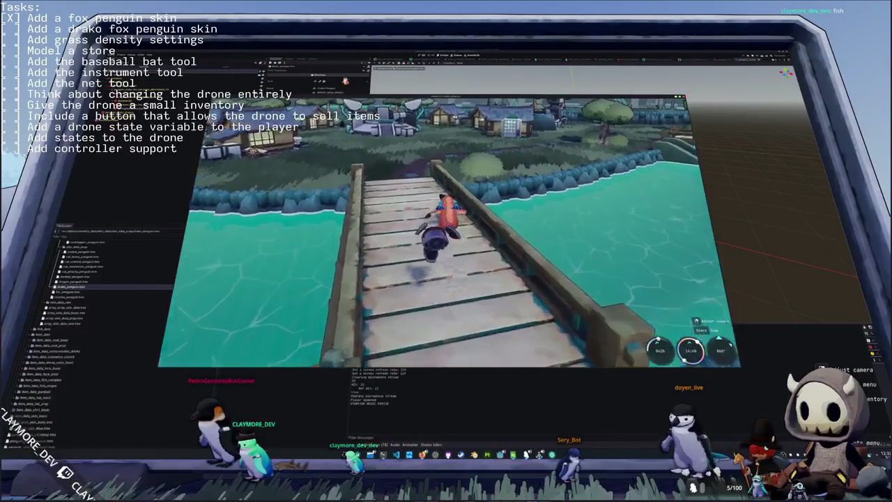
{"action": "key", "text": "s"}
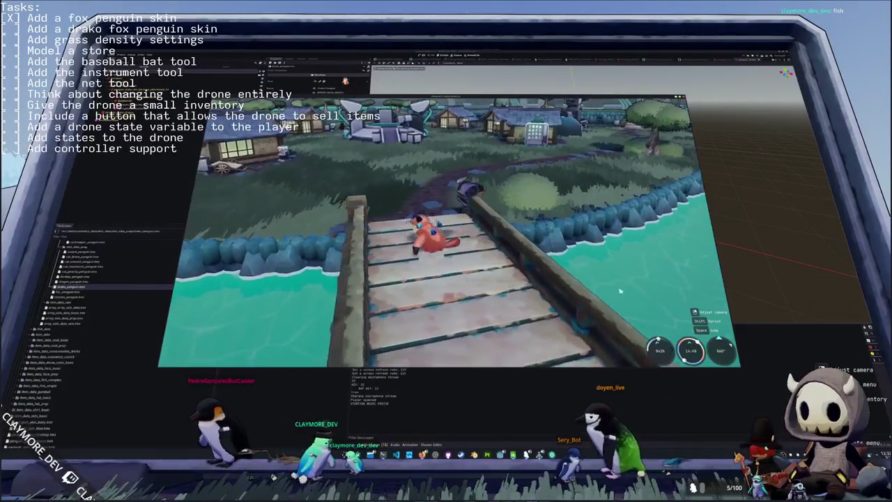
{"action": "key", "text": "s"}
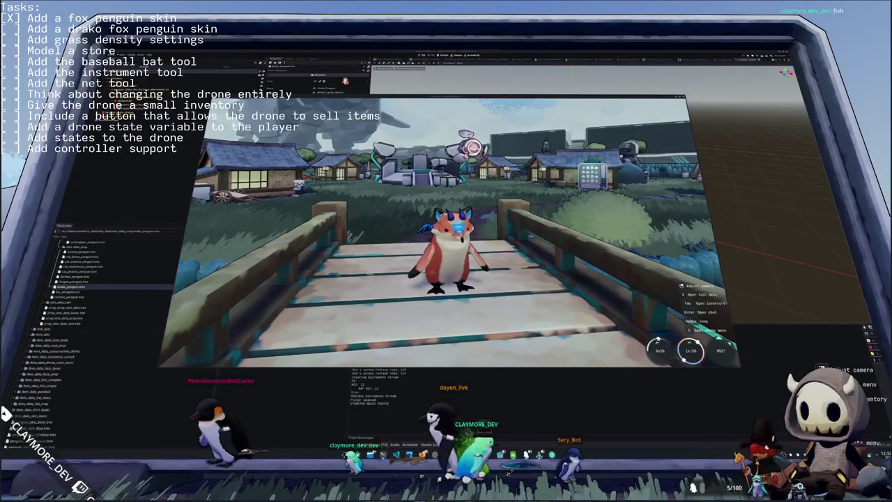
{"action": "key", "text": "Tab"}
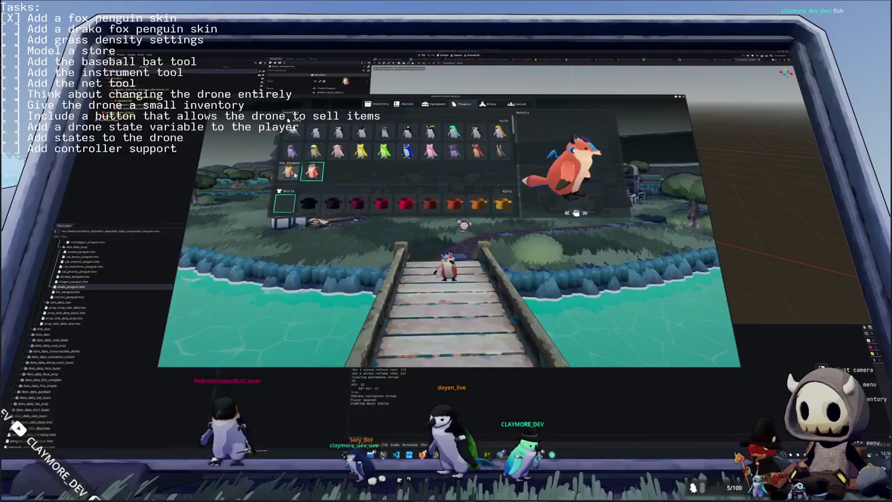
{"action": "key", "text": "Tab"}
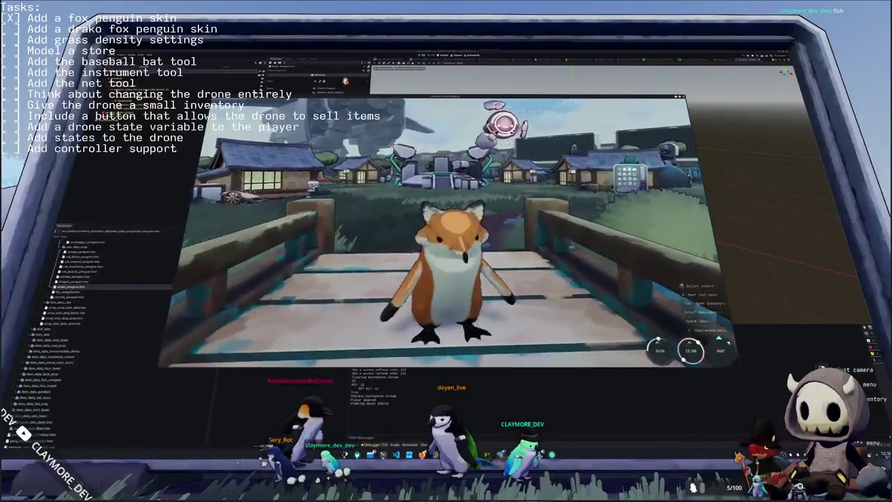
{"action": "key", "text": "w"}
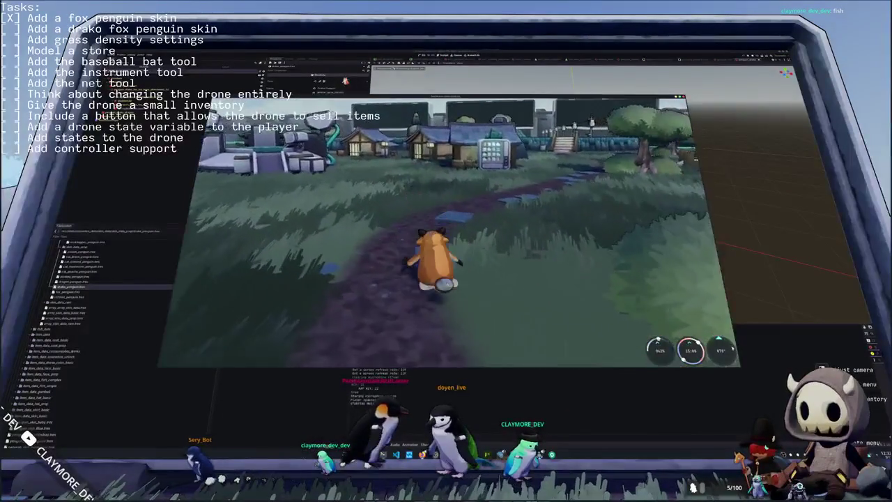
{"action": "key", "text": "w"}
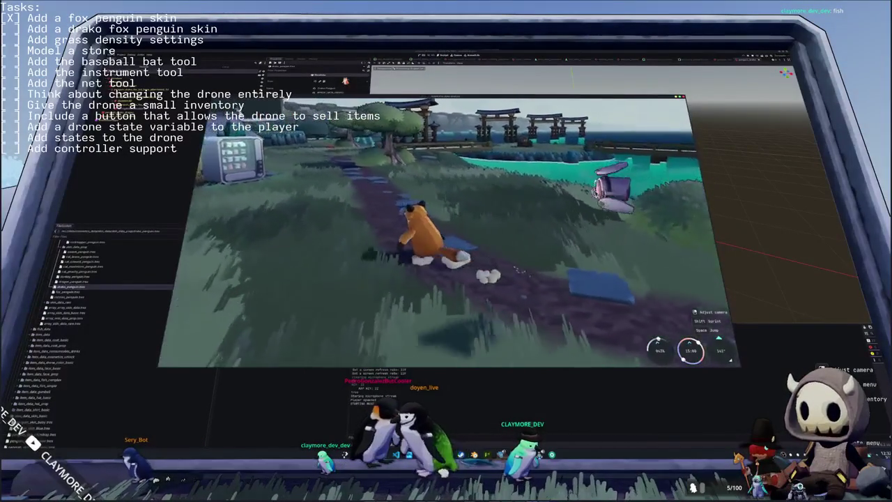
{"action": "key", "text": "w"}
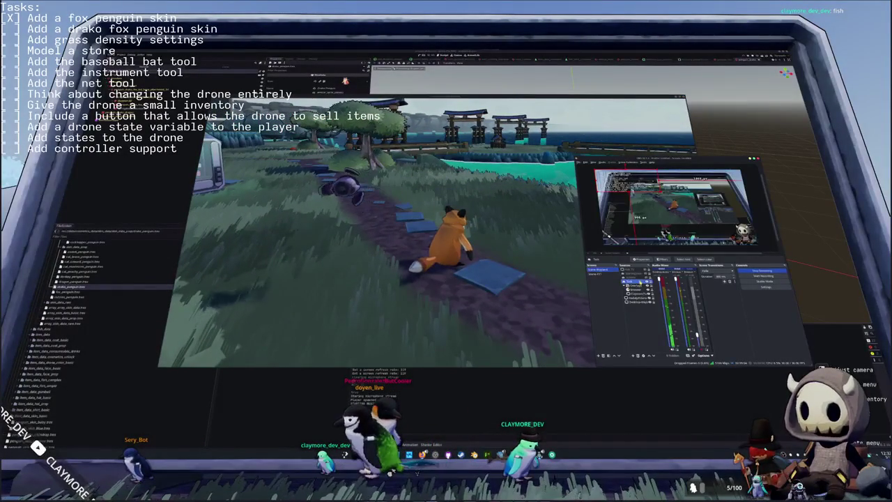
{"action": "left_click", "coordinate": [639, 259]}
{"action": "type", "text": "X"}
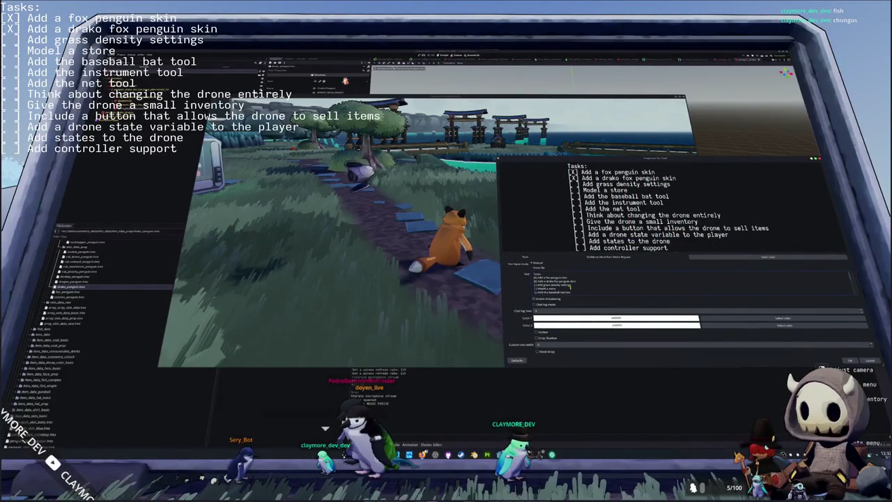
- Add '[ ] Add a mustache face accessory' to the OBS task list, quit the game, and orbit Godot's view
{"action": "key", "text": "Return"}
{"action": "type", "text": "[ ]"}
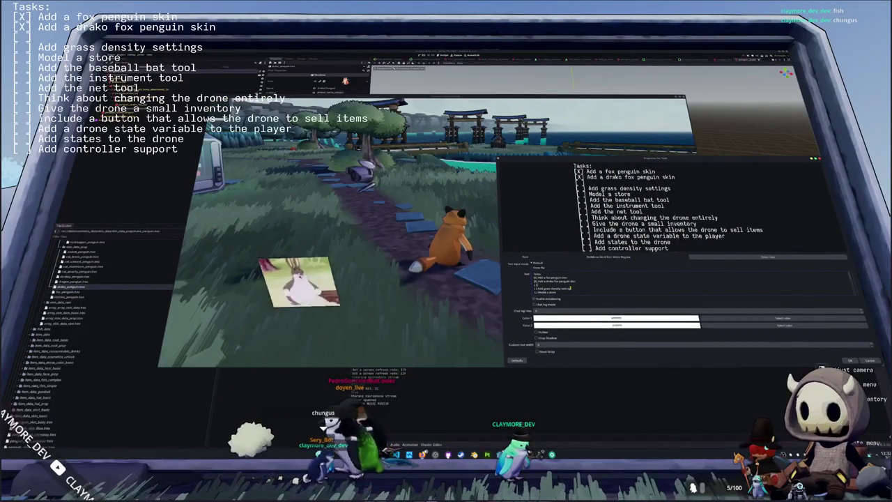
{"action": "type", "text": " Add a"}
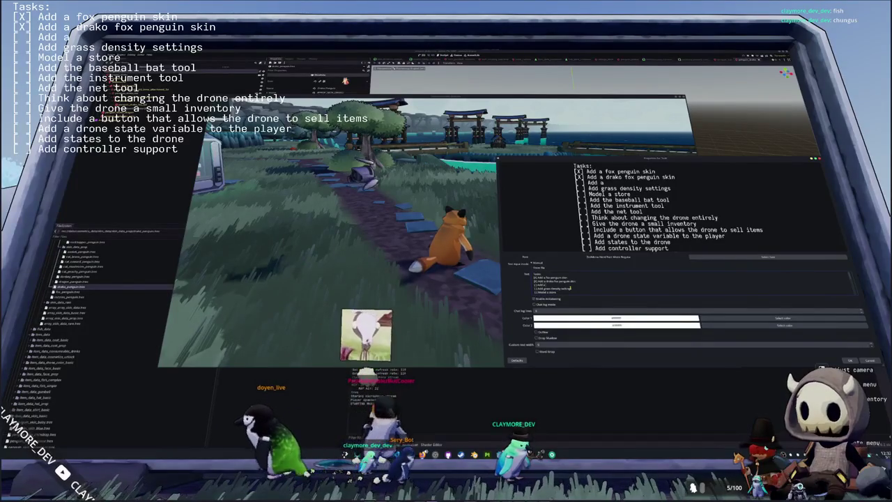
{"action": "type", "text": " musta"}
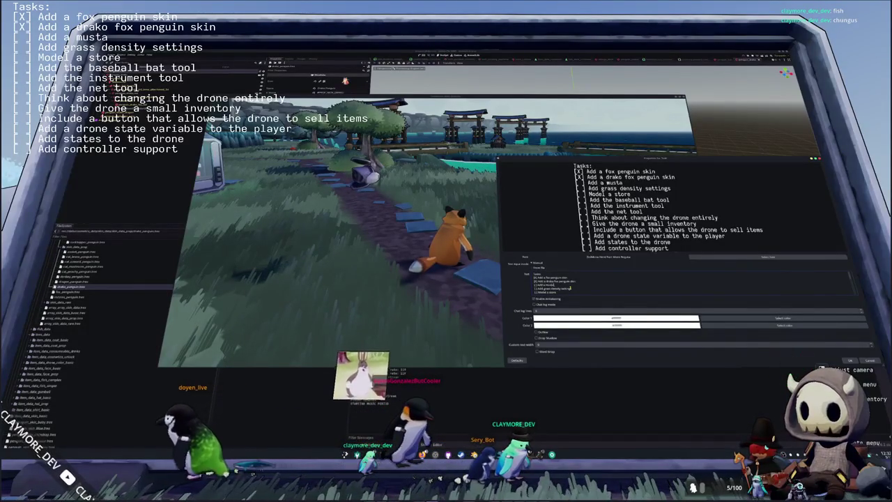
{"action": "type", "text": "che face accessory"}
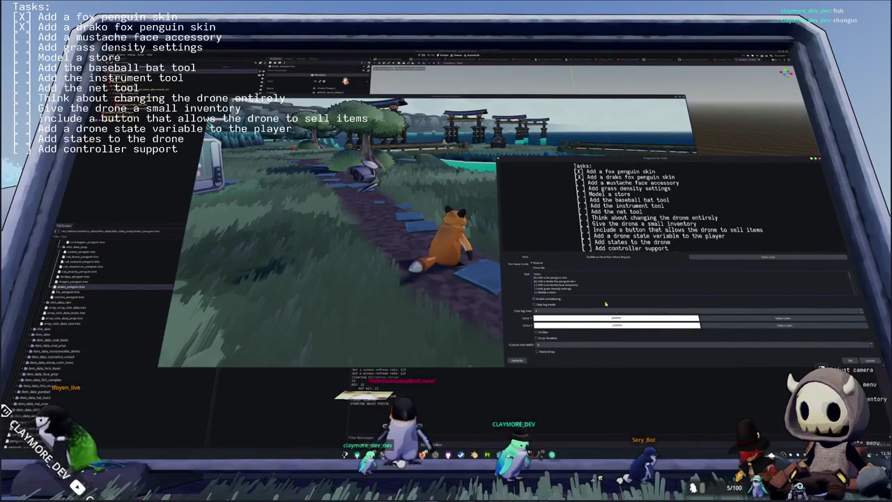
{"action": "left_click", "coordinate": [850, 360]}
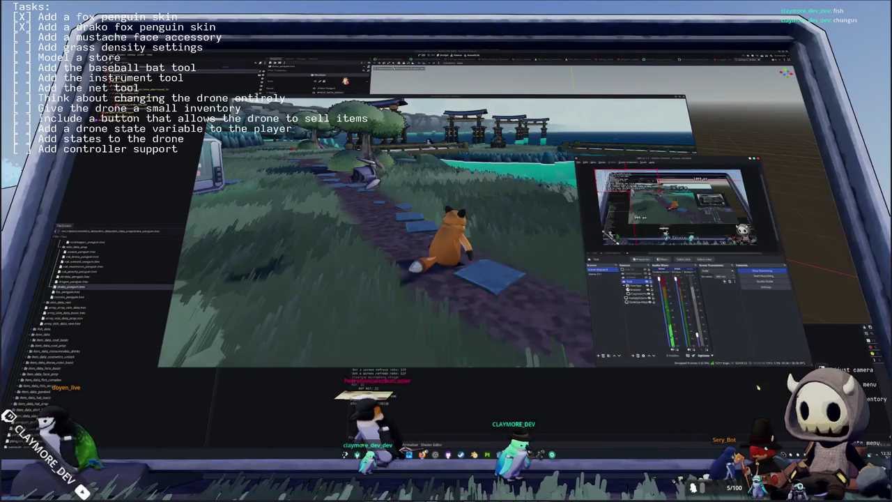
{"action": "left_click", "coordinate": [557, 360]}
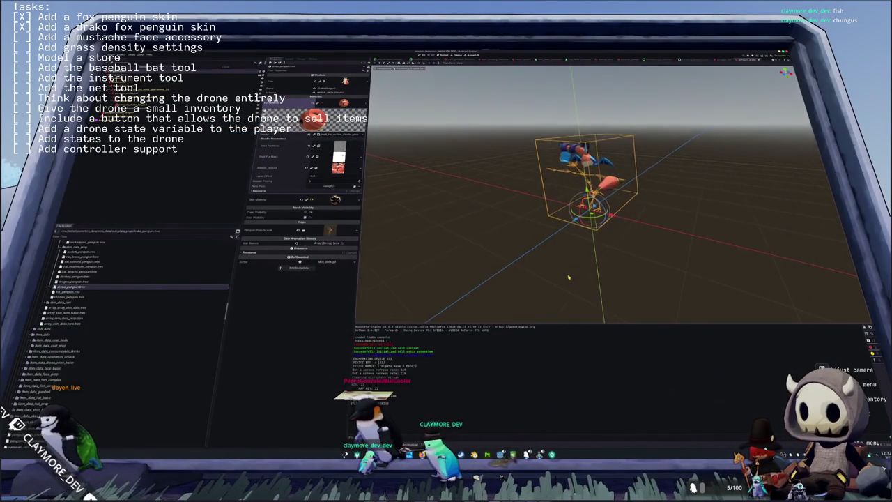
{"action": "middle_click_drag", "start_coordinate": [570, 313], "coordinate": [780, 257]}
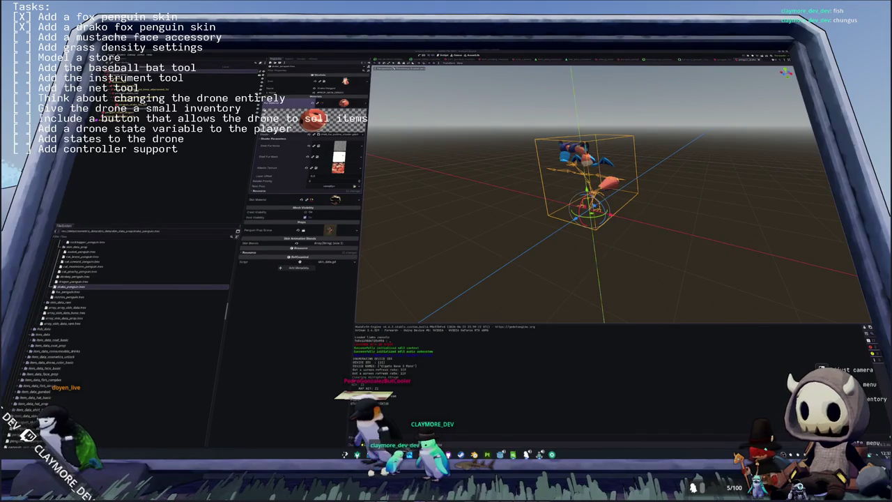
- Run git status and git add *, then commit the fox and drako skin files with an 'Add fox' message
{"action": "key", "text": "alt+Tab"}
{"action": "key", "text": "q"}
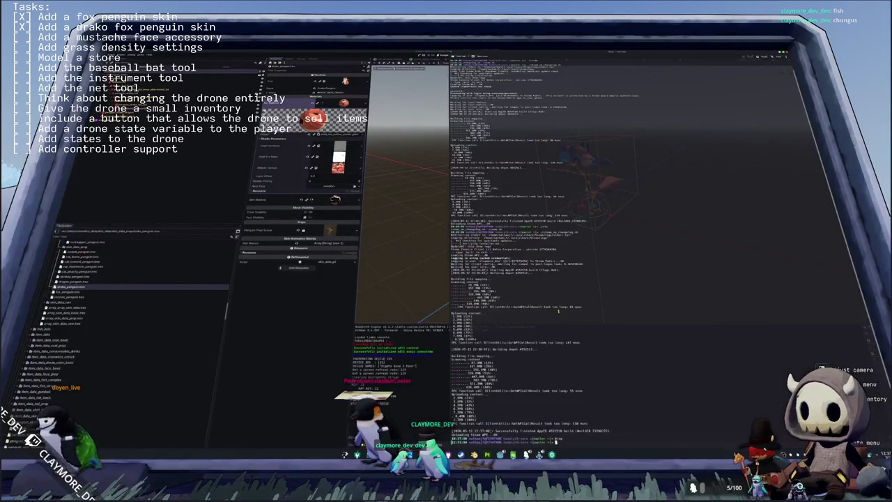
{"action": "type", "text": "atus"}
{"action": "key", "text": "Return"}
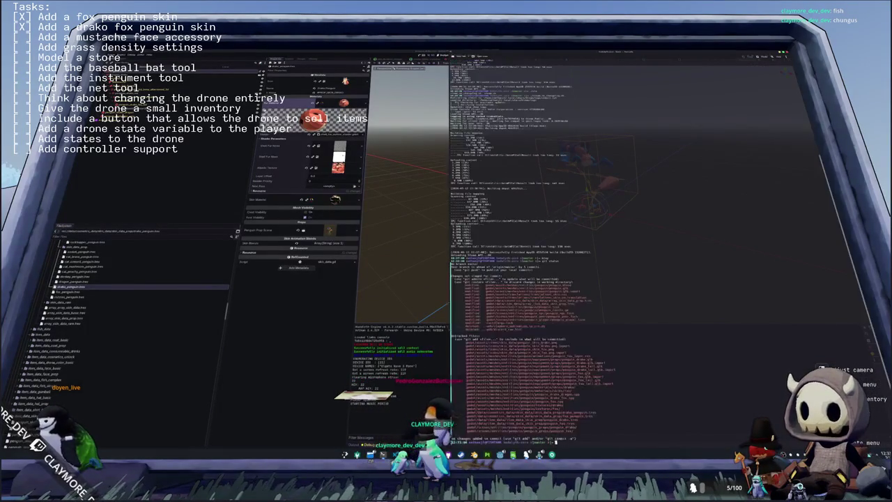
{"action": "type", "text": "dd *"}
{"action": "key", "text": "Return"}
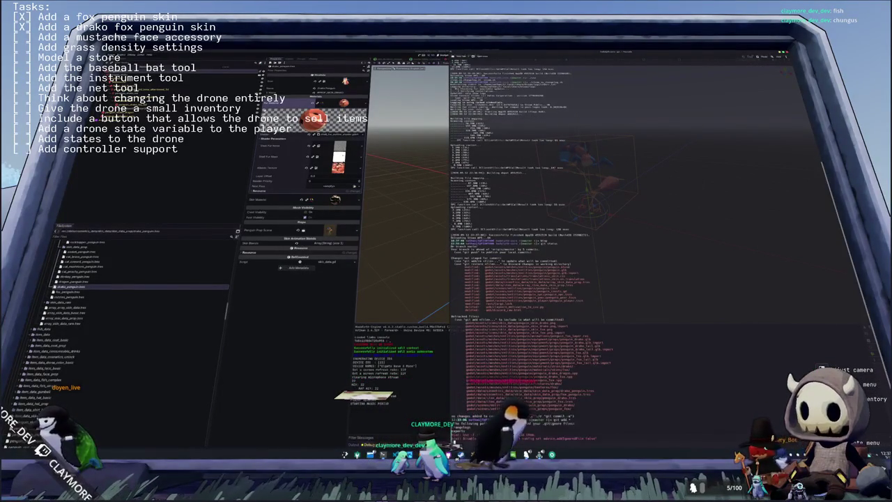
{"action": "type", "text": "git add ."}
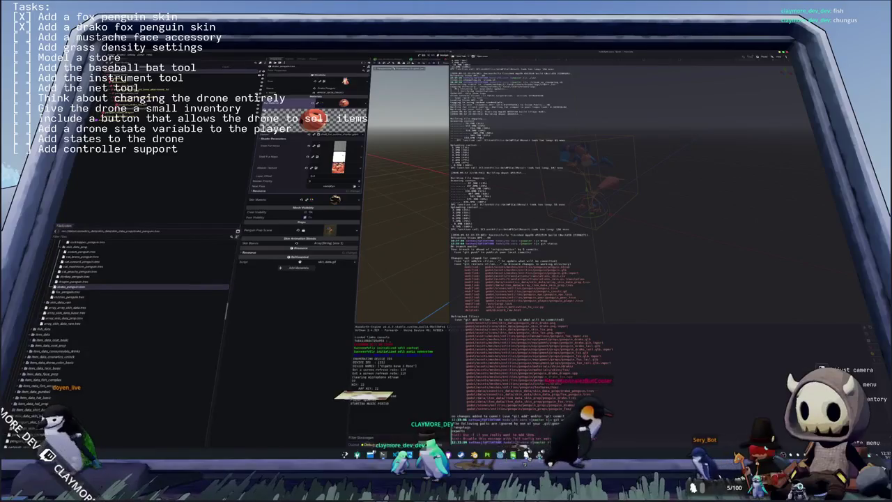
{"action": "type", "text": "ommit -m "}
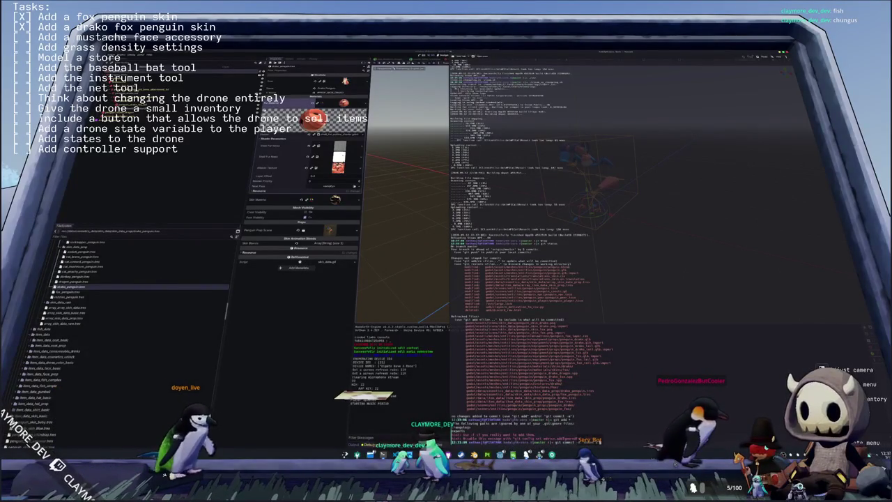
{"action": "type", "text": "\"Add fox"}
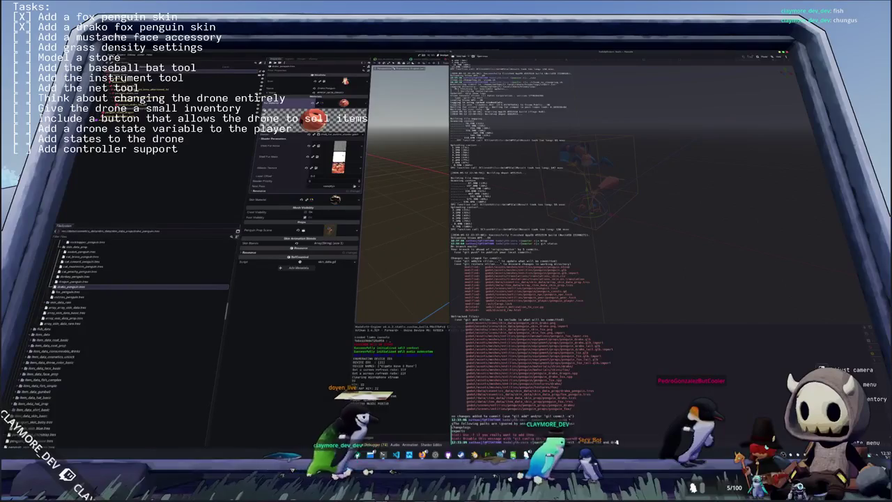
{"action": "key", "text": "Return"}
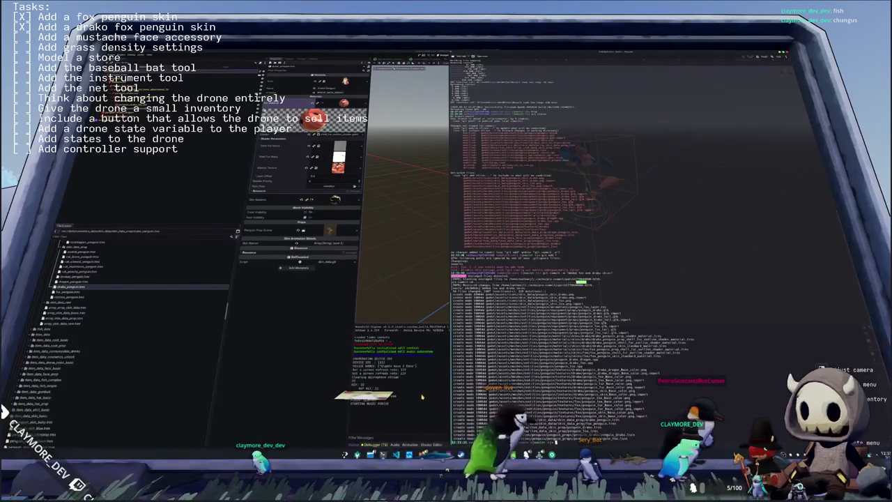
{"action": "left_click", "coordinate": [422, 396]}
- In Blender, enlarge the viewport, hide the fox ears and tail object, and recentre the penguin
{"action": "left_click", "coordinate": [485, 453]}
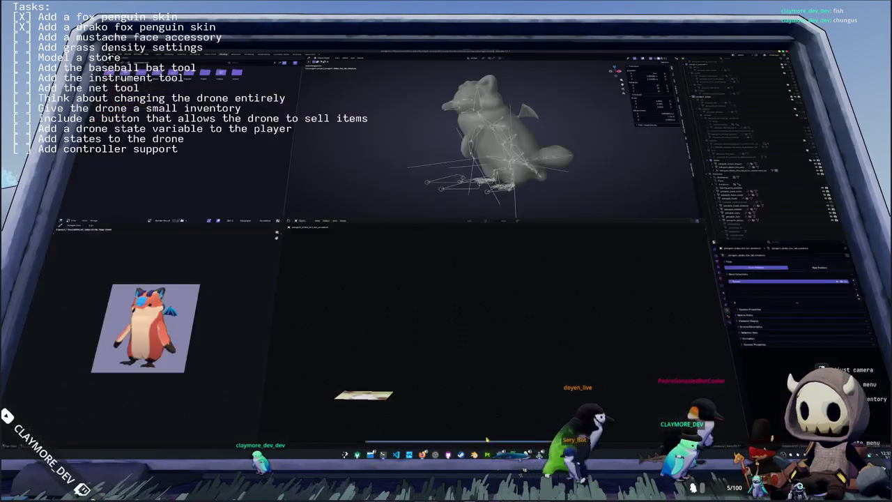
{"action": "left_click_drag", "start_coordinate": [570, 220], "coordinate": [570, 319]}
{"action": "left_click", "coordinate": [728, 161]}
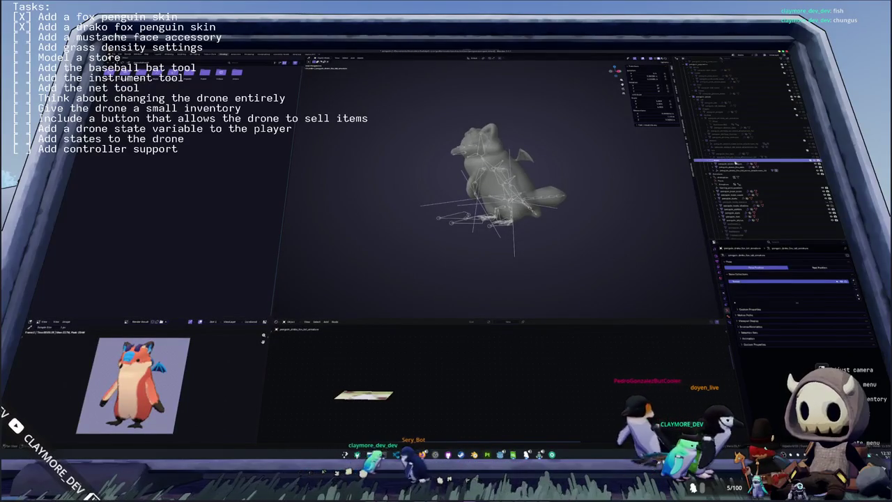
{"action": "left_click", "coordinate": [815, 161]}
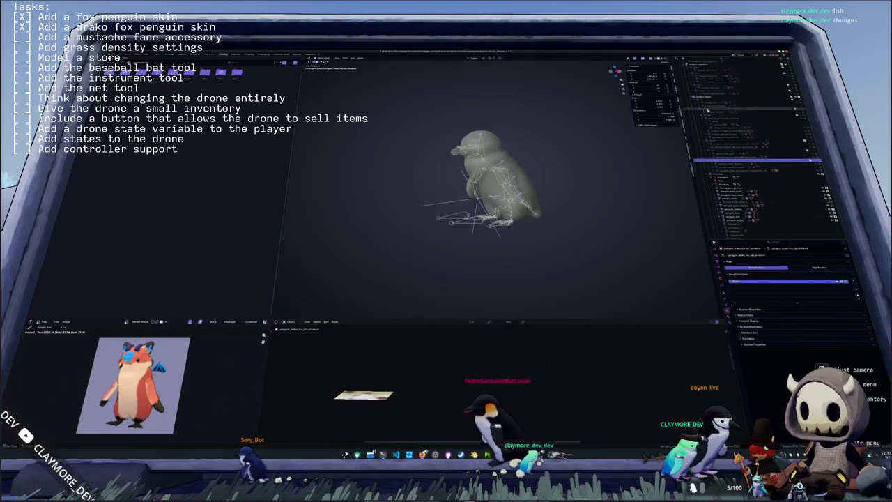
{"action": "middle_click_drag", "start_coordinate": [578, 176], "coordinate": [557, 190], "text": "shift"}
{"action": "scroll", "coordinate": [730, 115], "scroll_direction": "down", "scroll_amount": 5}
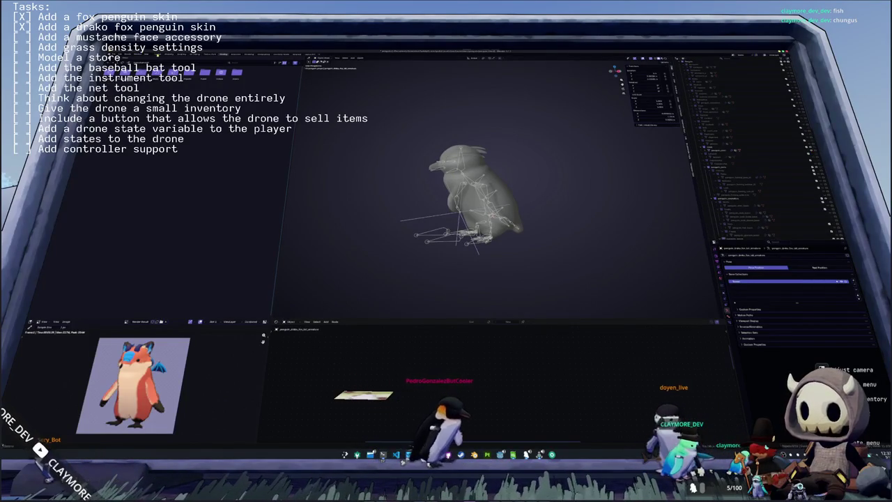
{"action": "scroll", "coordinate": [327, 209], "scroll_direction": "down", "scroll_amount": 5}
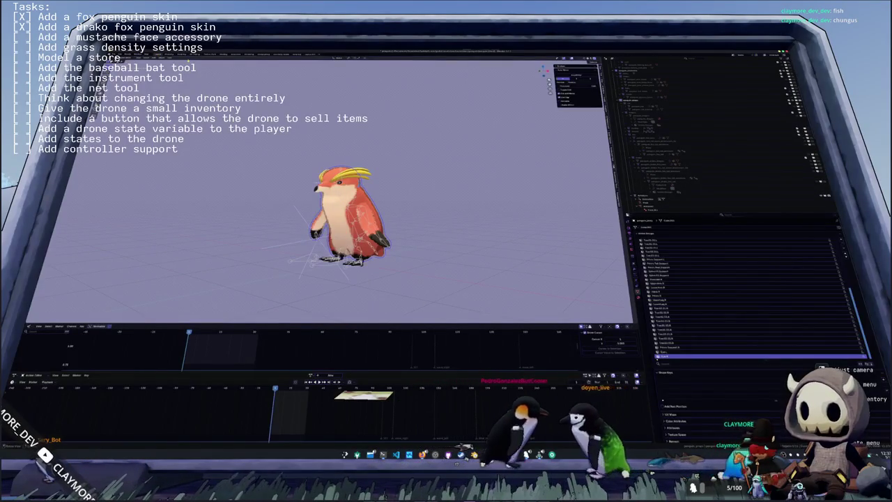
{"action": "key", "text": "ctrl+Page_Up"}
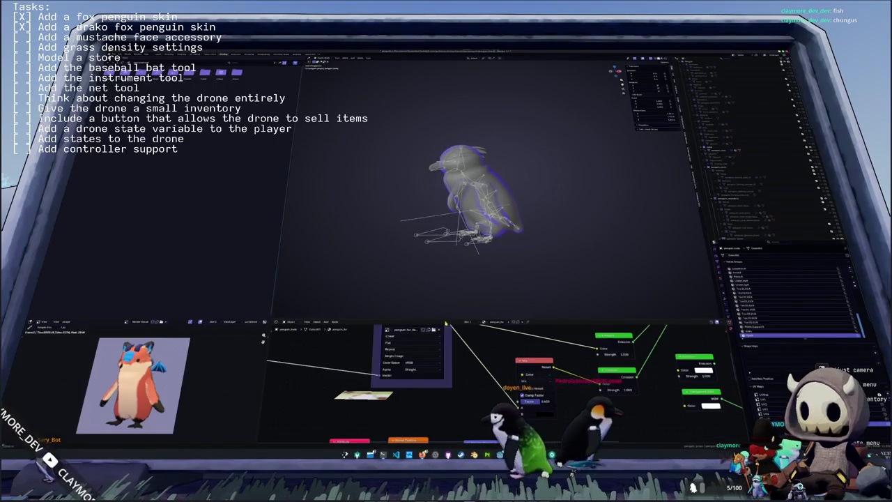
- Load a penguin texture into the first Image Texture node and switch to Material Preview
{"action": "left_click_drag", "start_coordinate": [446, 319], "coordinate": [446, 222]}
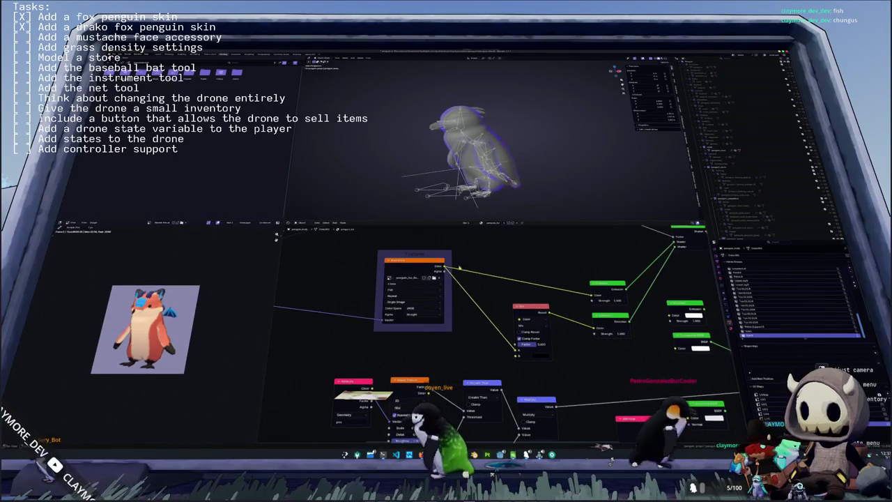
{"action": "left_click", "coordinate": [433, 277]}
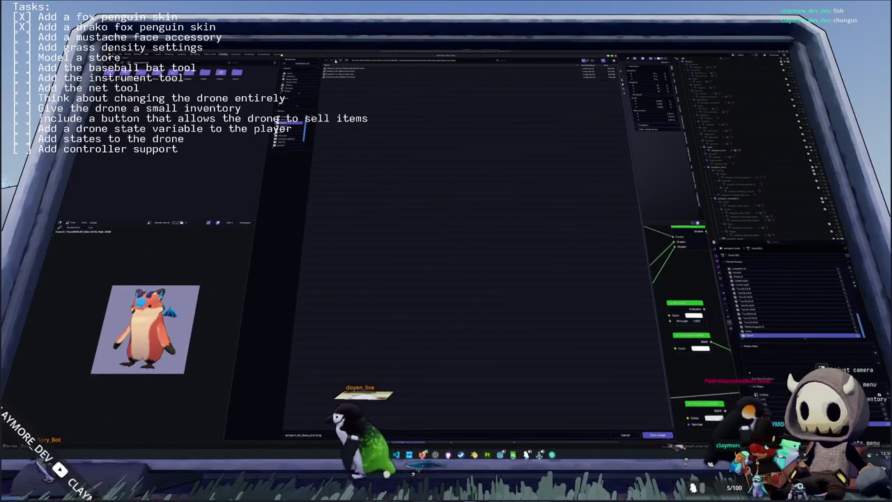
{"action": "left_click", "coordinate": [287, 145]}
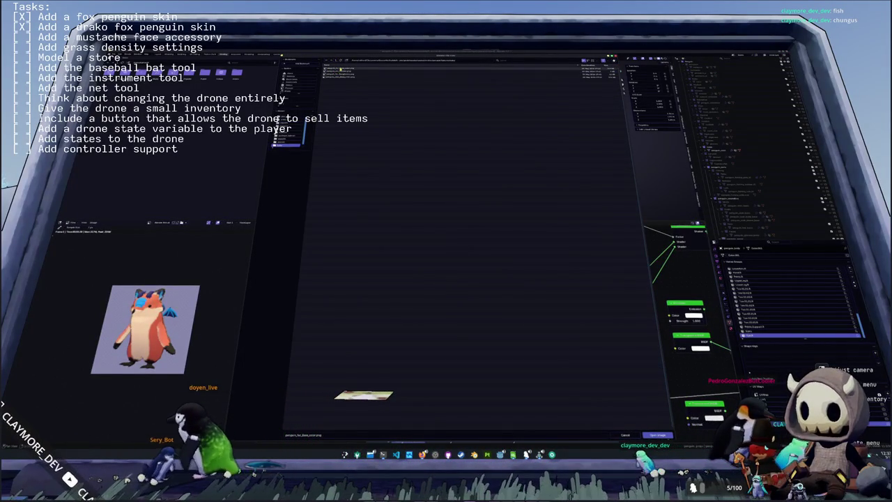
{"action": "double_click", "coordinate": [340, 69]}
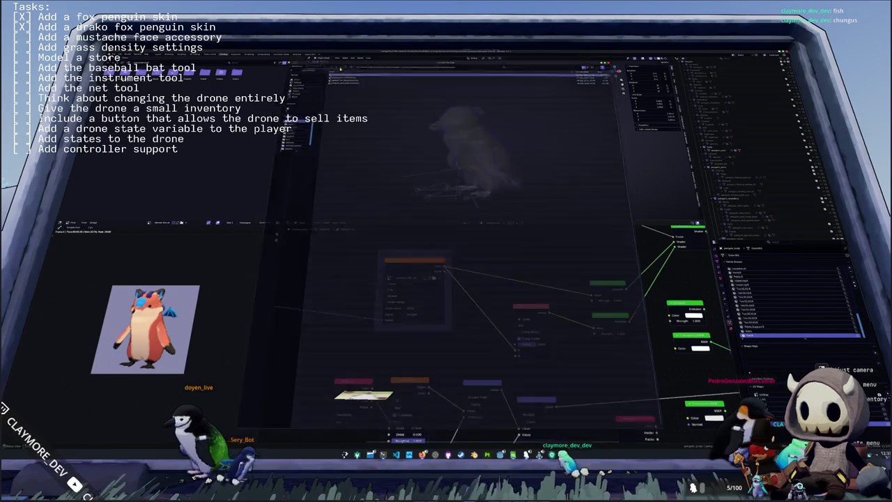
{"action": "key", "text": "z"}
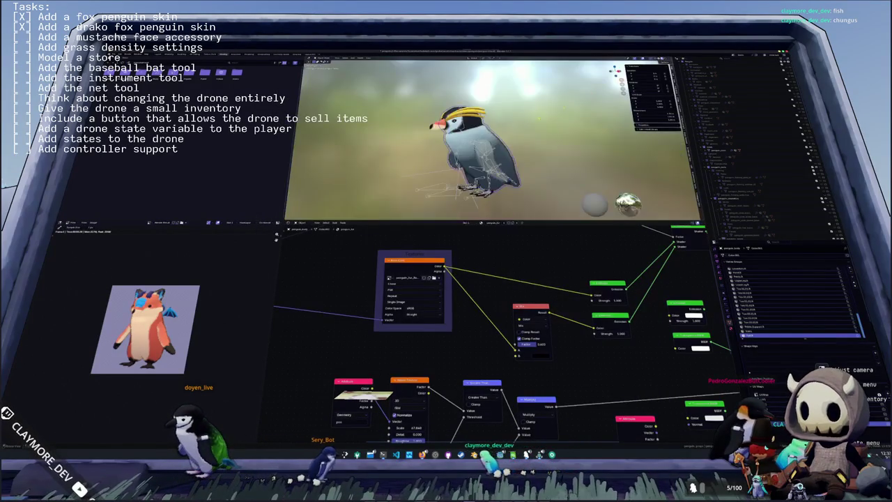
- Load the penguin texture into another part's material as well
{"action": "left_click", "coordinate": [453, 160]}
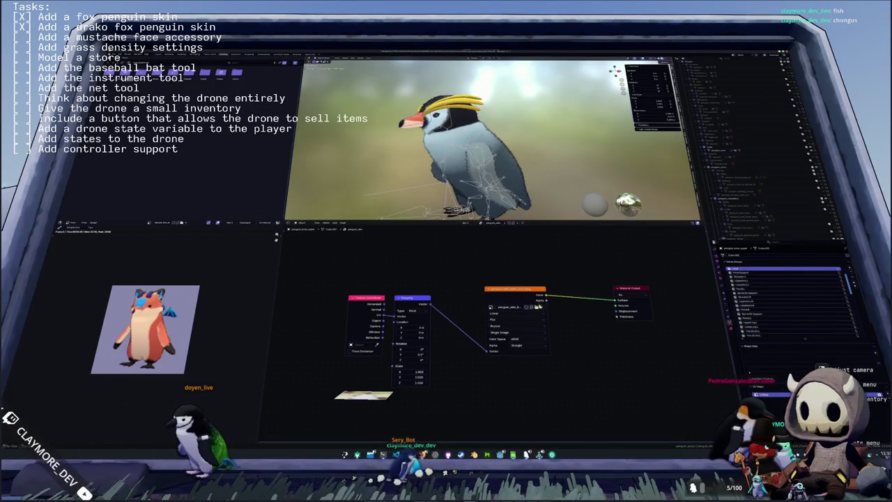
{"action": "left_click", "coordinate": [539, 306]}
{"action": "double_click", "coordinate": [337, 77]}
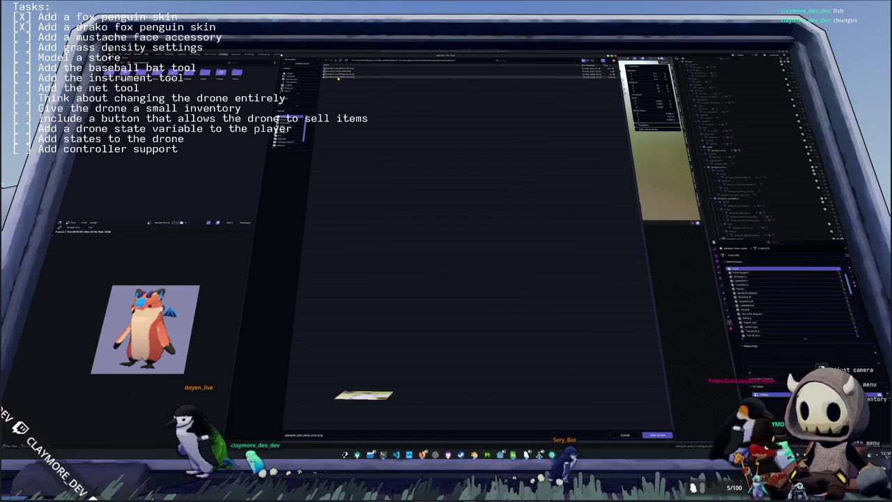
{"action": "double_click", "coordinate": [337, 78]}
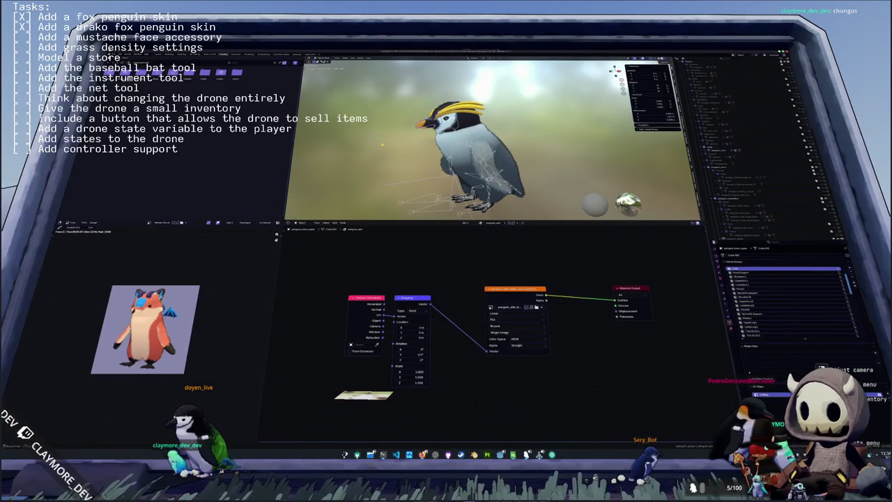
{"action": "left_click", "coordinate": [725, 149]}
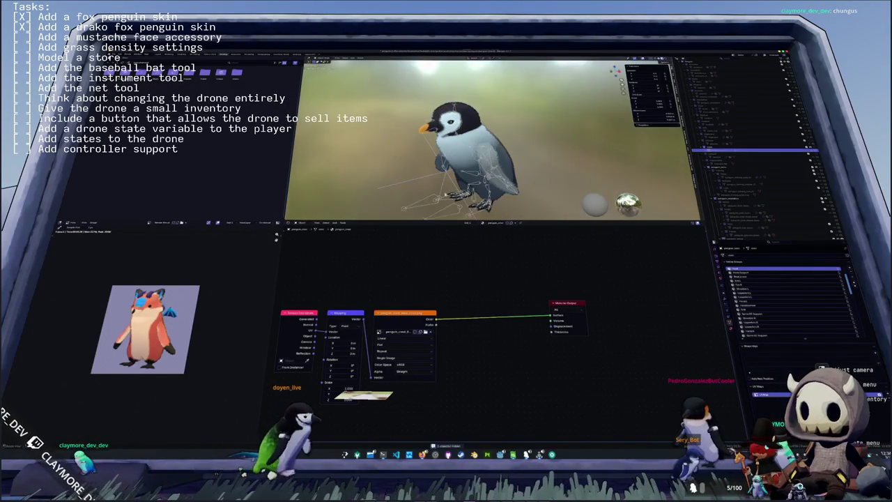
- Set the penguin armature to Rest Position and save penguin.blend
{"action": "left_click", "coordinate": [424, 204]}
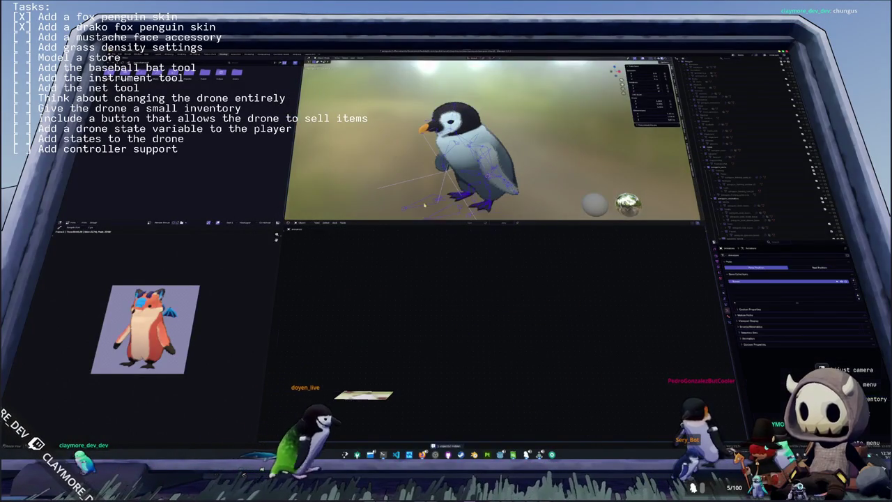
{"action": "left_click", "coordinate": [802, 268]}
{"action": "left_click", "coordinate": [628, 170]}
{"action": "middle_click_drag", "start_coordinate": [599, 174], "coordinate": [635, 173]}
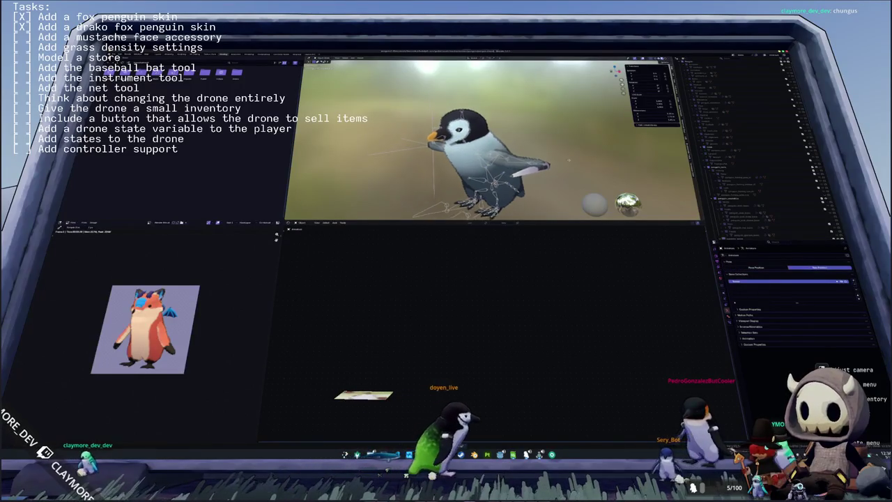
{"action": "key", "text": "ctrl+s"}
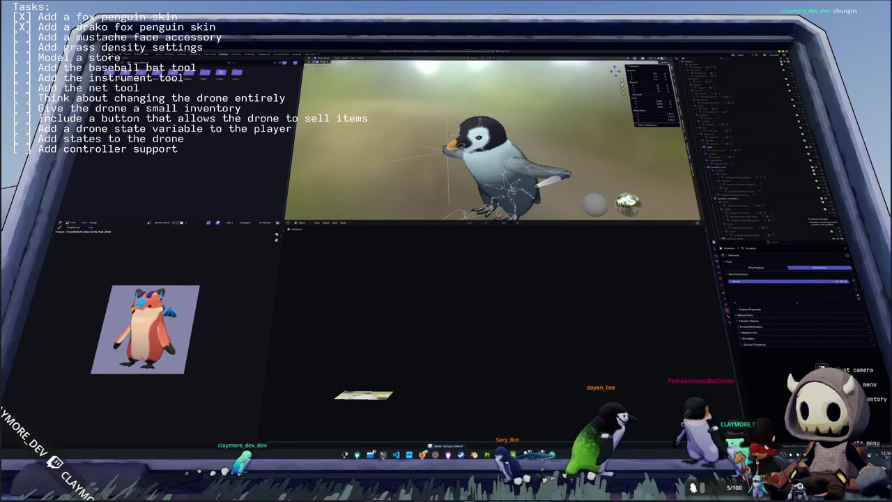
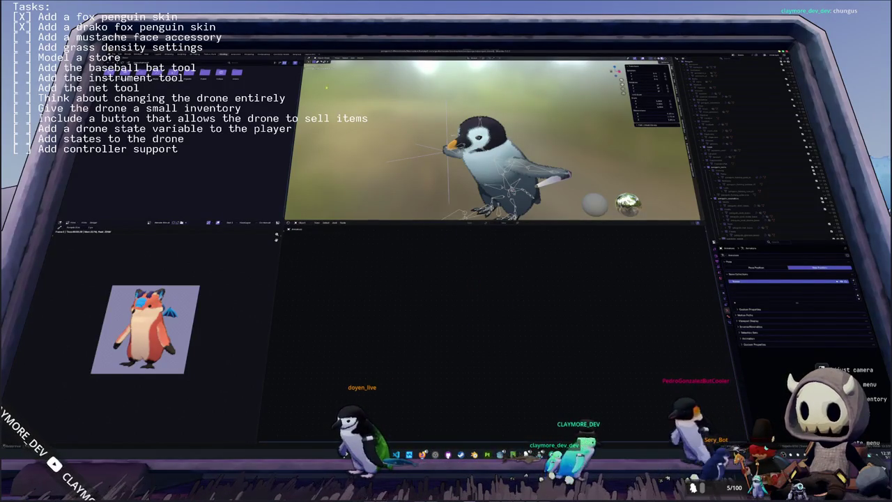
- Switch to the Animation workspace, unhide the penguin's glasses in the Outliner, and view it front-on
{"action": "key", "text": "ctrl+Page_Up"}
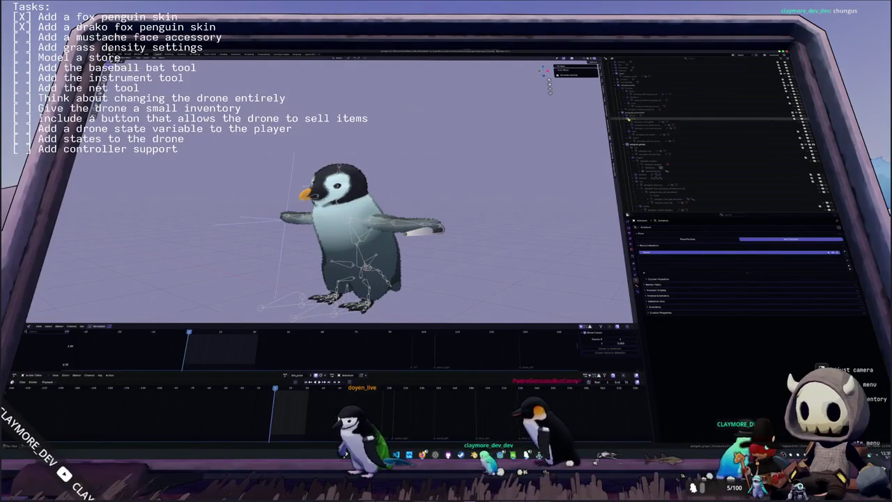
{"action": "left_click", "coordinate": [653, 121]}
{"action": "left_click", "coordinate": [655, 140]}
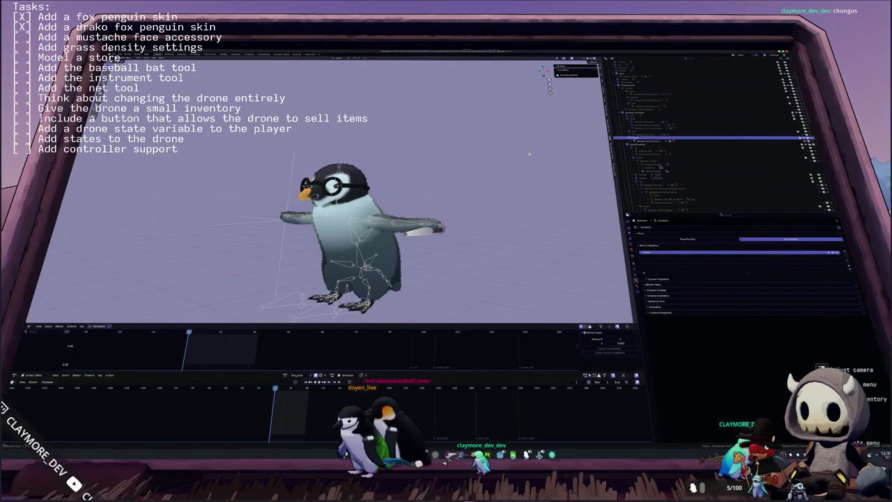
{"action": "scroll", "coordinate": [478, 162], "scroll_direction": "up", "scroll_amount": 1}
{"action": "key", "text": "KP_1"}
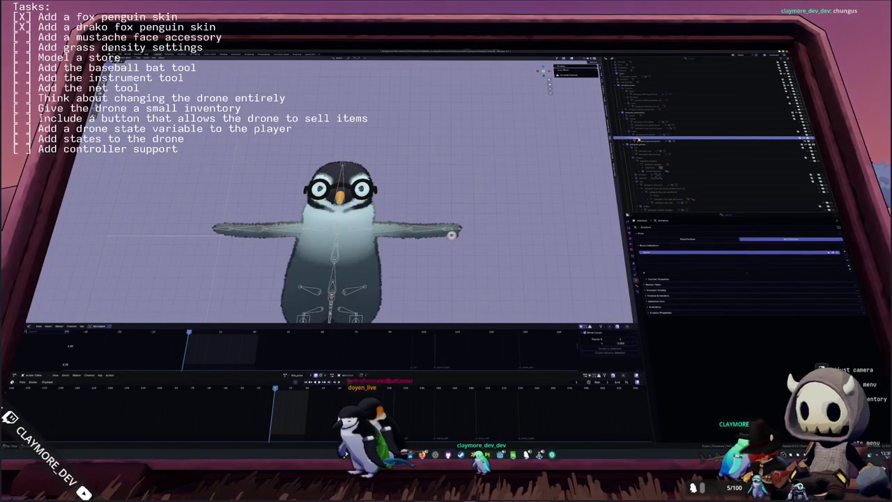
{"action": "key", "text": "shift+a"}
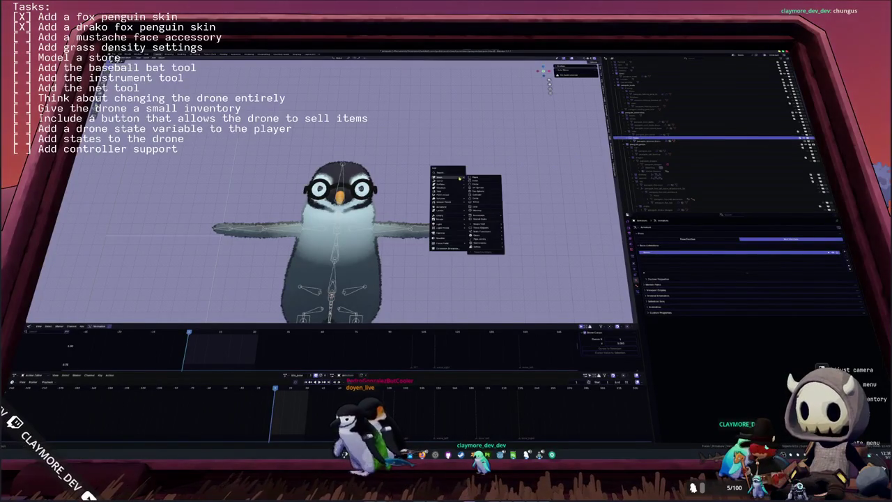
- Add a plane mesh, shrink it to a small square and move it beside the penguin
{"action": "left_click", "coordinate": [476, 181]}
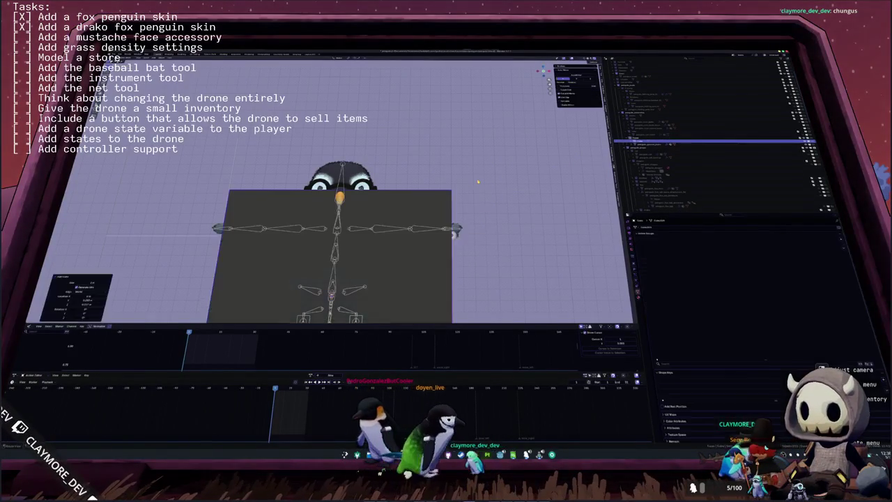
{"action": "key", "text": "s"}
{"action": "key", "text": "g"}
{"action": "left_click", "coordinate": [235, 243]}
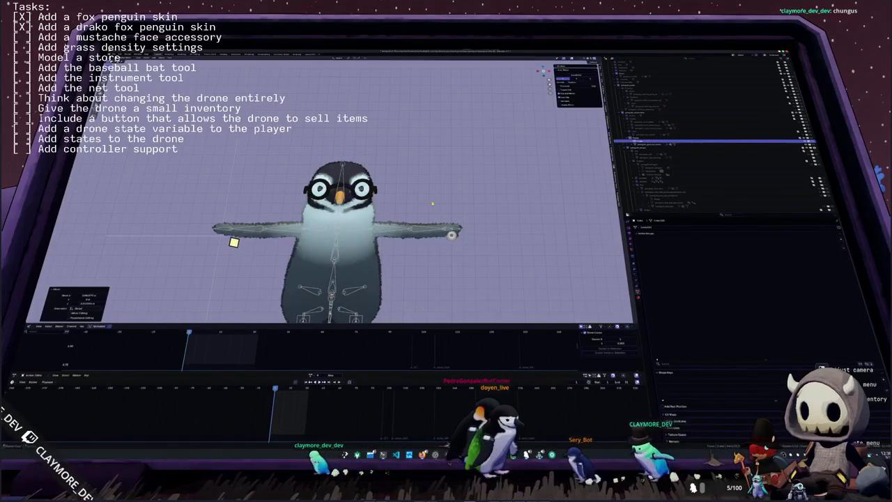
- Switch to solid shading and slide the plane along Y to sit in front of the beak
{"action": "middle_click_drag", "start_coordinate": [446, 132], "coordinate": [381, 159]}
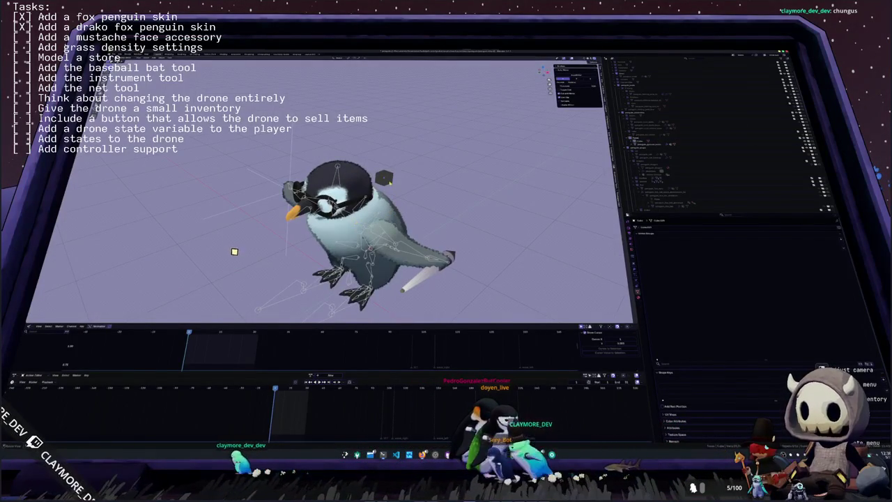
{"action": "key", "text": "z"}
{"action": "left_click", "coordinate": [482, 124]}
{"action": "key", "text": "g"}
{"action": "key", "text": "y"}
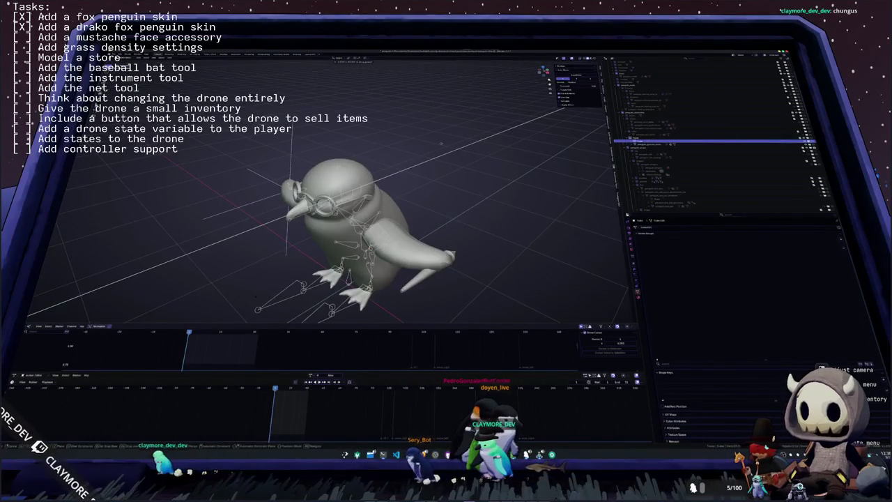
{"action": "left_click", "coordinate": [462, 181]}
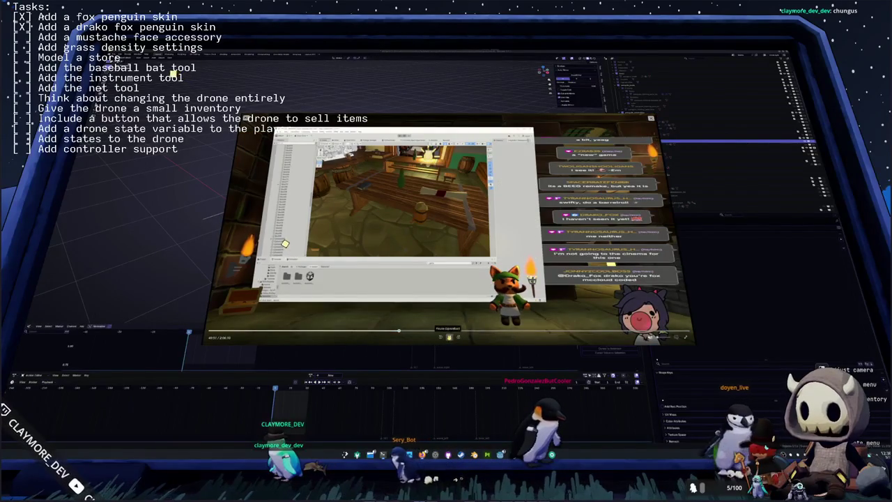
- Capture a region screenshot of the paused fox character's curled mustache
{"action": "key", "text": "Print"}
{"action": "left_click_drag", "start_coordinate": [399, 197], "coordinate": [499, 287]}
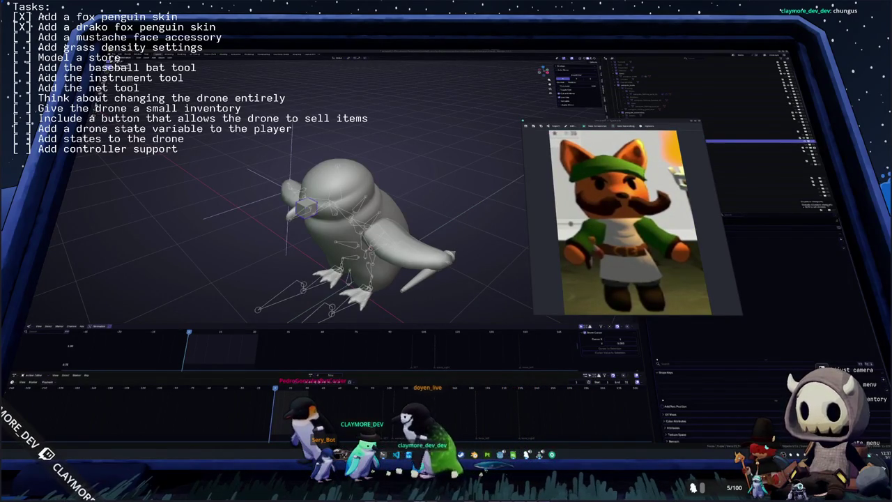
- Reopen the fox mustache screenshot and place it in the top-left corner as a reference
{"action": "key", "text": "Escape"}
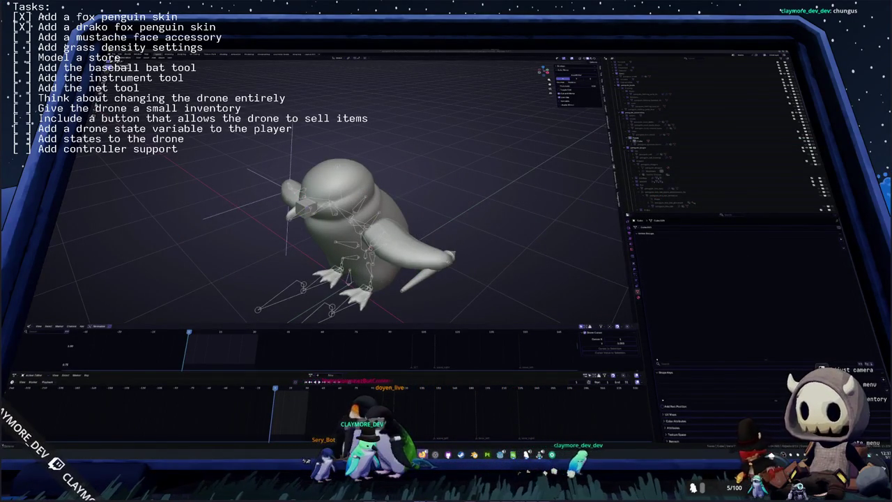
{"action": "key", "text": "alt+Tab"}
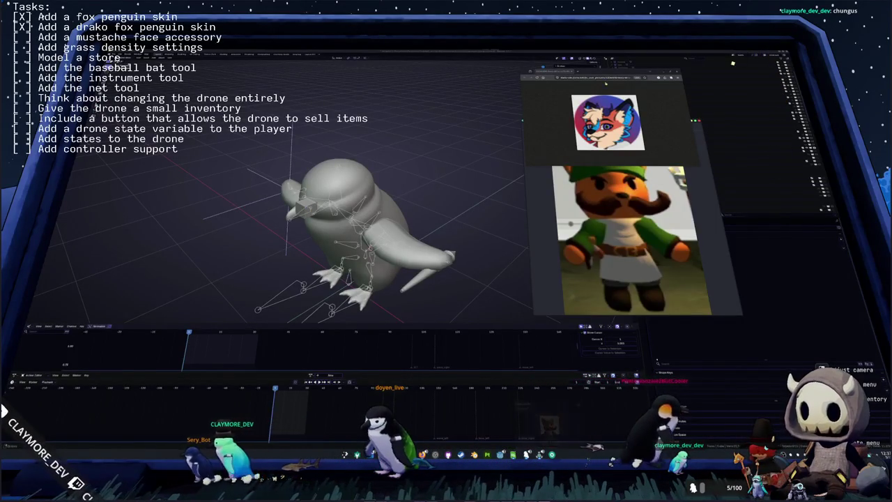
{"action": "left_click_drag", "start_coordinate": [618, 123], "coordinate": [213, 70]}
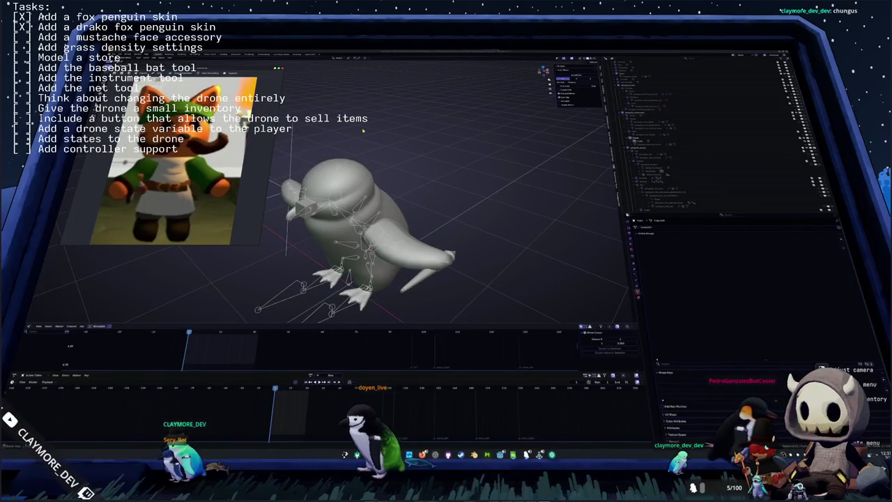
- Select the plane, enter Edit Mode, and check its Mirror modifier settings
{"action": "left_click", "coordinate": [697, 141]}
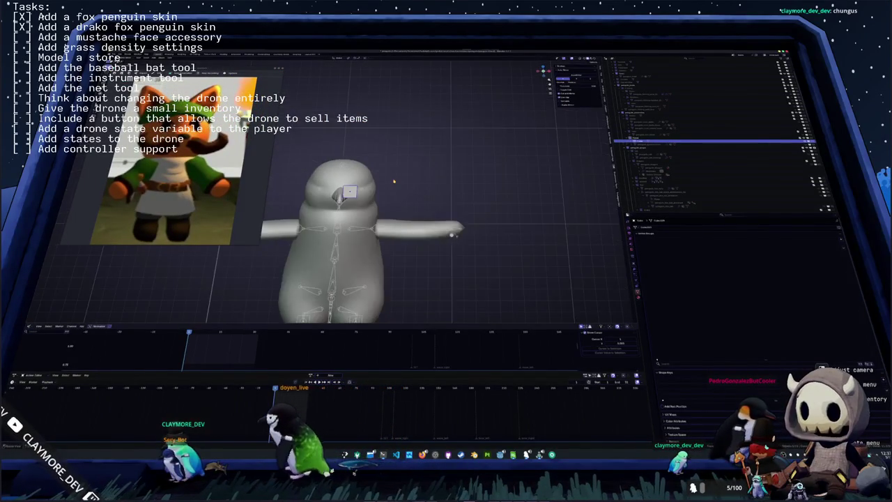
{"action": "scroll", "coordinate": [394, 182], "scroll_direction": "up", "scroll_amount": 3}
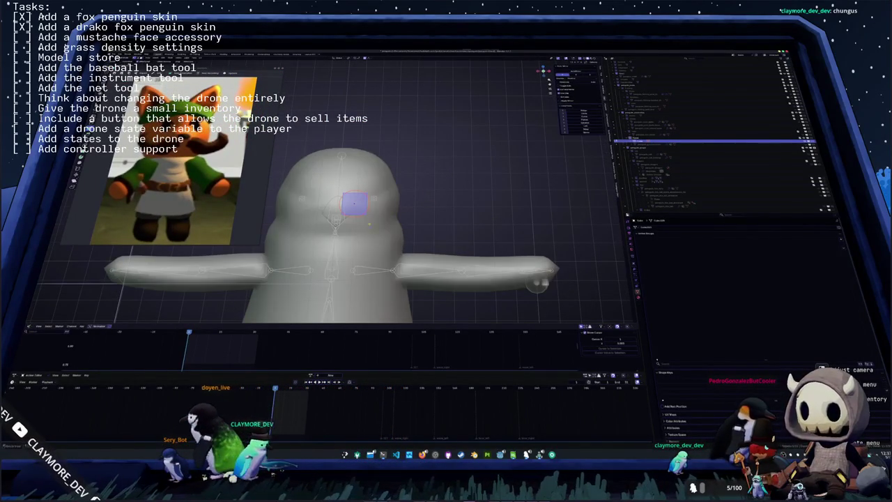
{"action": "key", "text": "alt+a"}
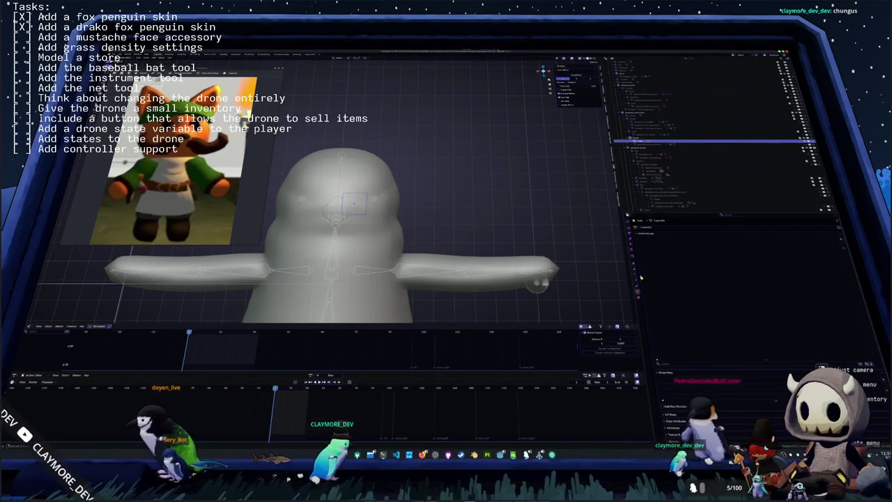
{"action": "left_click", "coordinate": [635, 276]}
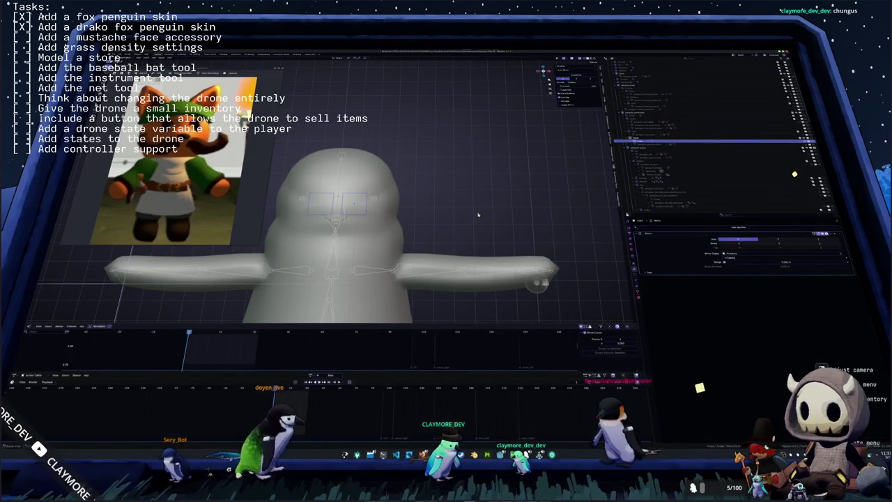
- Scale up the mirrored mustache pieces and tilt them into position
{"action": "key", "text": "s"}
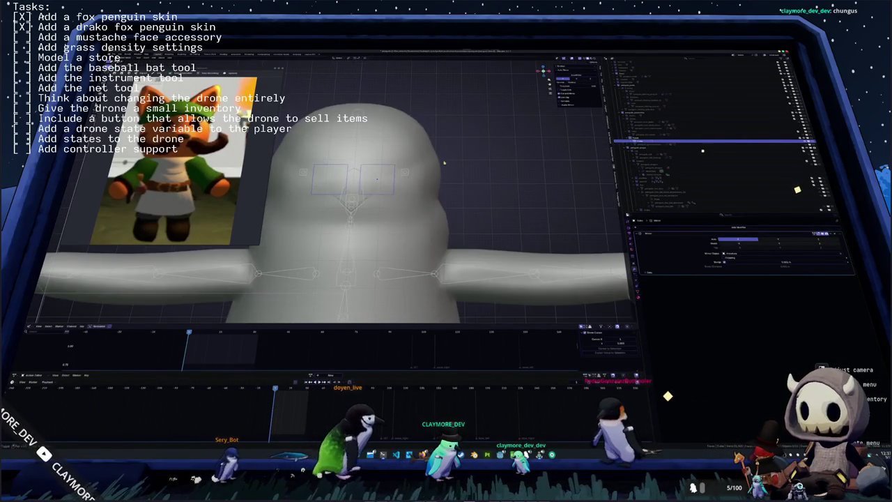
{"action": "left_click", "coordinate": [419, 183]}
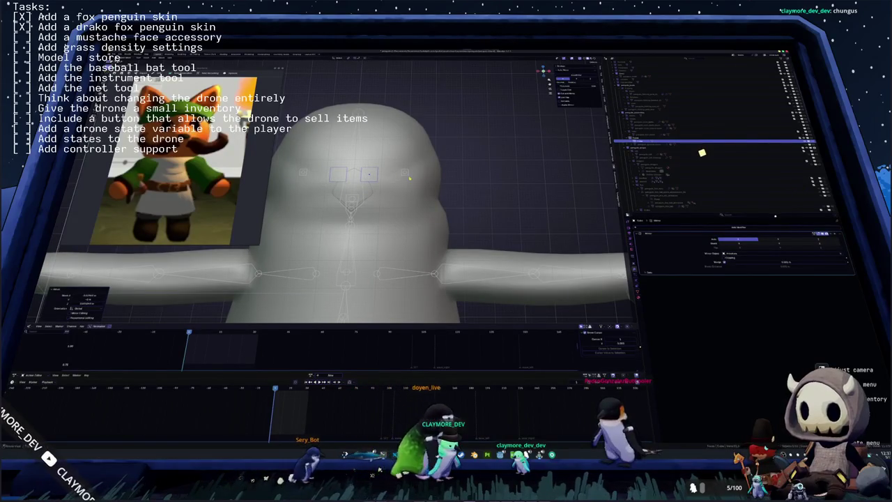
{"action": "key", "text": "r"}
{"action": "left_click", "coordinate": [407, 188]}
{"action": "key", "text": "r"}
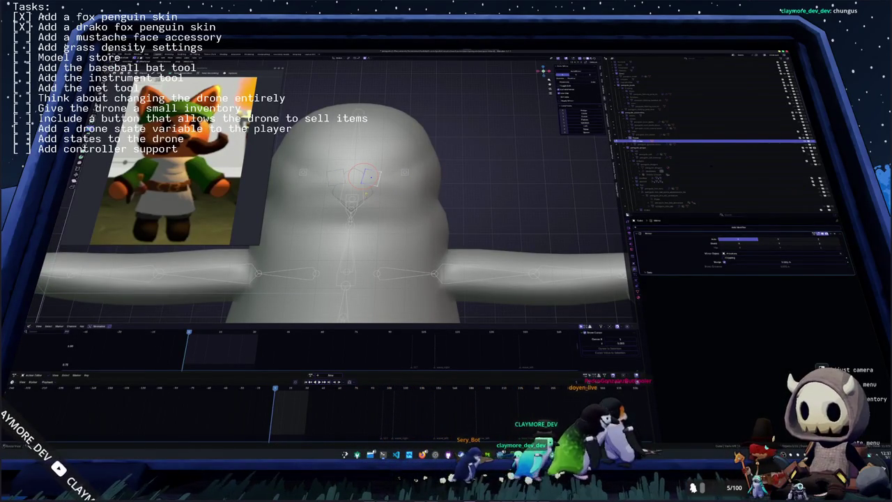
{"action": "left_click", "coordinate": [401, 157]}
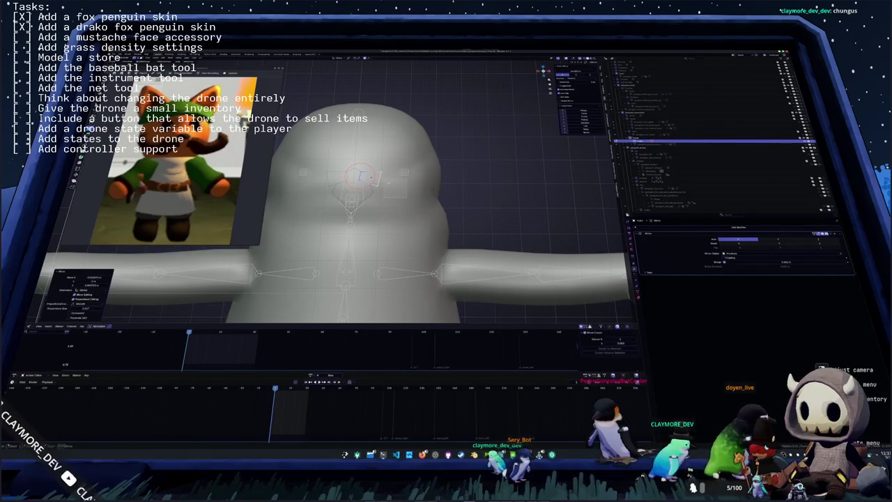
{"action": "key", "text": "r"}
{"action": "left_click", "coordinate": [588, 253]}
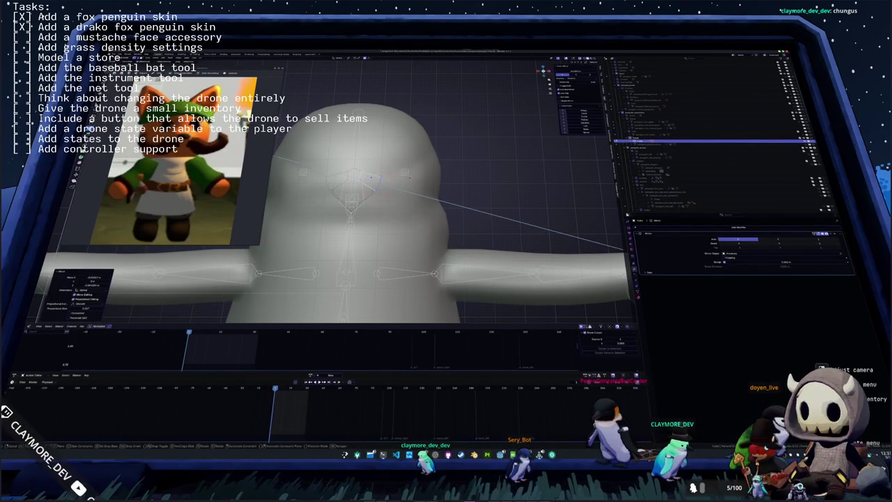
- Place the outline points, extend the outline with a new point, and curl the mustache tip
{"action": "left_click", "coordinate": [624, 248]}
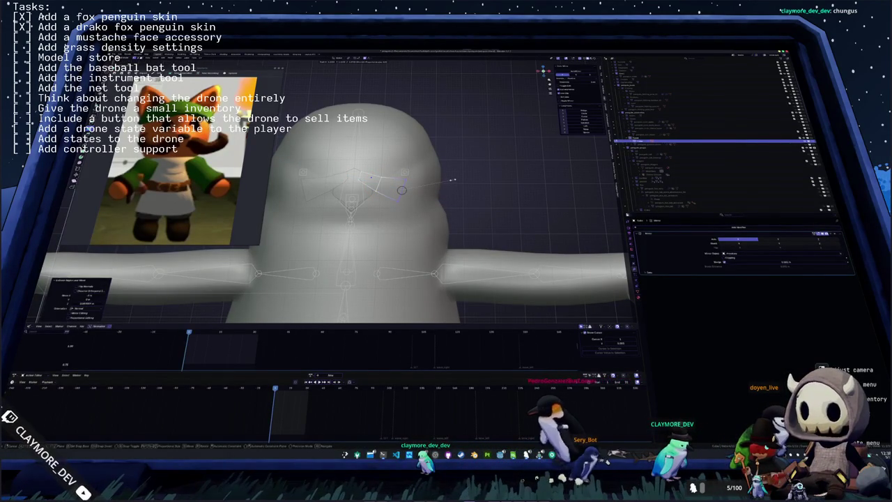
{"action": "left_click", "coordinate": [446, 181]}
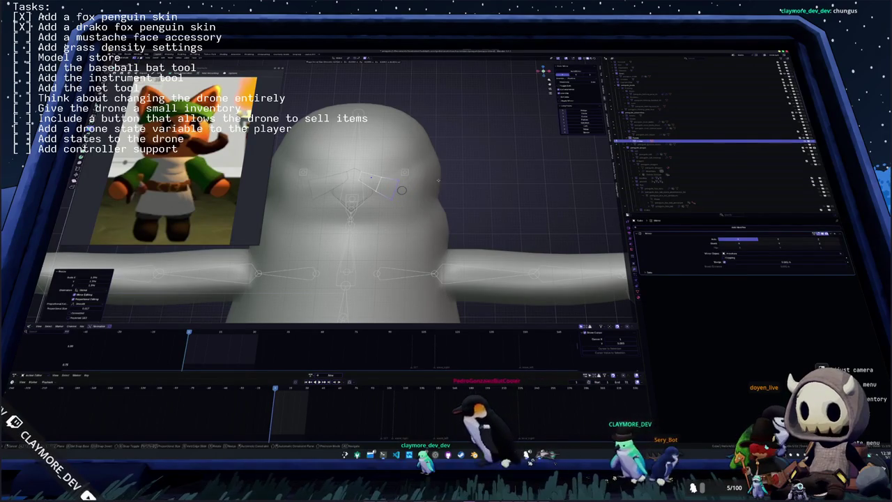
{"action": "key", "text": "r"}
{"action": "left_click", "coordinate": [448, 177]}
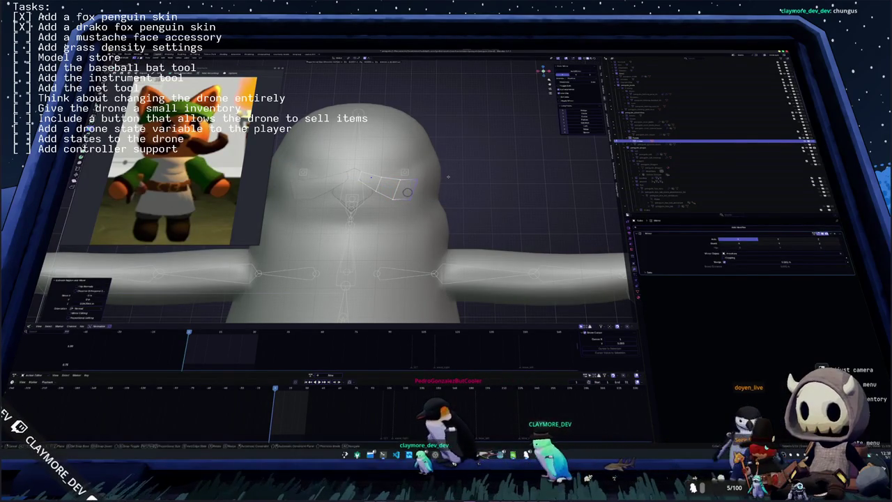
{"action": "key", "text": "r"}
{"action": "left_click", "coordinate": [453, 172]}
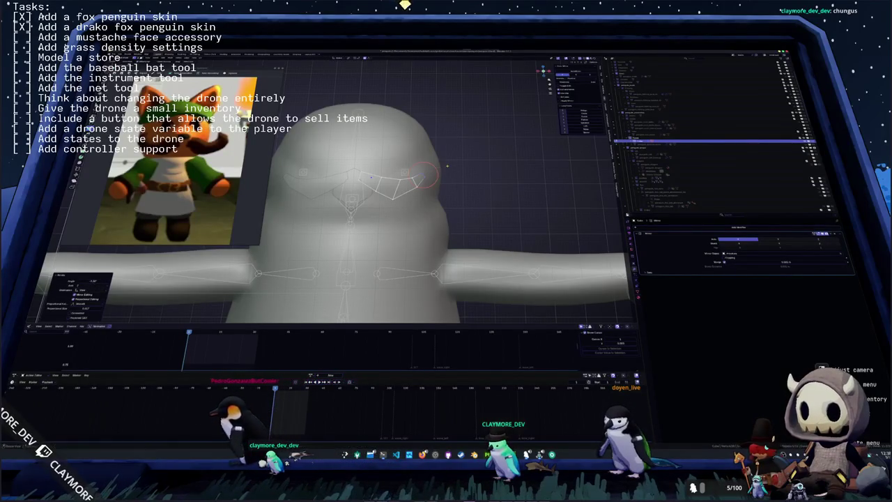
{"action": "scroll", "coordinate": [435, 180], "scroll_direction": "up", "scroll_amount": 2}
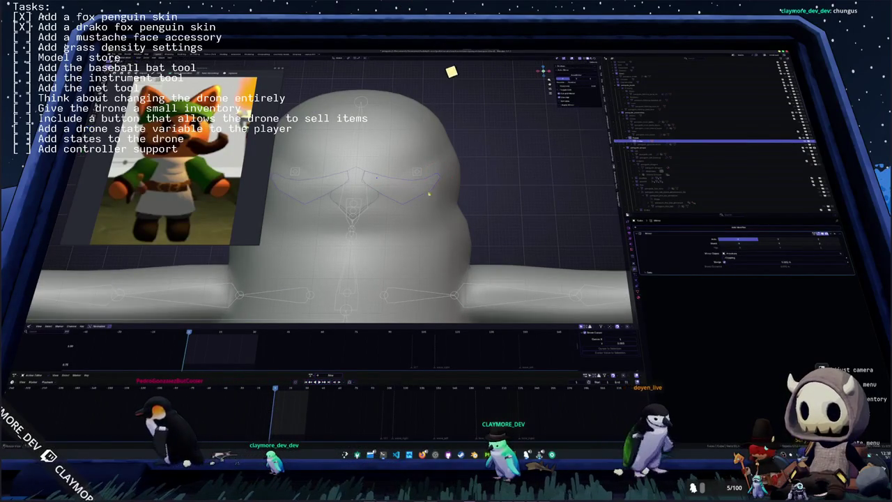
{"action": "key", "text": "ctrl+Tab"}
{"action": "middle_click_drag", "start_coordinate": [446, 168], "coordinate": [450, 162]}
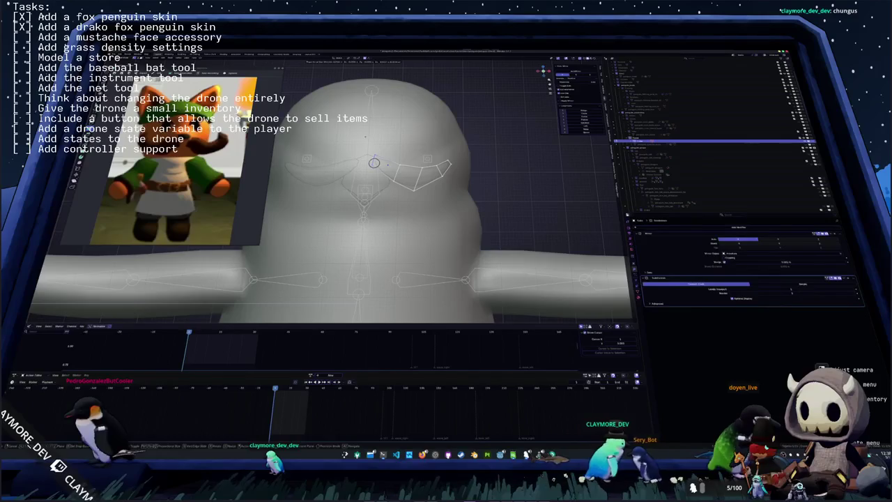
{"action": "mouse_move", "coordinate": [373, 163]}
{"action": "middle_mouse_down"}
{"action": "mouse_move", "coordinate": [374, 179]}
{"action": "mouse_move", "coordinate": [351, 192]}
{"action": "middle_mouse_up"}
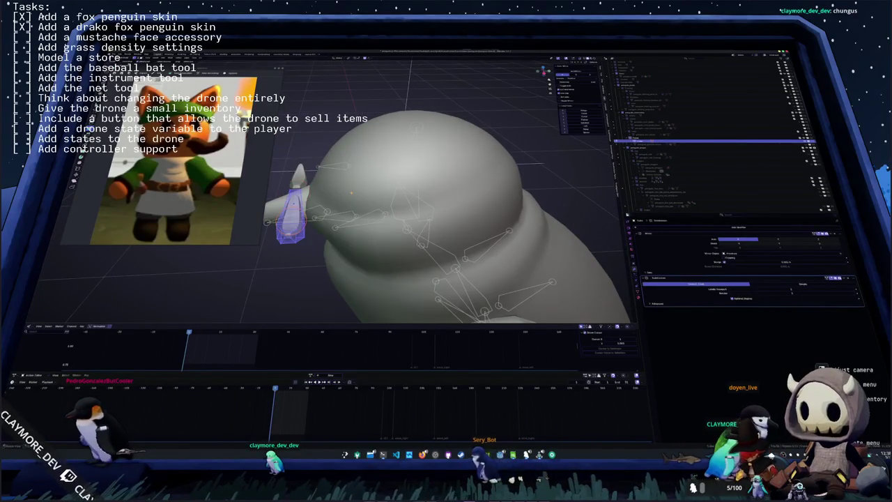
- Move the mustache along the X axis and zoom in on a front view of the penguin
{"action": "key", "text": "g"}
{"action": "key", "text": "x"}
{"action": "left_click", "coordinate": [368, 192]}
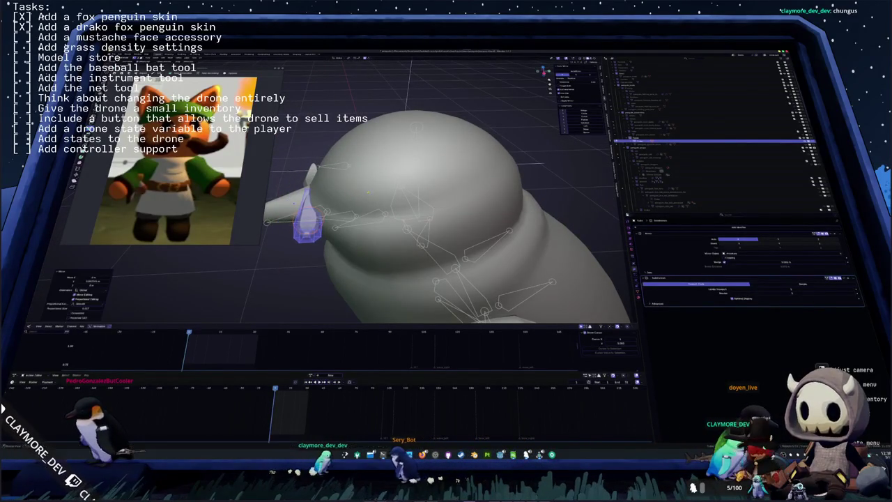
{"action": "key", "text": "z"}
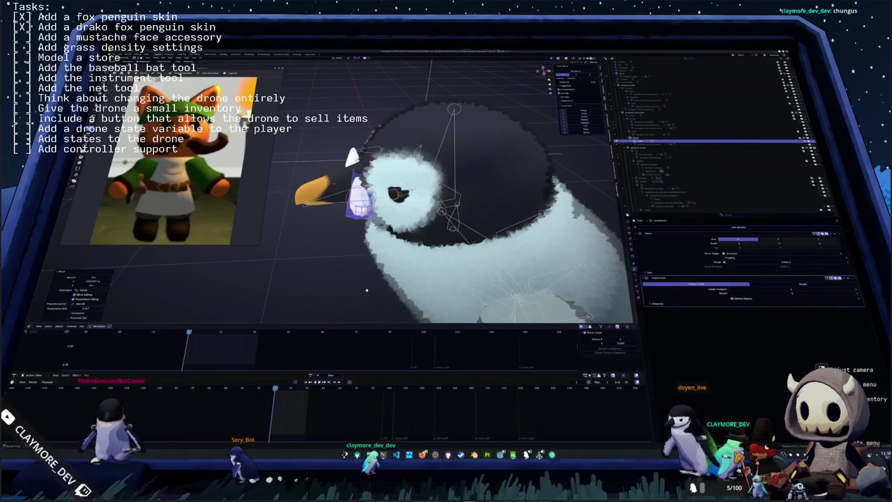
{"action": "key", "text": "KP_1"}
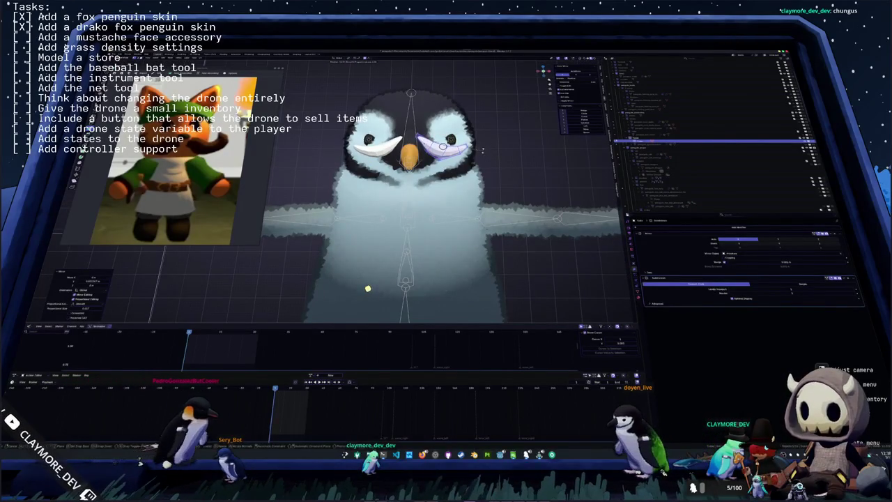
{"action": "scroll", "coordinate": [370, 287], "scroll_direction": "up", "scroll_amount": 1}
{"action": "scroll", "coordinate": [370, 287], "scroll_direction": "up", "scroll_amount": 1}
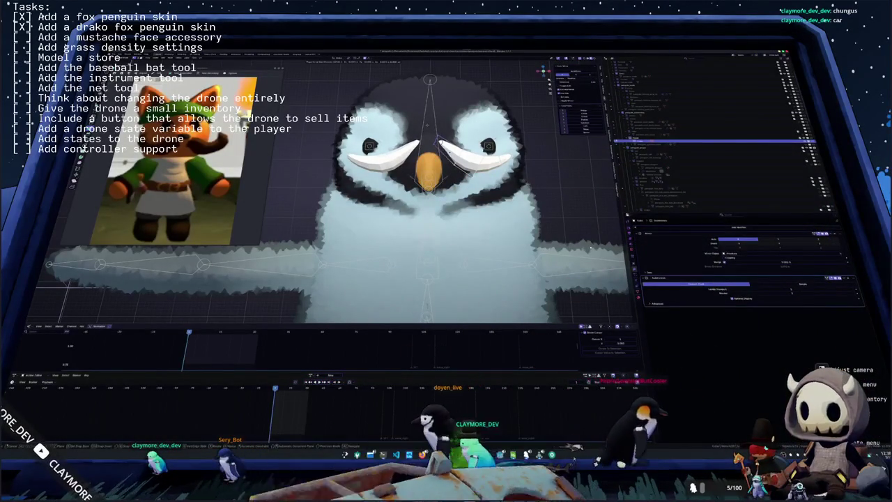
- Move the right mustache half vertically along Z, then leave Edit Mode
{"action": "key", "text": "g"}
{"action": "middle_click_drag", "start_coordinate": [418, 209], "coordinate": [359, 209], "text": "shift"}
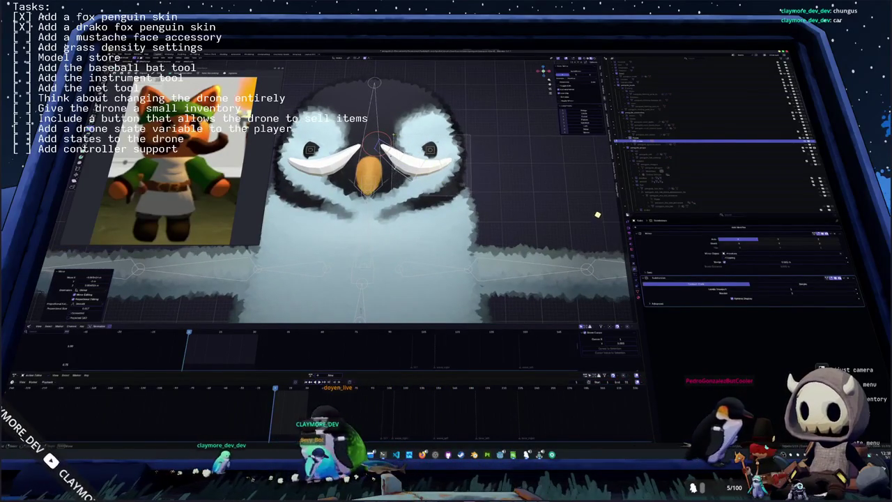
{"action": "key", "text": "g"}
{"action": "key", "text": "z"}
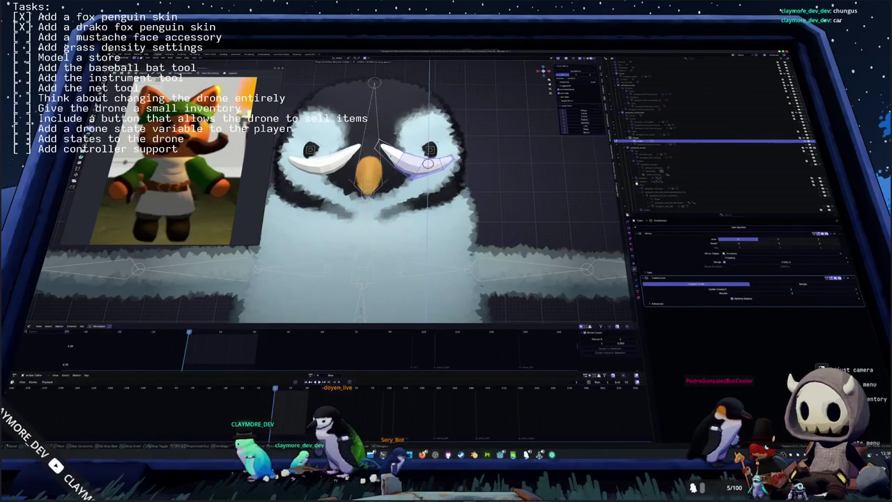
{"action": "key", "text": "Return"}
{"action": "key", "text": "Tab"}
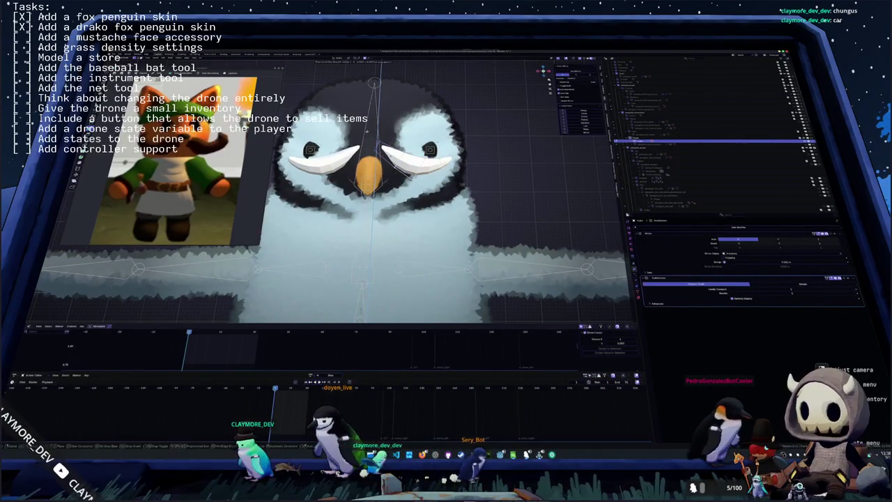
- Undo the last change and reposition the mustache in front of the beak
{"action": "key", "text": "ctrl+z"}
{"action": "key", "text": "ctrl+z"}
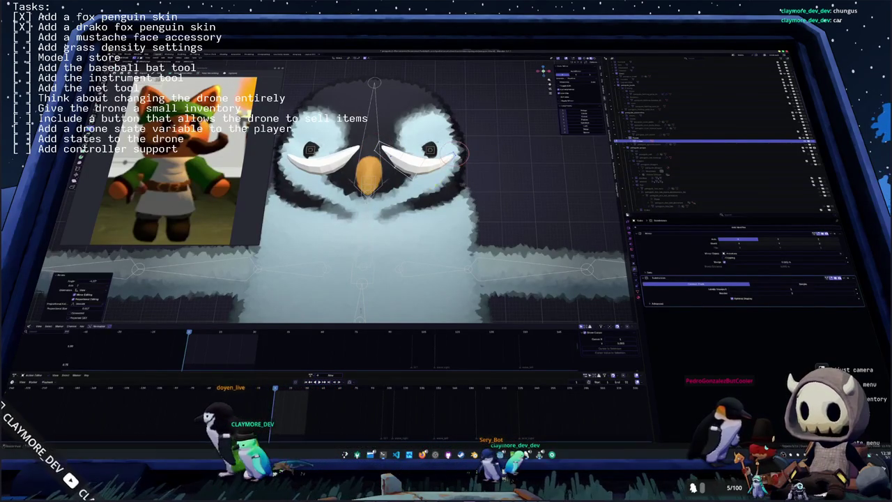
{"action": "key", "text": "g"}
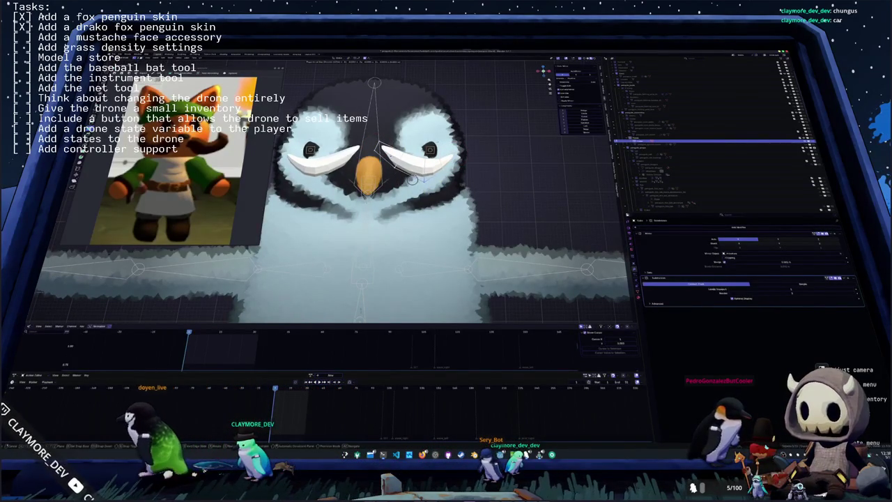
{"action": "left_click", "coordinate": [413, 179]}
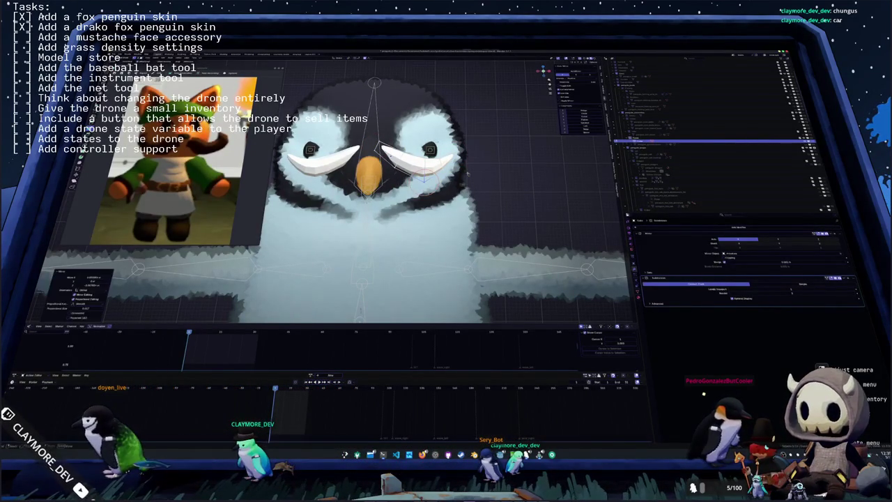
{"action": "key", "text": "g"}
{"action": "left_click", "coordinate": [390, 236]}
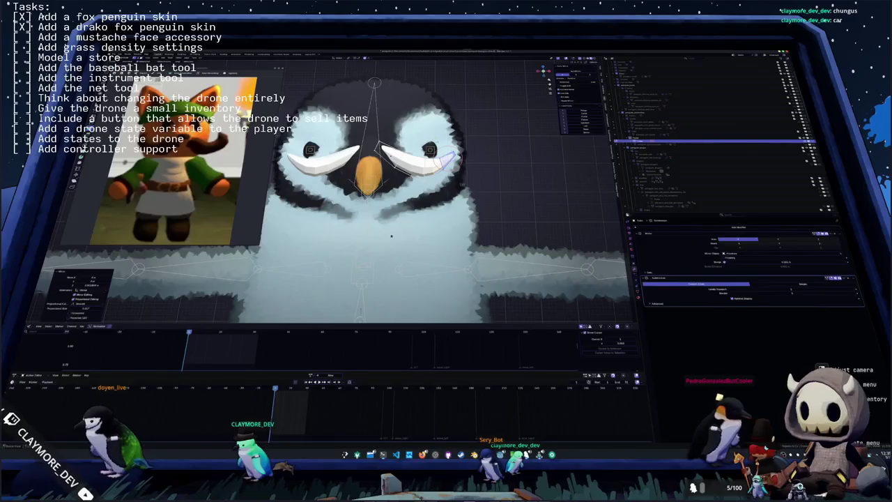
{"action": "middle_click_drag", "start_coordinate": [391, 236], "coordinate": [394, 238]}
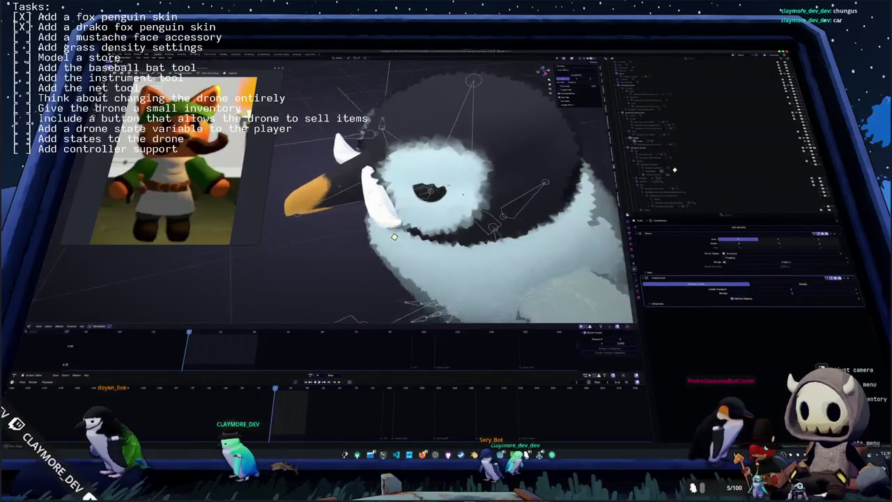
- In Edit Mode, resize the mustache from the front view and nudge it slightly
{"action": "key", "text": "Tab"}
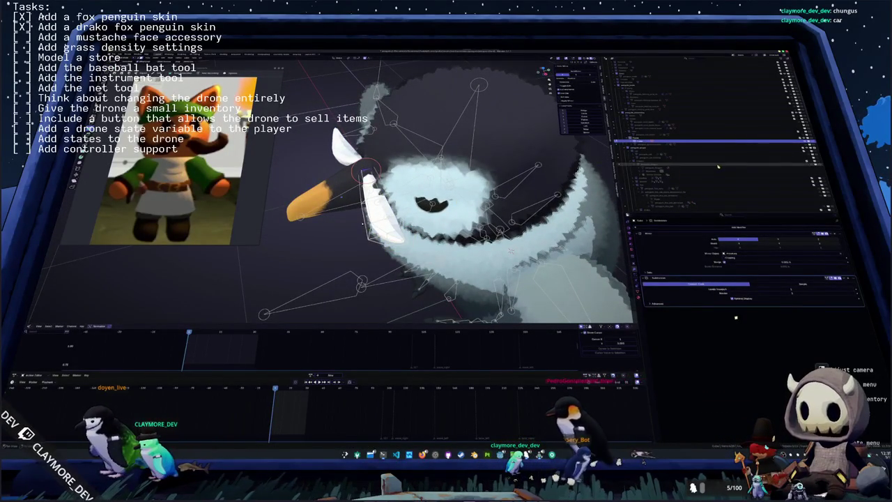
{"action": "middle_click_drag", "start_coordinate": [511, 251], "coordinate": [545, 161]}
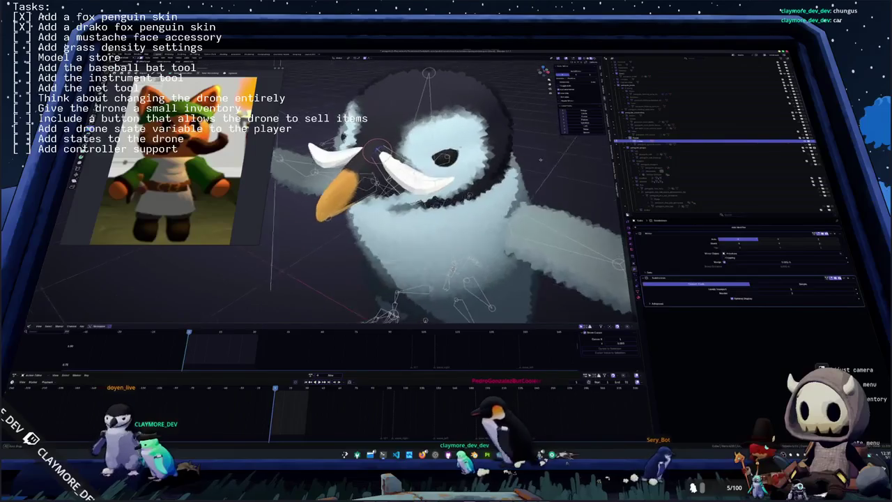
{"action": "key", "text": "KP_1"}
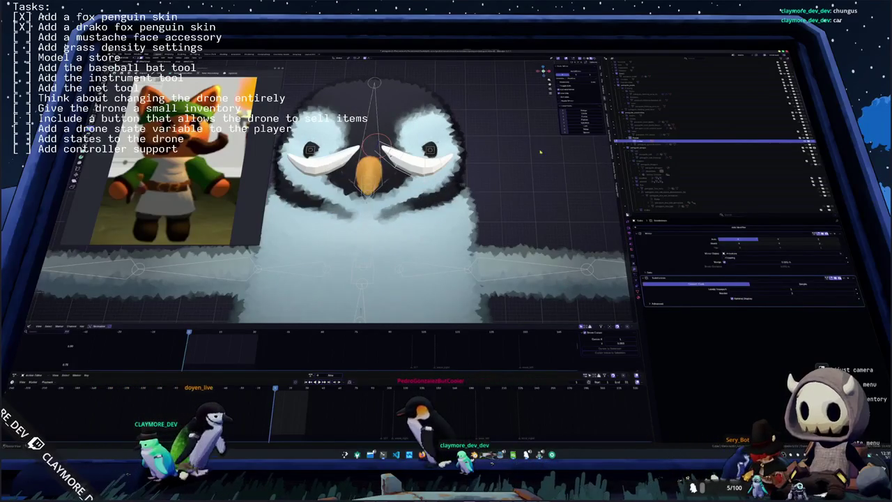
{"action": "left_click", "coordinate": [481, 138]}
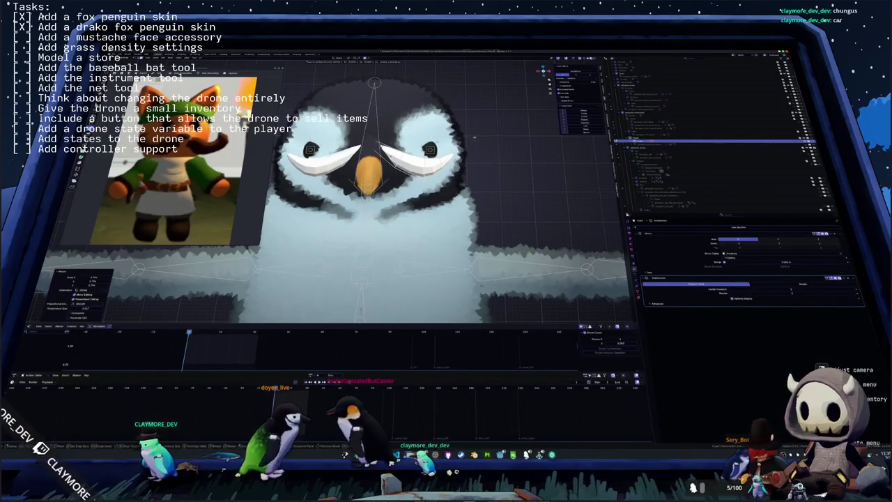
{"action": "middle_click_drag", "start_coordinate": [593, 253], "coordinate": [530, 229]}
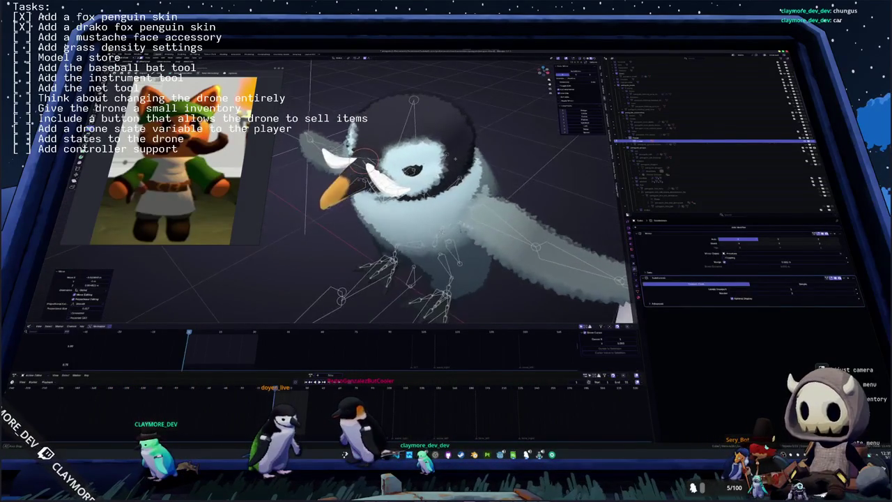
{"action": "key", "text": "KP_1"}
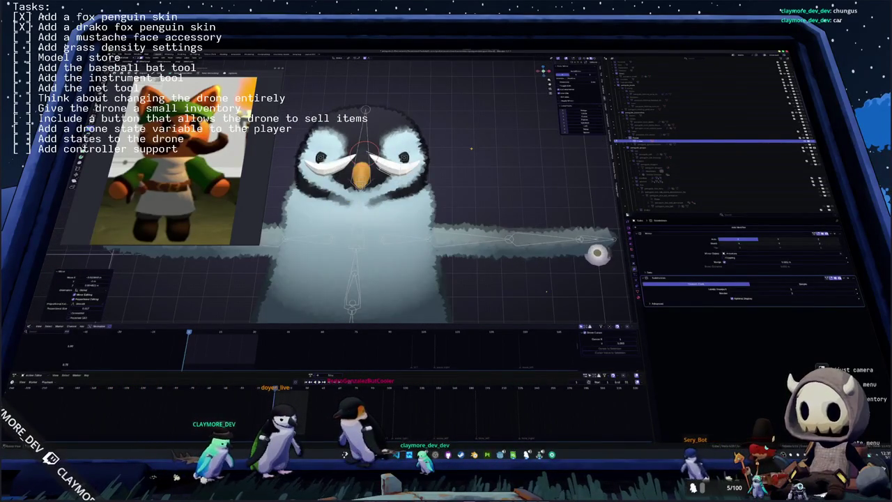
{"action": "scroll", "coordinate": [597, 253], "scroll_direction": "up", "scroll_amount": 3}
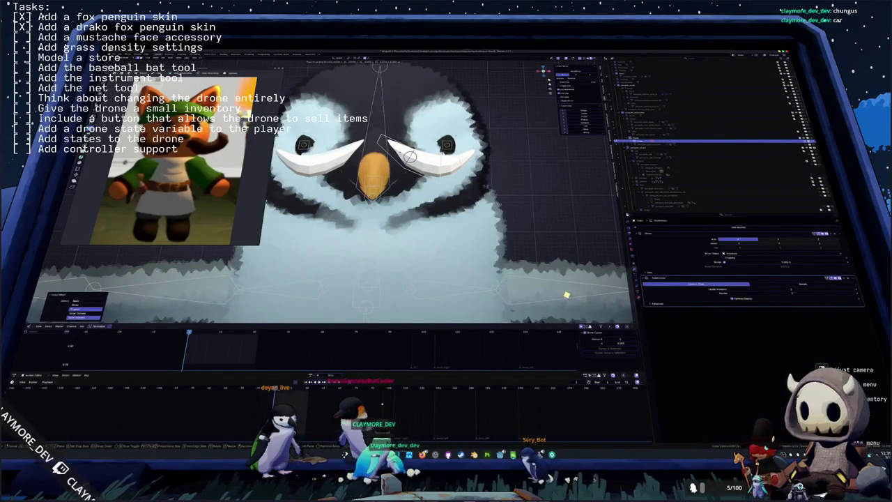
{"action": "key", "text": "g"}
{"action": "scroll", "coordinate": [597, 253], "scroll_direction": "down", "scroll_amount": 3}
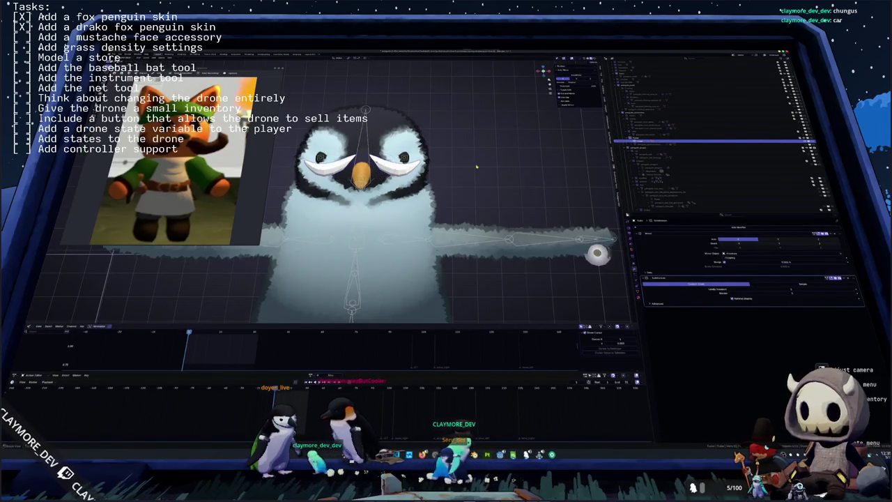
{"action": "mouse_move", "coordinate": [476, 166]}
{"action": "middle_mouse_down"}
{"action": "mouse_move", "coordinate": [391, 175]}
{"action": "mouse_move", "coordinate": [618, 258]}
{"action": "middle_mouse_up"}
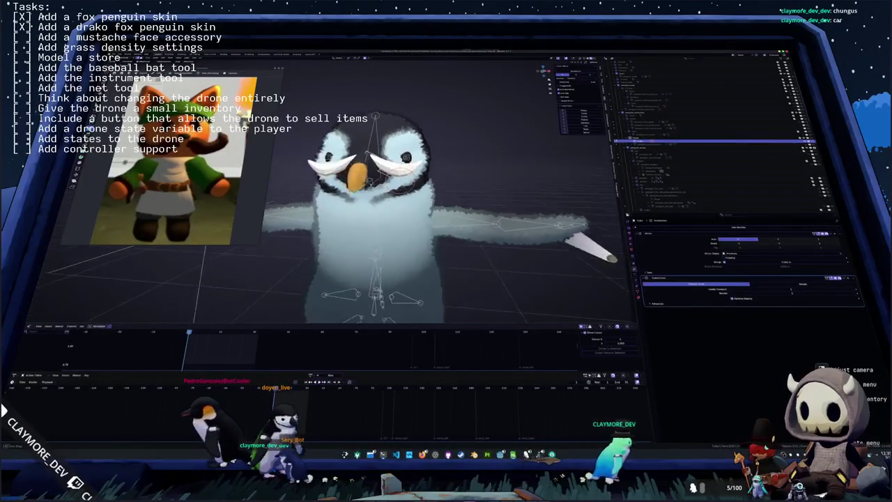
- Rotate a mustache half around the Z axis so it wraps around the beak
{"action": "key", "text": "r"}
{"action": "key", "text": "z"}
{"action": "key", "text": "Escape"}
{"action": "mouse_move", "coordinate": [618, 258]}
{"action": "middle_mouse_down"}
{"action": "mouse_move", "coordinate": [501, 301]}
{"action": "mouse_move", "coordinate": [488, 349]}
{"action": "middle_mouse_up"}
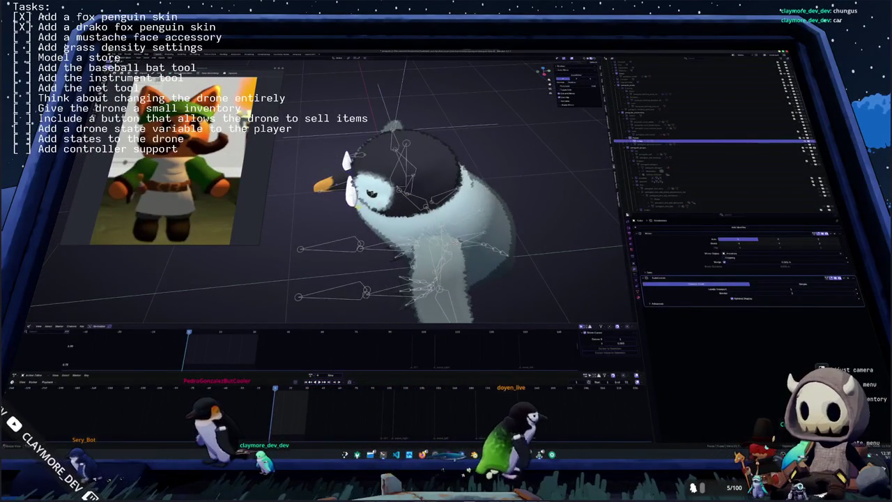
{"action": "key", "text": "KP_1"}
{"action": "scroll", "coordinate": [377, 195], "scroll_direction": "up", "scroll_amount": 3}
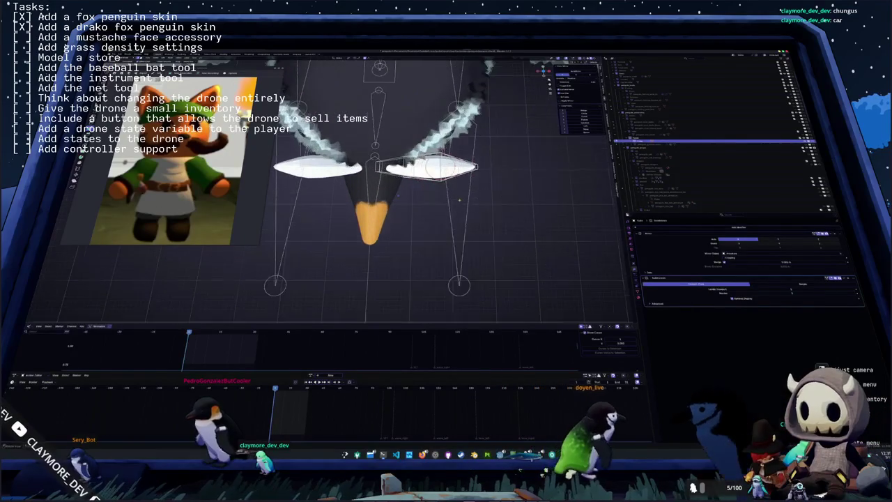
{"action": "key", "text": "r"}
{"action": "key", "text": "z"}
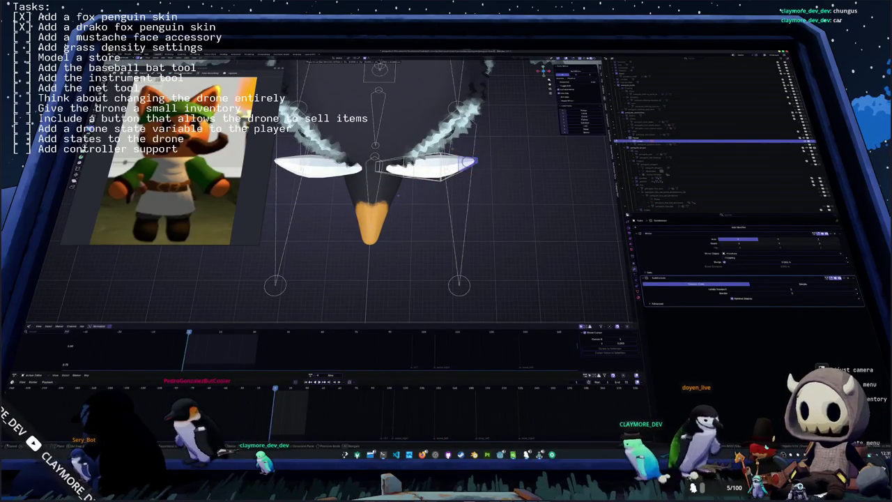
{"action": "key", "text": "Return"}
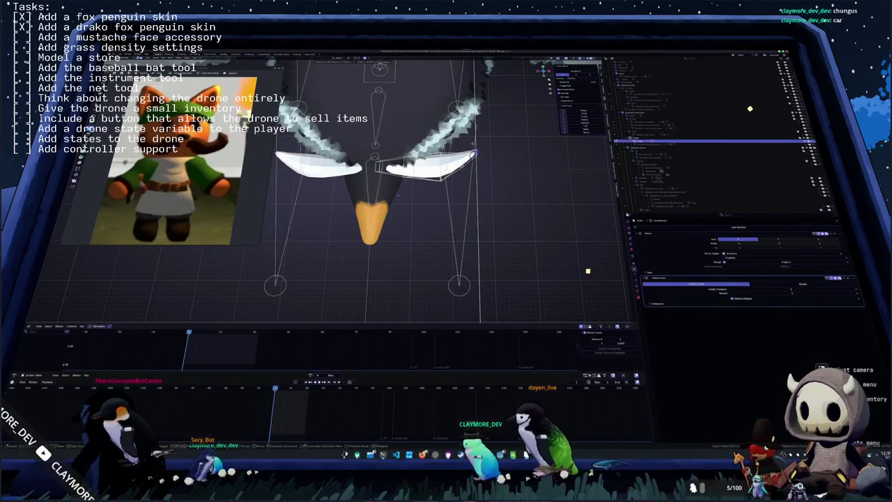
- Curl the right mustache half further back, then deselect it
{"action": "middle_click_drag", "start_coordinate": [590, 259], "coordinate": [586, 239]}
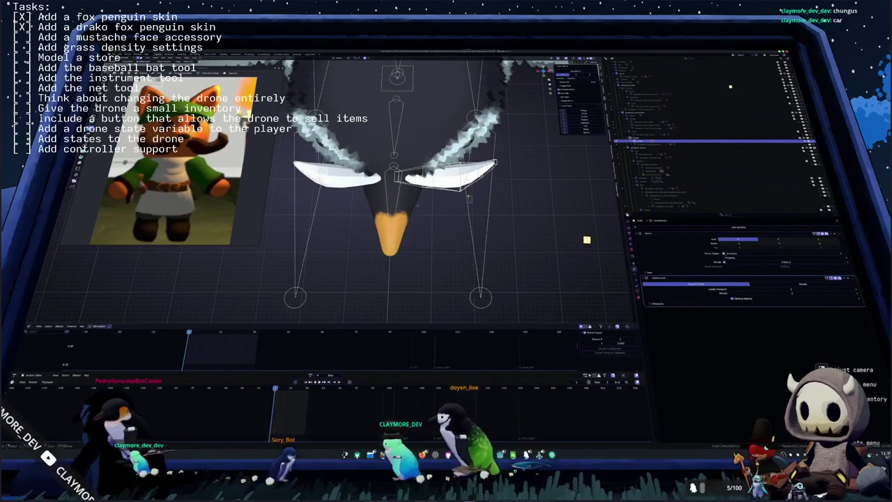
{"action": "key", "text": "r"}
{"action": "left_click", "coordinate": [520, 219]}
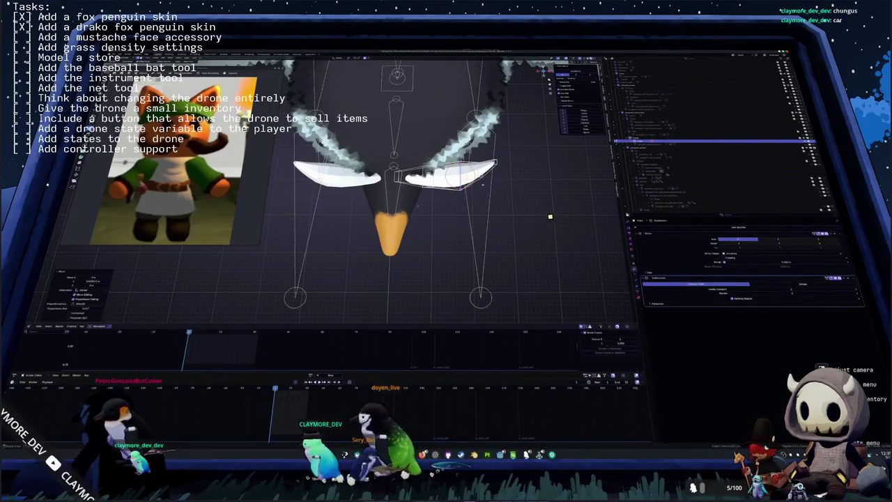
{"action": "key", "text": "r"}
{"action": "left_click", "coordinate": [502, 168]}
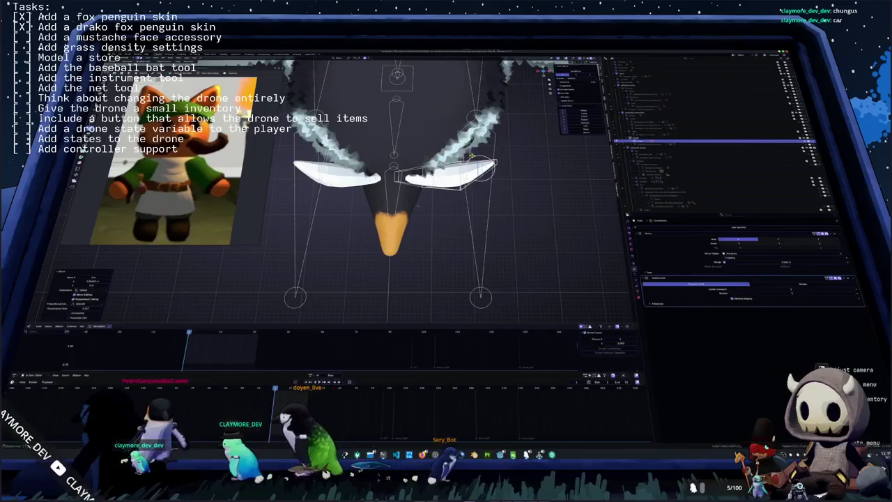
{"action": "left_click", "coordinate": [465, 202]}
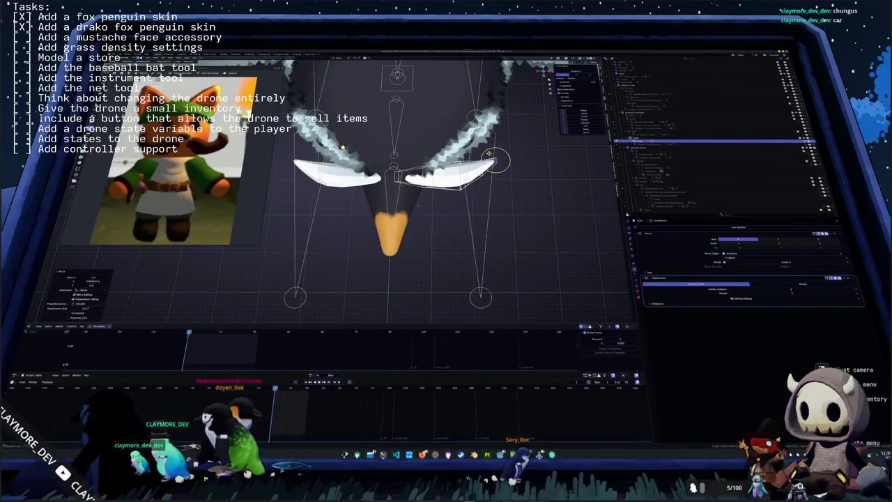
{"action": "mouse_move", "coordinate": [465, 202]}
{"action": "middle_mouse_down"}
{"action": "mouse_move", "coordinate": [479, 149]}
{"action": "mouse_move", "coordinate": [453, 156]}
{"action": "middle_mouse_up"}
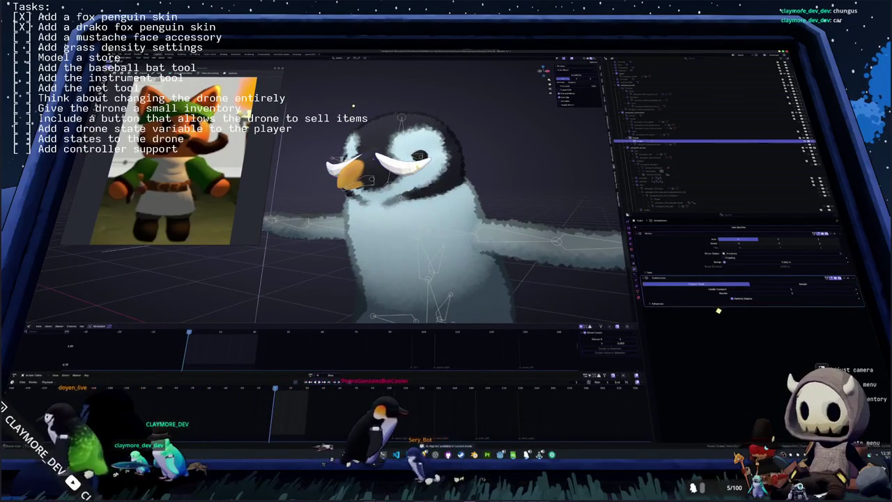
- Inspect the posed penguin's head and mustache from front and oblique angles
{"action": "right_click", "coordinate": [411, 164]}
{"action": "scroll", "coordinate": [349, 193], "scroll_direction": "up", "scroll_amount": 1}
{"action": "scroll", "coordinate": [348, 193], "scroll_direction": "up", "scroll_amount": 2}
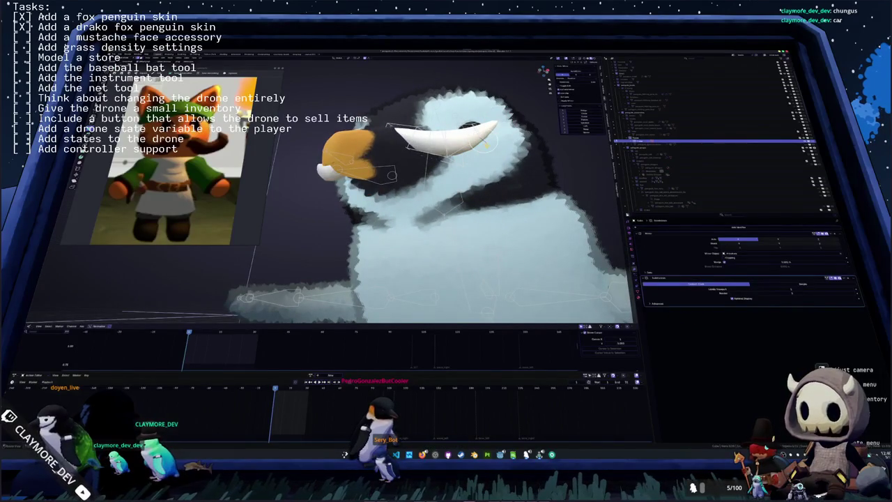
{"action": "key", "text": "KP_1"}
{"action": "middle_click_drag", "start_coordinate": [390, 181], "coordinate": [342, 184]}
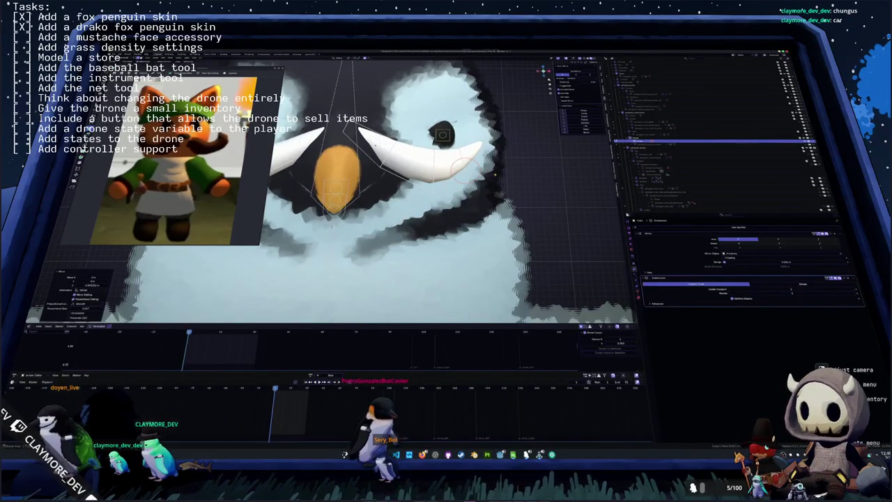
{"action": "key", "text": "KP_1"}
{"action": "scroll", "coordinate": [466, 167], "scroll_direction": "down", "scroll_amount": 2}
{"action": "scroll", "coordinate": [471, 169], "scroll_direction": "down", "scroll_amount": 2}
{"action": "scroll", "coordinate": [475, 171], "scroll_direction": "down", "scroll_amount": 2}
{"action": "mouse_move", "coordinate": [475, 171]}
{"action": "middle_mouse_down"}
{"action": "mouse_move", "coordinate": [510, 241]}
{"action": "mouse_move", "coordinate": [479, 166]}
{"action": "mouse_move", "coordinate": [495, 153]}
{"action": "middle_mouse_up"}
- Rename the selected object through its right-click menu
{"action": "right_click", "coordinate": [479, 166]}
{"action": "left_click", "coordinate": [480, 166]}
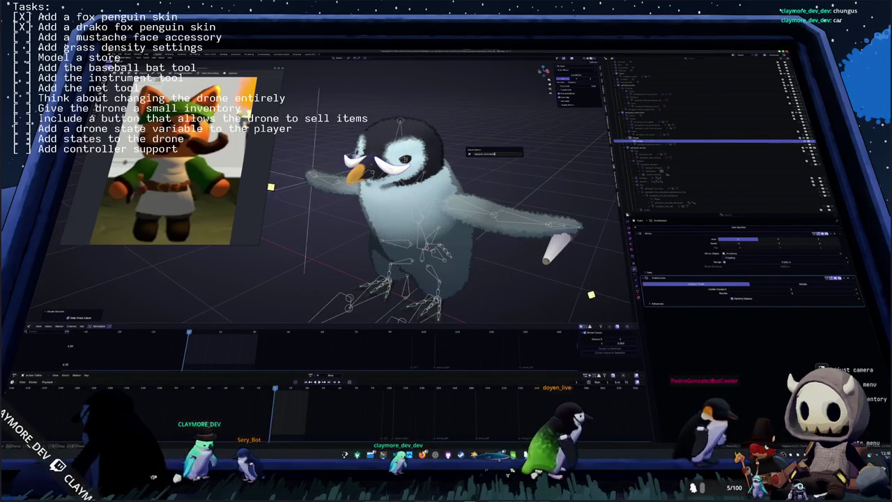
{"action": "key", "text": "Return"}
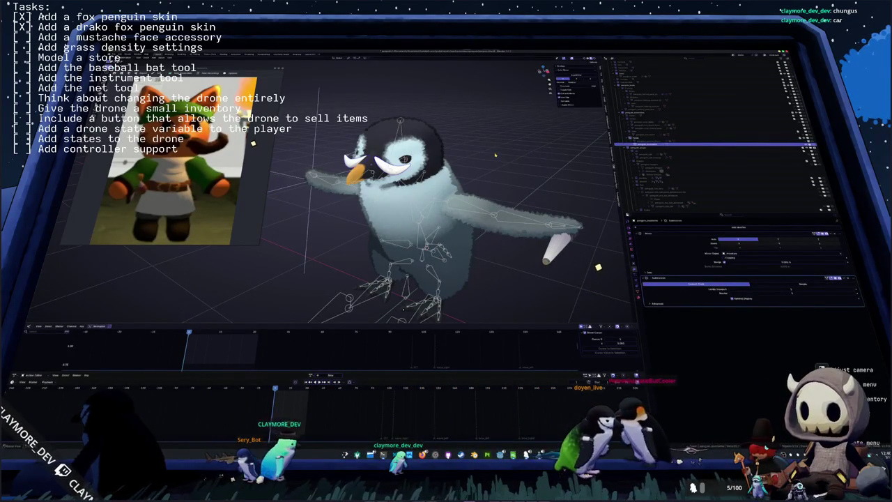
{"action": "mouse_move", "coordinate": [540, 172]}
{"action": "middle_mouse_down"}
{"action": "mouse_move", "coordinate": [534, 161]}
{"action": "mouse_move", "coordinate": [501, 181]}
{"action": "mouse_move", "coordinate": [529, 171]}
{"action": "middle_mouse_up"}
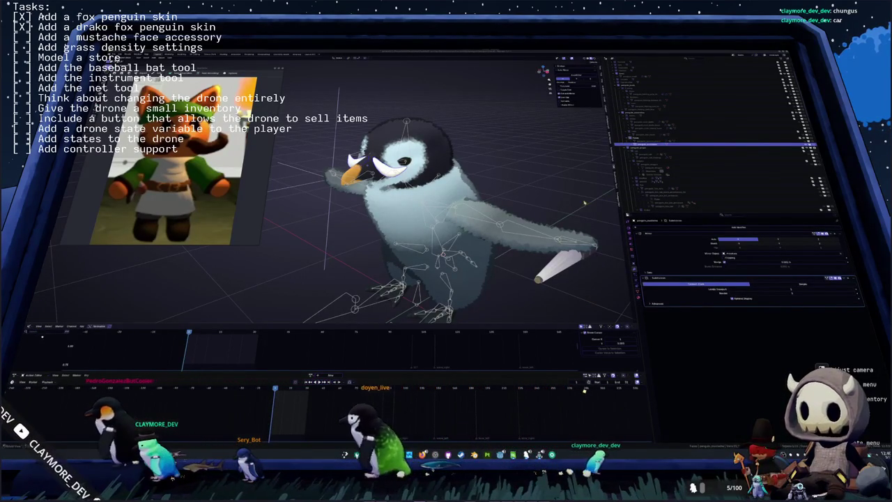
- Clear the pose with Alt+R so the penguin rig returns to its rest T-pose
{"action": "key", "text": "alt+r"}
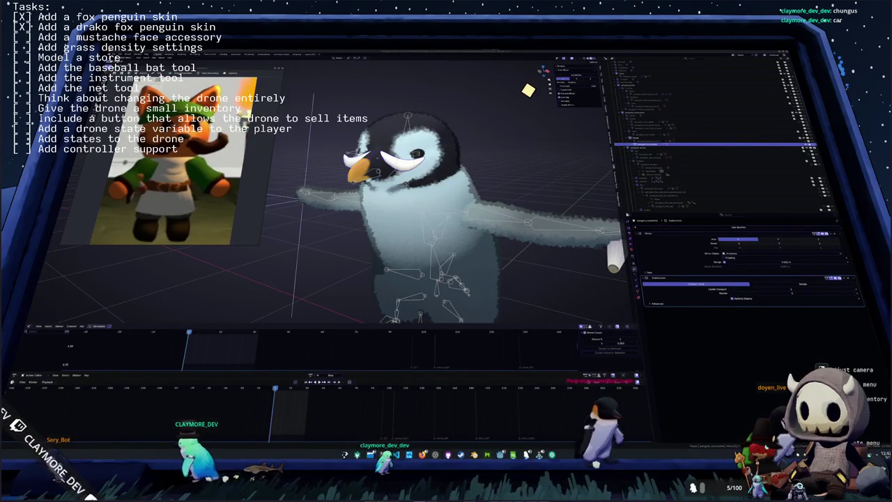
{"action": "key", "text": "super+shift+Print"}
{"action": "left_click_drag", "start_coordinate": [488, 262], "coordinate": [533, 328]}
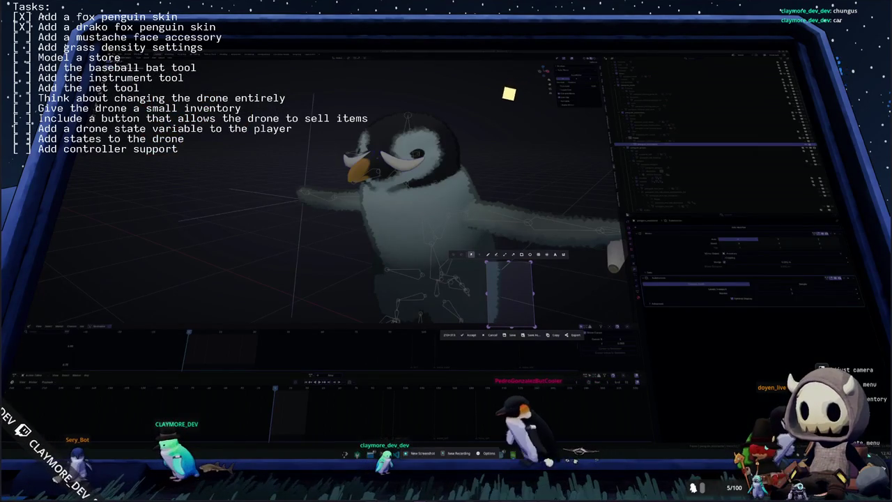
{"action": "key", "text": "Return"}
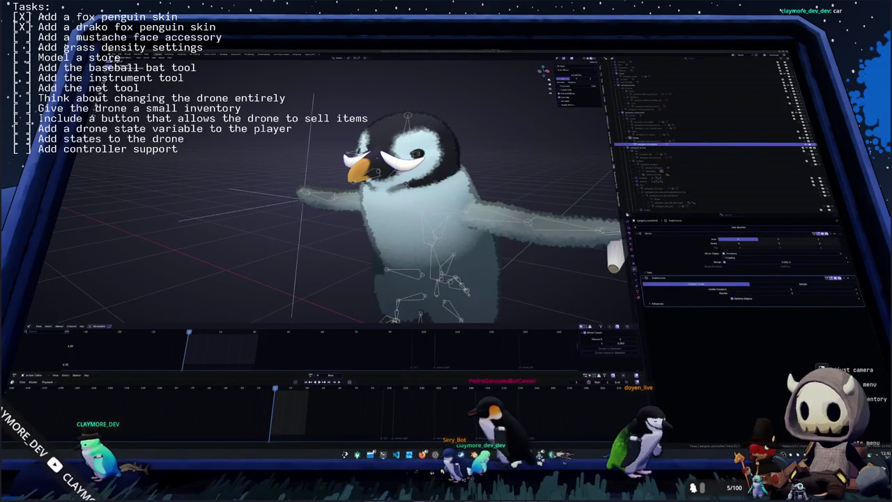
- Select the mesh, add an armature, and check the penguin from side and front views
{"action": "left_click", "coordinate": [514, 218]}
{"action": "key", "text": "shift+a"}
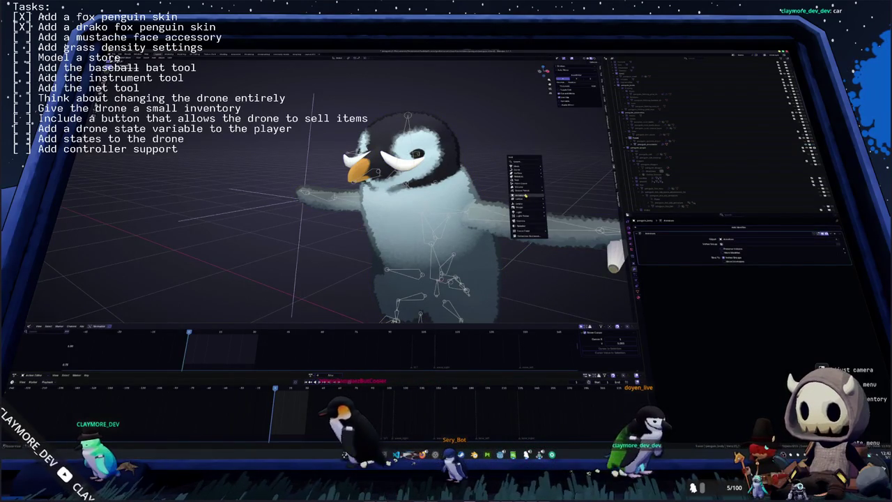
{"action": "left_click", "coordinate": [526, 196]}
{"action": "scroll", "coordinate": [535, 187], "scroll_direction": "down", "scroll_amount": 3}
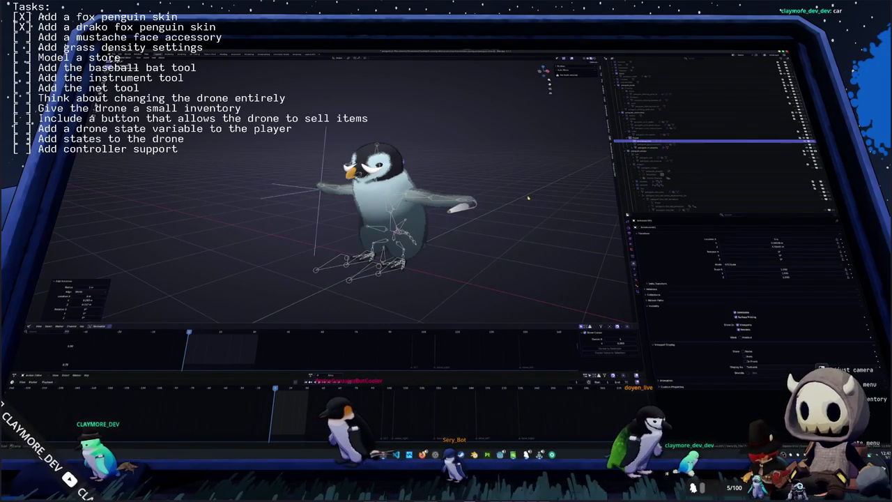
{"action": "key", "text": "KP_3"}
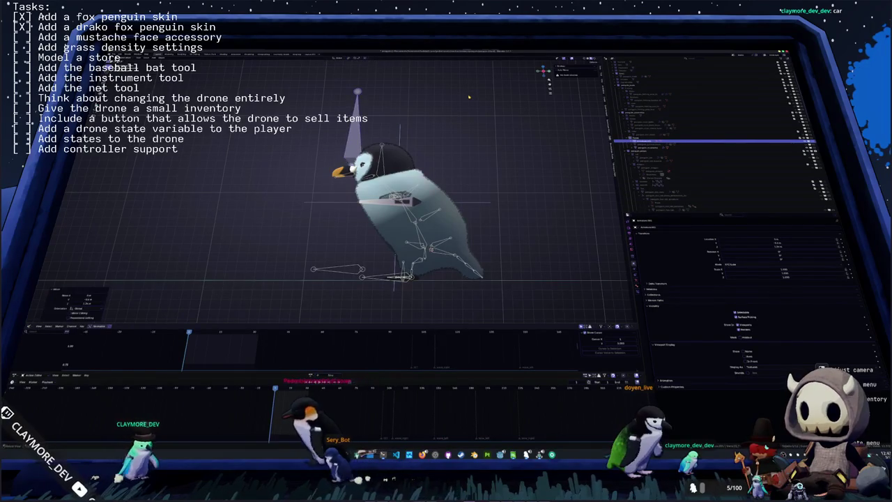
{"action": "key", "text": "KP_1"}
{"action": "scroll", "coordinate": [463, 122], "scroll_direction": "up", "scroll_amount": 2}
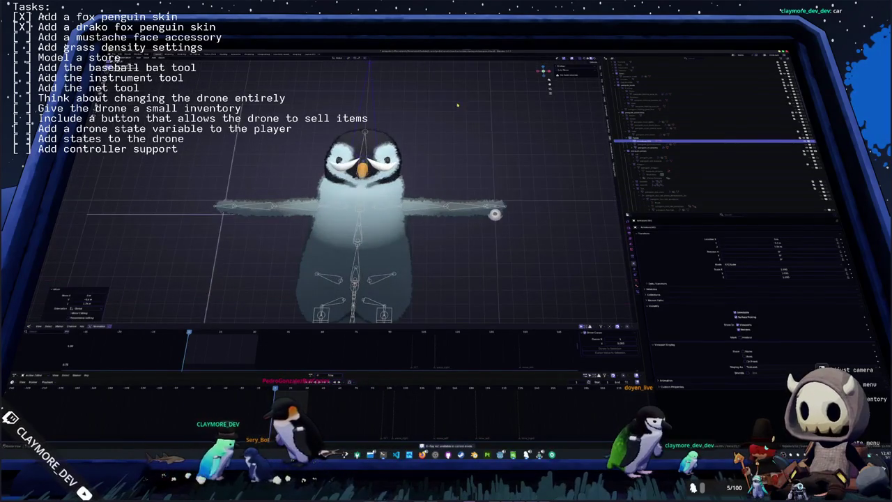
{"action": "middle_click_drag", "start_coordinate": [432, 209], "coordinate": [363, 198]}
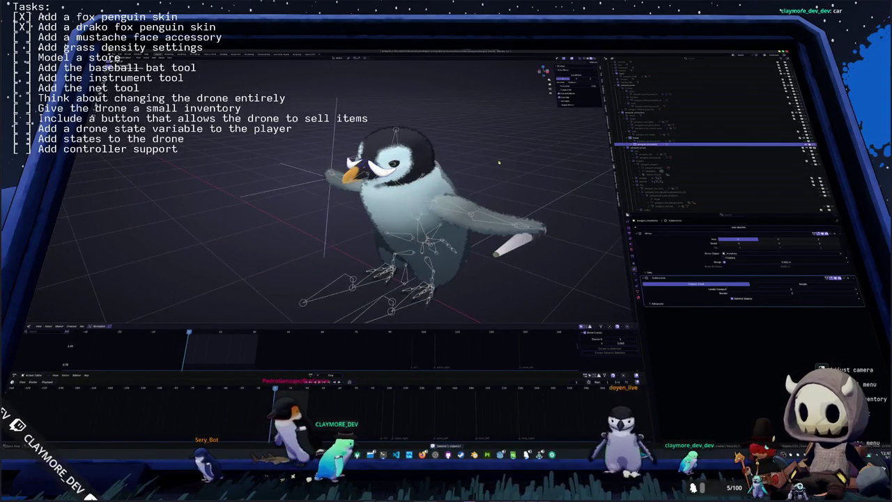
- Review Object Data and Material tabs, apply away the Mirror modifier, then apply all transforms
{"action": "left_click", "coordinate": [630, 291]}
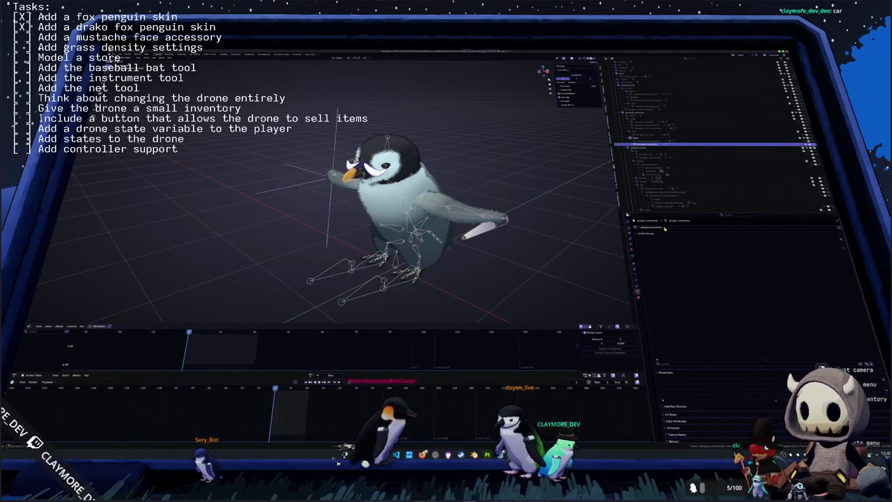
{"action": "left_click", "coordinate": [640, 295]}
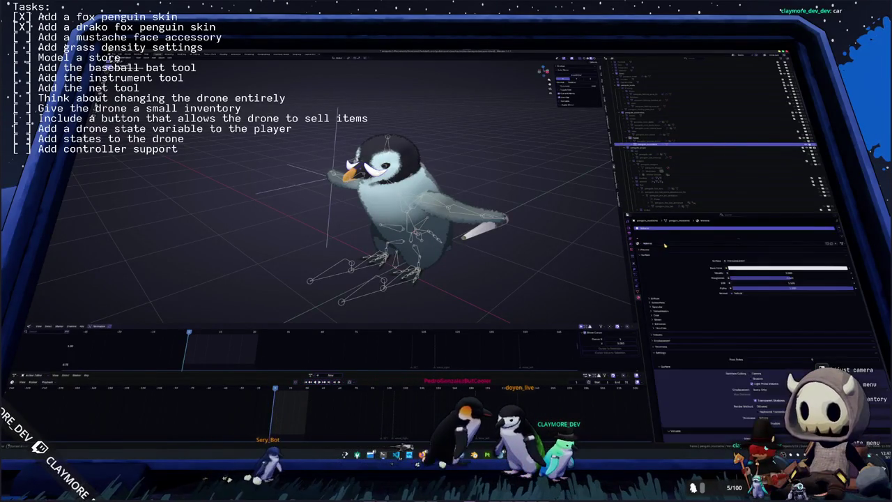
{"action": "left_click", "coordinate": [635, 270]}
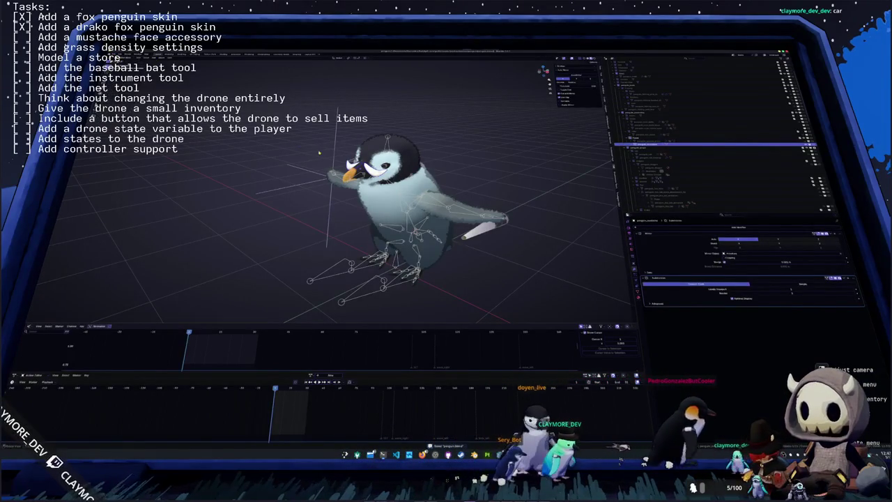
{"action": "key", "text": "ctrl+x"}
{"action": "key", "text": "ctrl+x"}
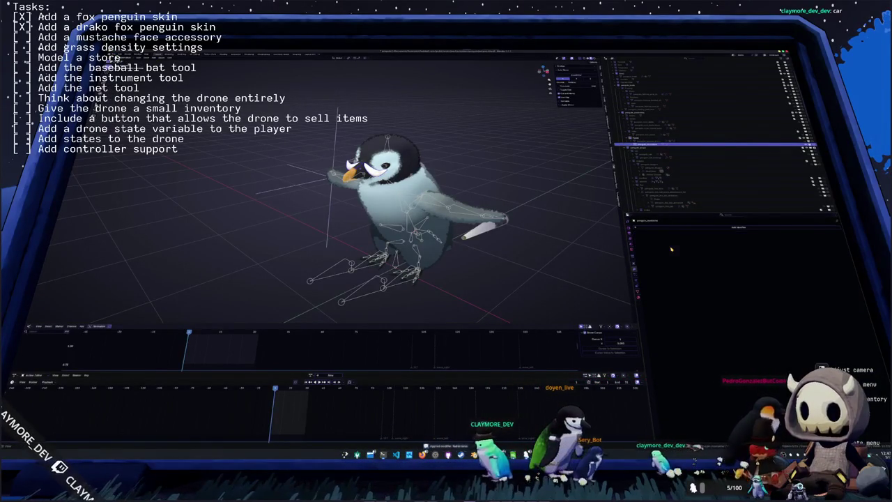
{"action": "scroll", "coordinate": [561, 219], "scroll_direction": "up", "scroll_amount": 2}
{"action": "scroll", "coordinate": [527, 193], "scroll_direction": "up", "scroll_amount": 2}
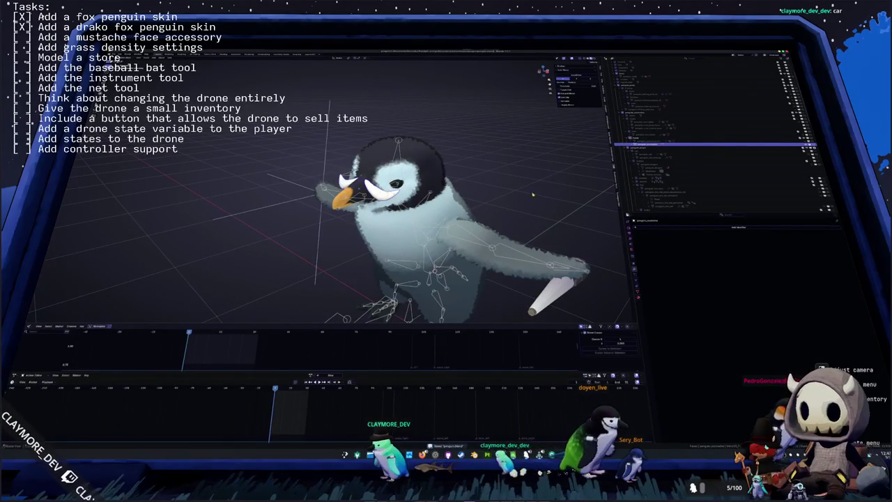
{"action": "key", "text": "ctrl+a"}
{"action": "left_click", "coordinate": [327, 209]}
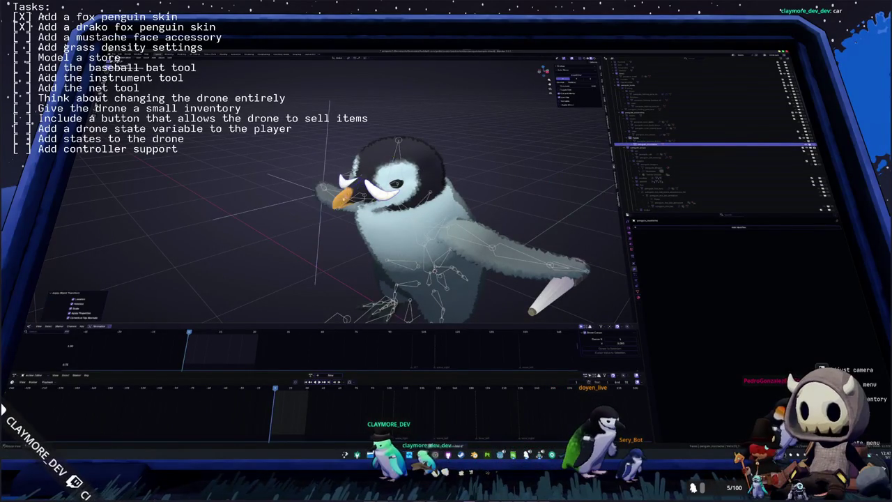
- Parent the mustache to the penguin's armature with automatic weights
{"action": "left_click", "coordinate": [400, 140]}
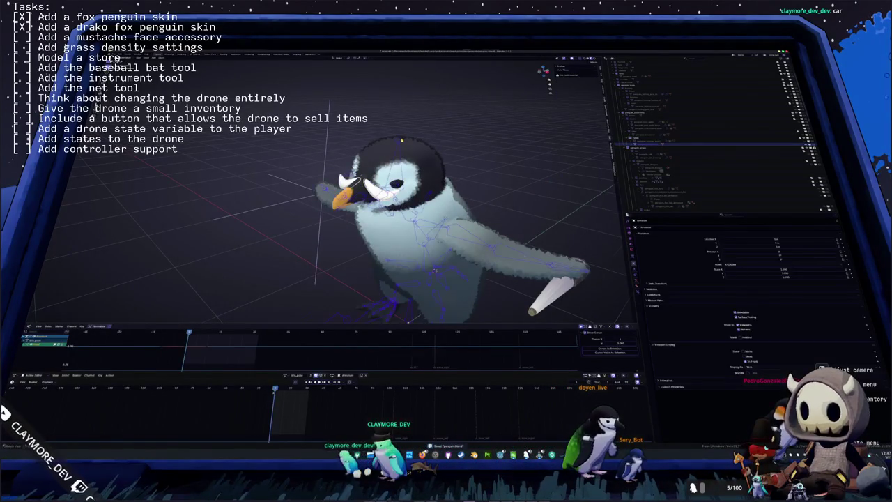
{"action": "middle_click_drag", "start_coordinate": [400, 140], "coordinate": [416, 147]}
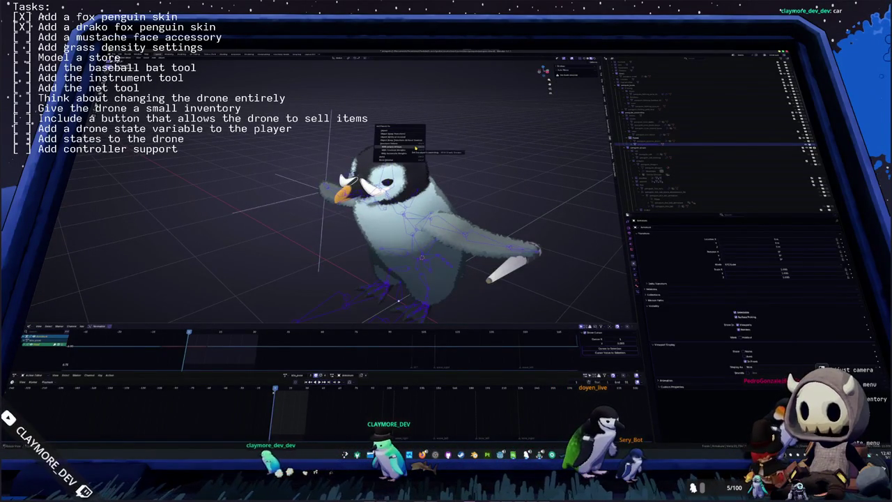
{"action": "left_click", "coordinate": [416, 148]}
- In Weight Paint mode, filter the mustache's vertex groups by 'head'
{"action": "key", "text": "ctrl+Tab"}
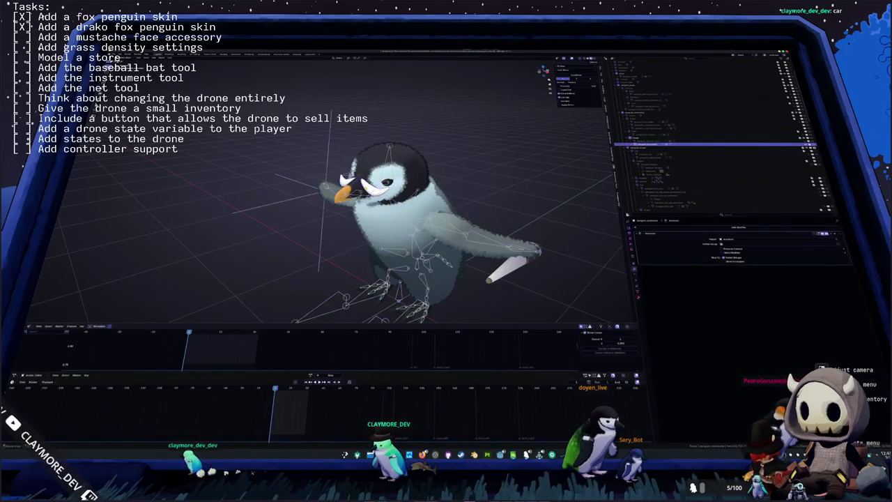
{"action": "left_click", "coordinate": [637, 292]}
{"action": "scroll", "coordinate": [849, 298], "scroll_direction": "up", "scroll_amount": 10}
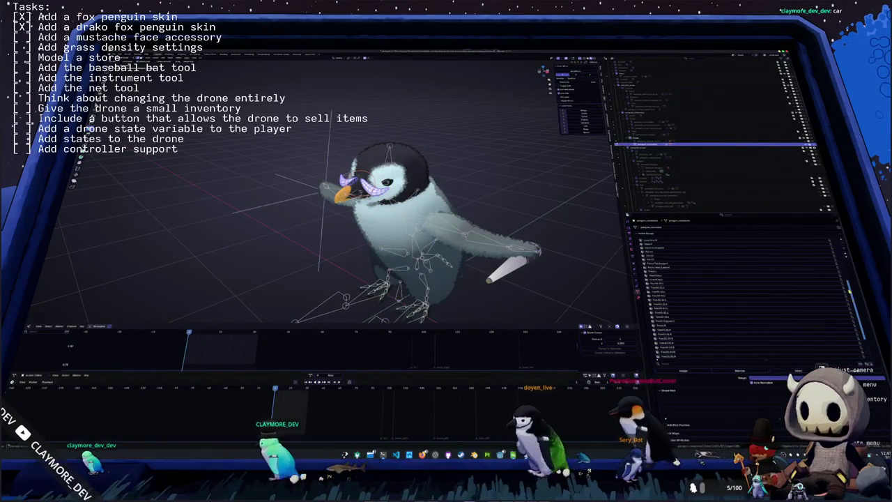
{"action": "scroll", "coordinate": [718, 269], "scroll_direction": "down", "scroll_amount": 3}
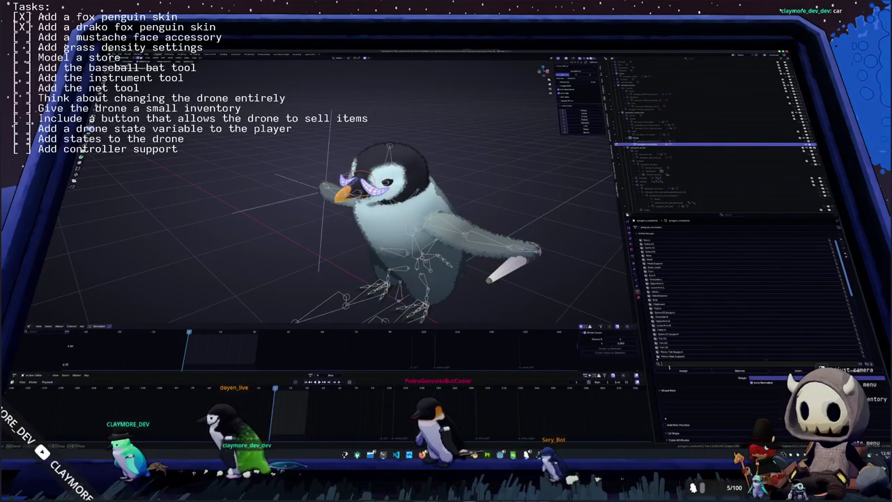
{"action": "type", "text": "head"}
{"action": "key", "text": "Return"}
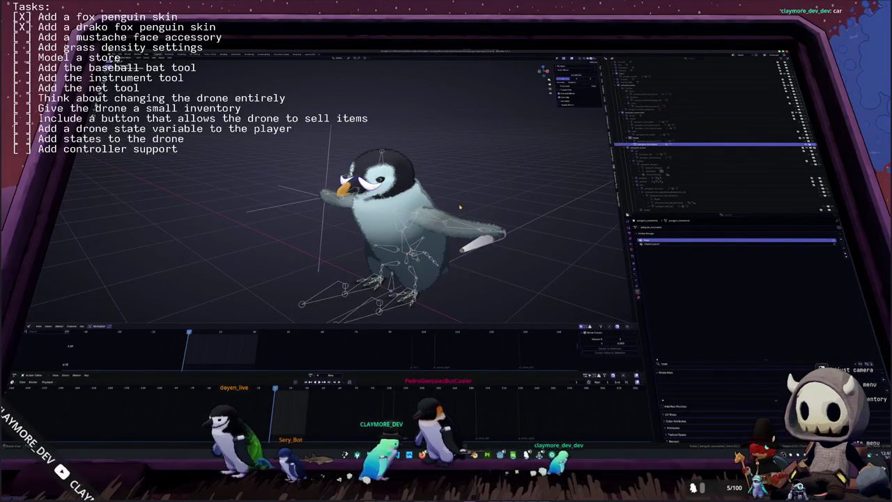
- Move the mustache up above the penguin's head
{"action": "scroll", "coordinate": [460, 207], "scroll_direction": "down", "scroll_amount": 4}
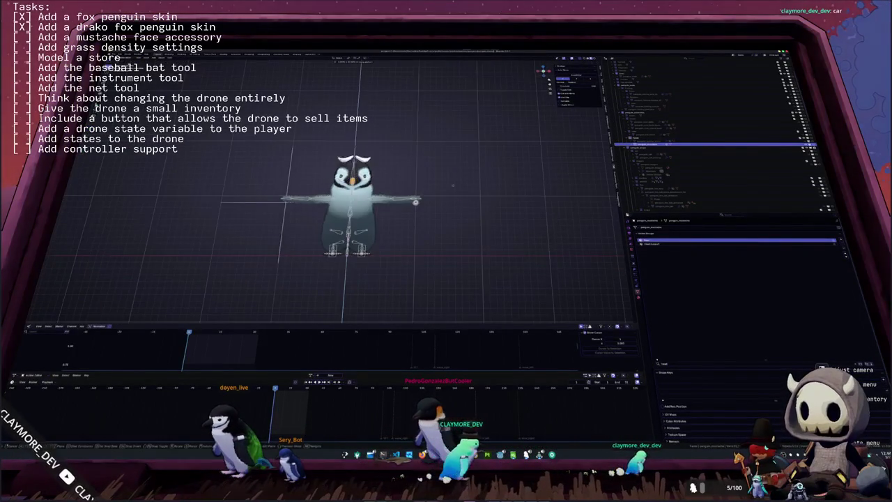
{"action": "key", "text": "g"}
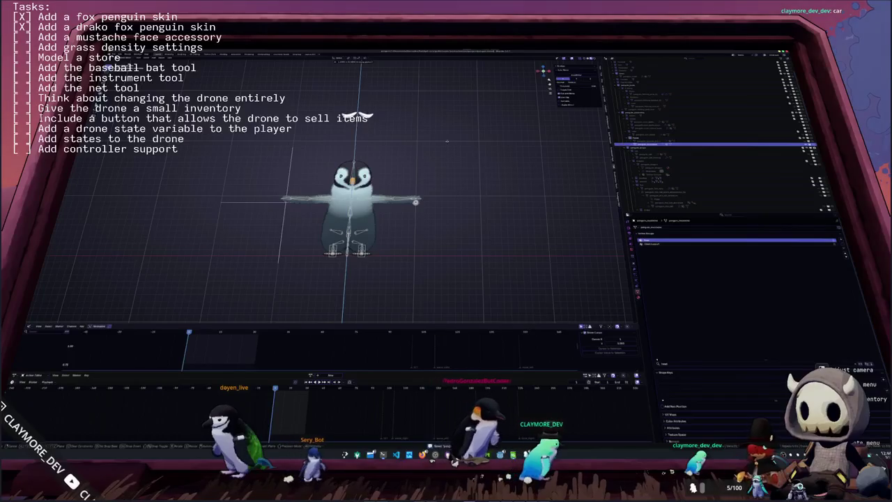
{"action": "left_click", "coordinate": [519, 160]}
{"action": "scroll", "coordinate": [665, 199], "scroll_direction": "down", "scroll_amount": 5}
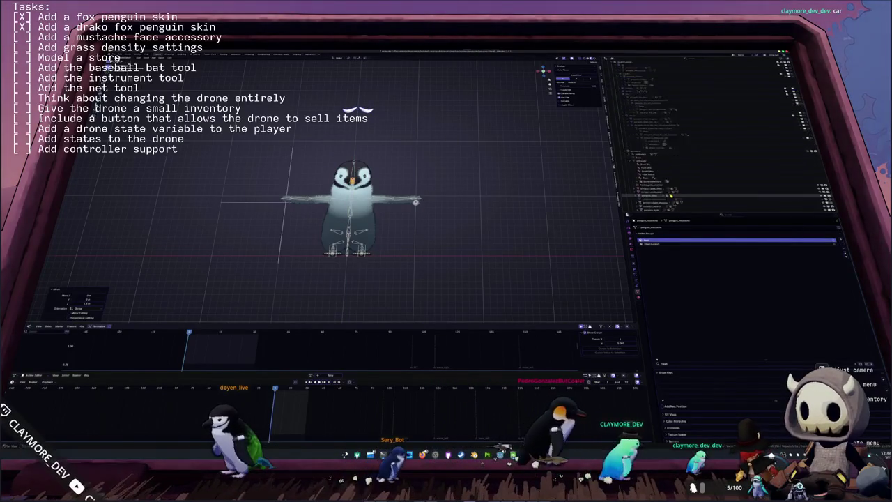
{"action": "scroll", "coordinate": [662, 200], "scroll_direction": "up", "scroll_amount": 4}
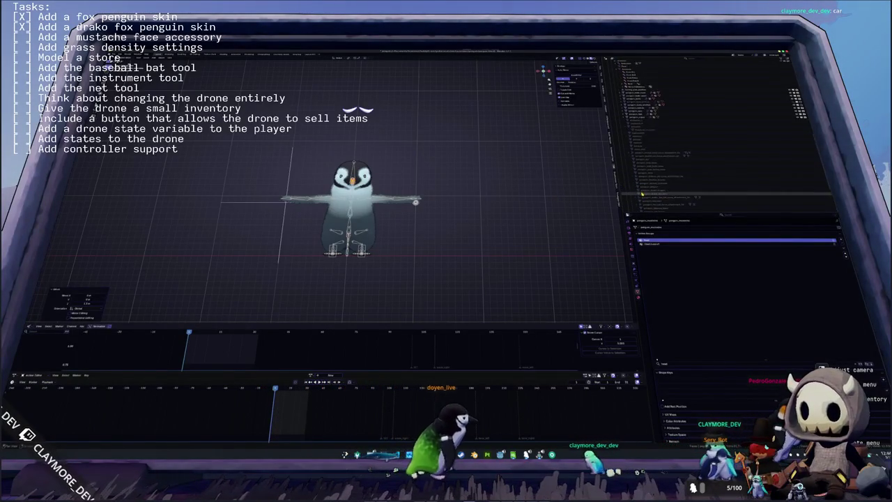
{"action": "scroll", "coordinate": [655, 175], "scroll_direction": "down", "scroll_amount": 3}
{"action": "scroll", "coordinate": [640, 190], "scroll_direction": "up", "scroll_amount": 2}
{"action": "scroll", "coordinate": [640, 190], "scroll_direction": "up", "scroll_amount": 2}
{"action": "scroll", "coordinate": [640, 193], "scroll_direction": "up", "scroll_amount": 2}
{"action": "scroll", "coordinate": [639, 193], "scroll_direction": "down", "scroll_amount": 2}
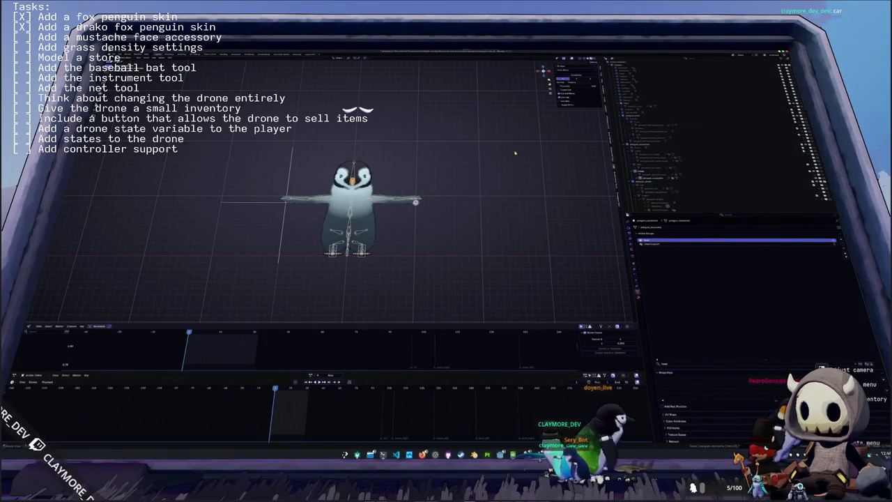
- Add an orthographic camera to the scene and review the render and output settings
{"action": "key", "text": "shift+a"}
{"action": "left_click", "coordinate": [518, 179]}
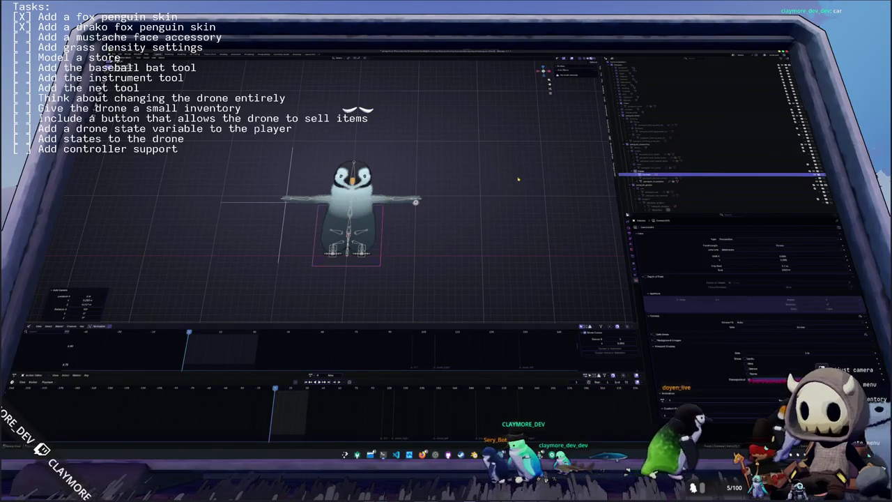
{"action": "scroll", "coordinate": [418, 174], "scroll_direction": "down", "scroll_amount": 2}
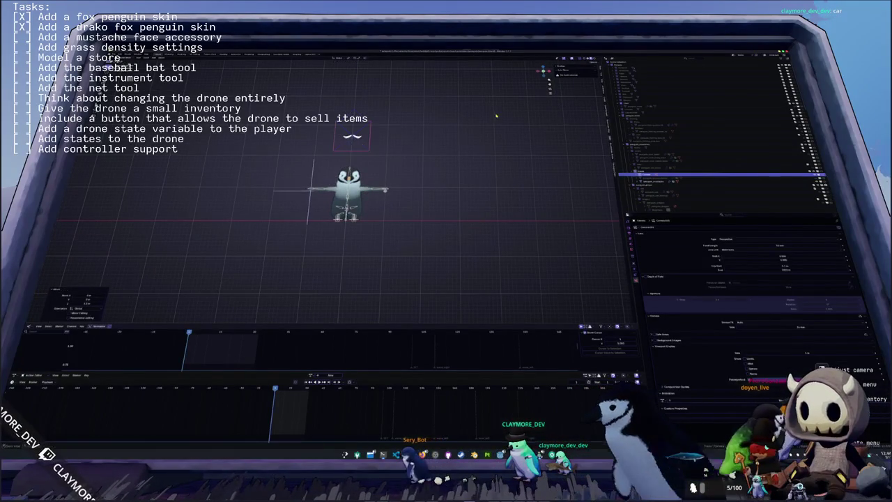
{"action": "left_click", "coordinate": [745, 240]}
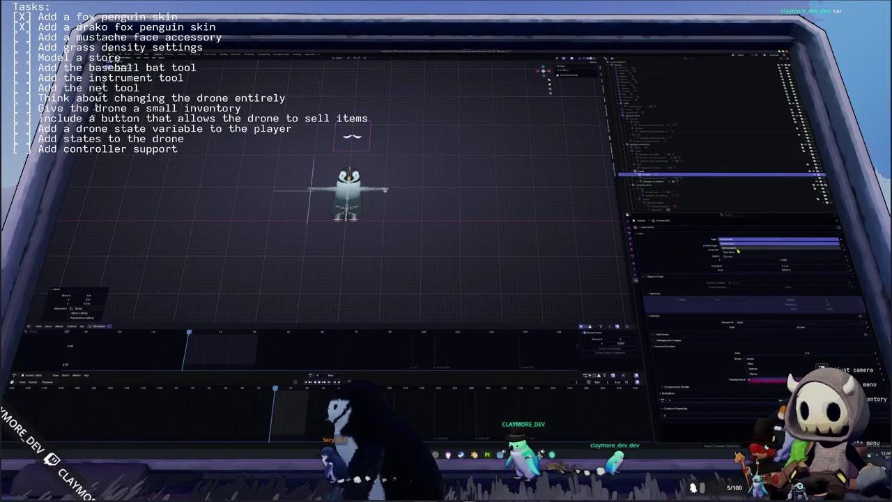
{"action": "left_click", "coordinate": [731, 247]}
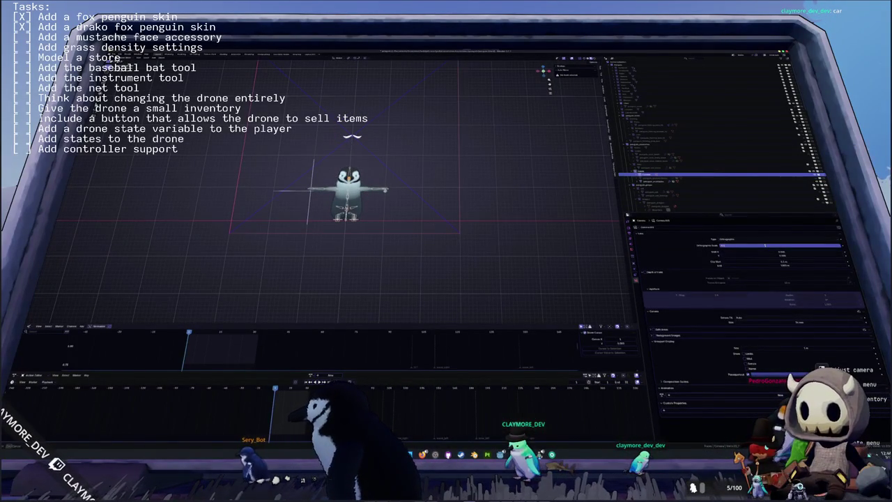
{"action": "left_click", "coordinate": [634, 239]}
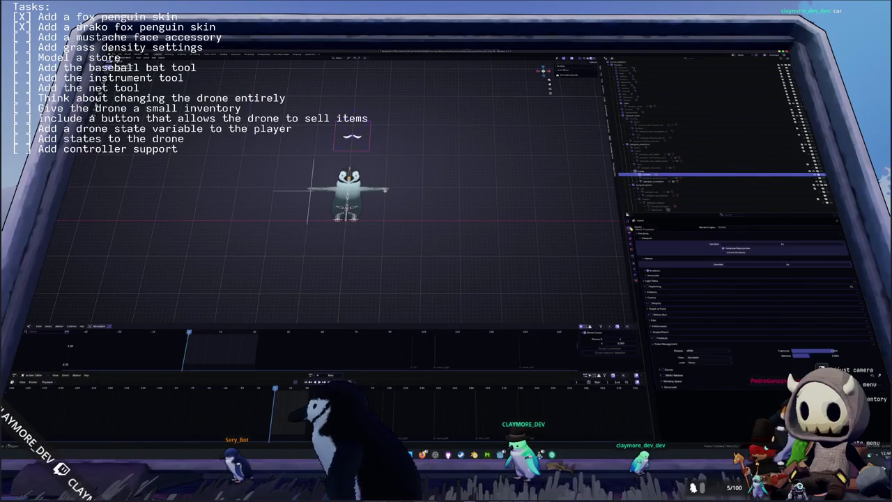
{"action": "left_click", "coordinate": [630, 235]}
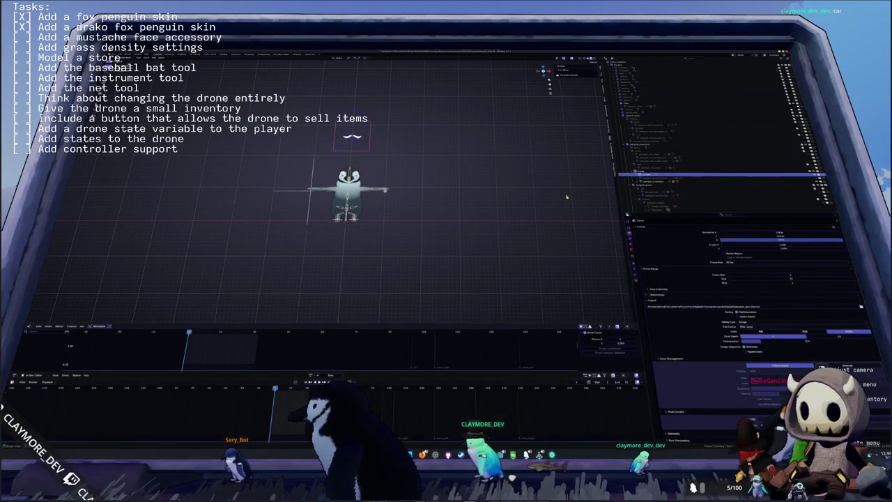
- Isolate the mustache in local view and select all of its geometry
{"action": "key", "text": "KP_0"}
{"action": "key", "text": "KP_1"}
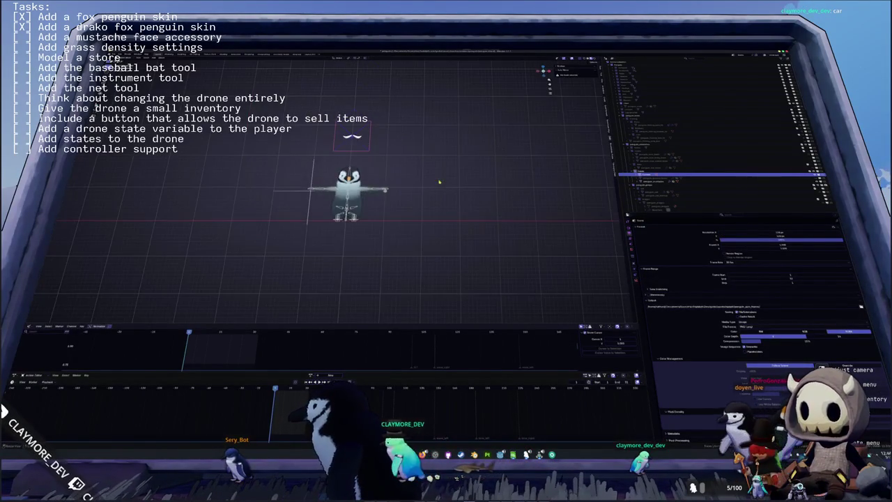
{"action": "key", "text": "KP_5"}
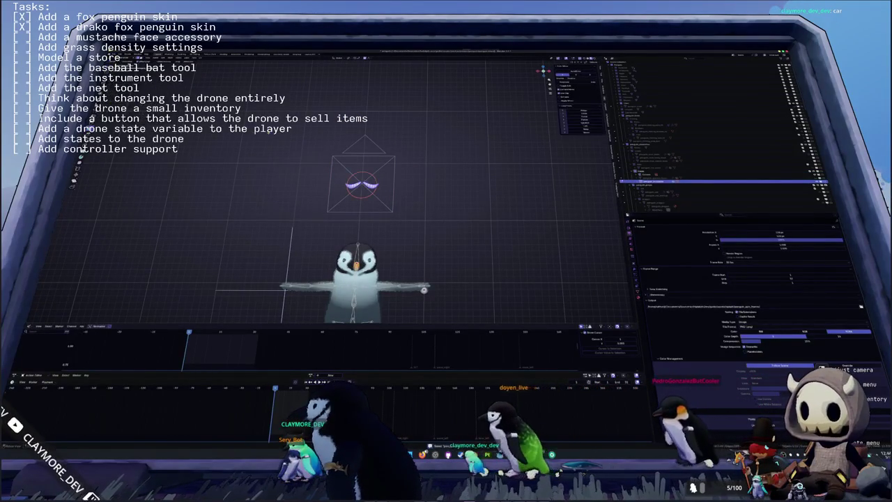
{"action": "key", "text": "KP_Decimal"}
{"action": "key", "text": "KP_Divide"}
{"action": "mouse_move", "coordinate": [390, 209]}
{"action": "middle_mouse_down"}
{"action": "mouse_move", "coordinate": [432, 230]}
{"action": "mouse_move", "coordinate": [400, 155]}
{"action": "mouse_move", "coordinate": [382, 208]}
{"action": "middle_mouse_up"}
{"action": "key", "text": "a"}
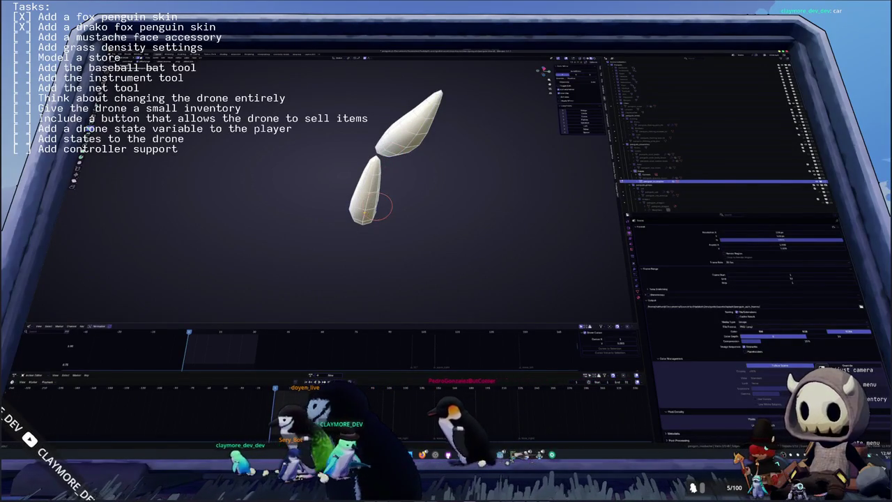
- Switch to edge selection and bring up the penguin file's mustache from behind
{"action": "key", "text": "2"}
{"action": "key", "text": "ctrl+e"}
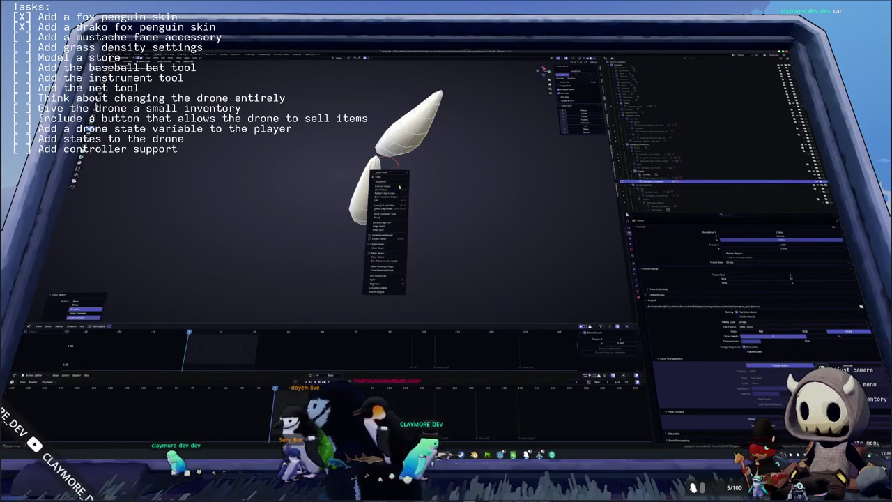
{"action": "key", "text": "Escape"}
{"action": "middle_click_drag", "start_coordinate": [401, 181], "coordinate": [380, 171]}
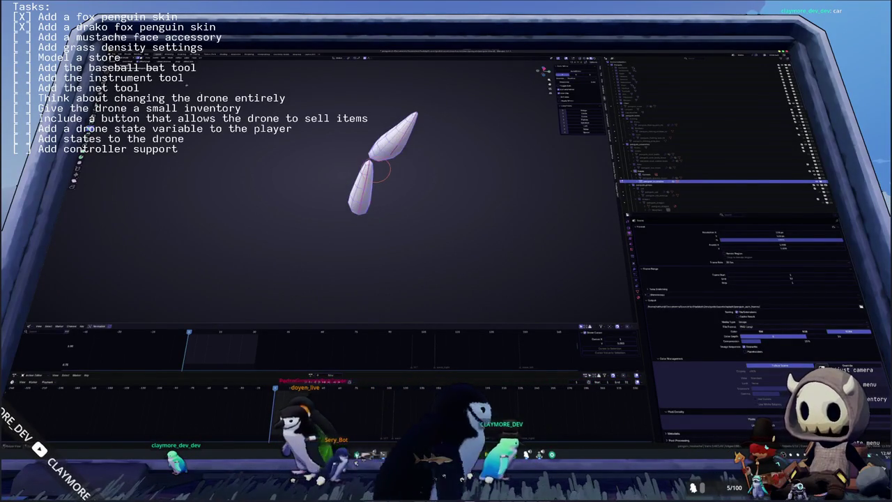
{"action": "key", "text": "alt+Tab"}
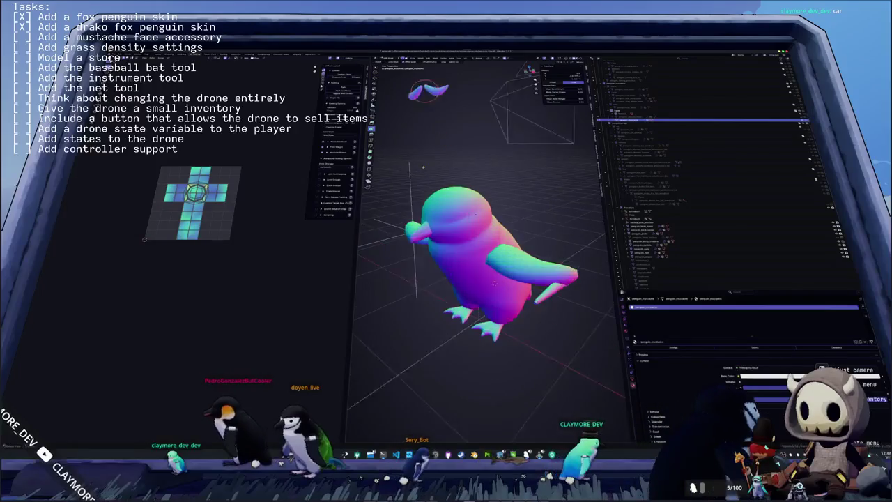
{"action": "scroll", "coordinate": [495, 283], "scroll_direction": "up", "scroll_amount": 3}
{"action": "middle_click_drag", "start_coordinate": [495, 283], "coordinate": [524, 357], "text": "shift"}
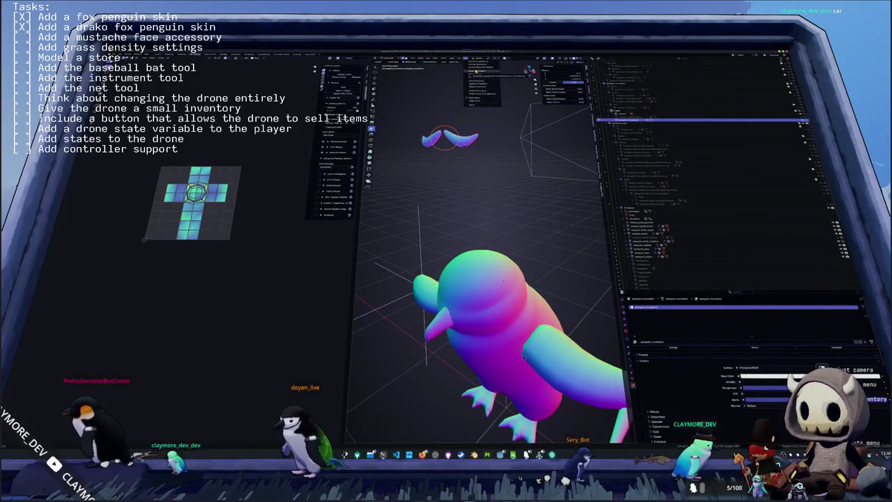
{"action": "left_click", "coordinate": [475, 68]}
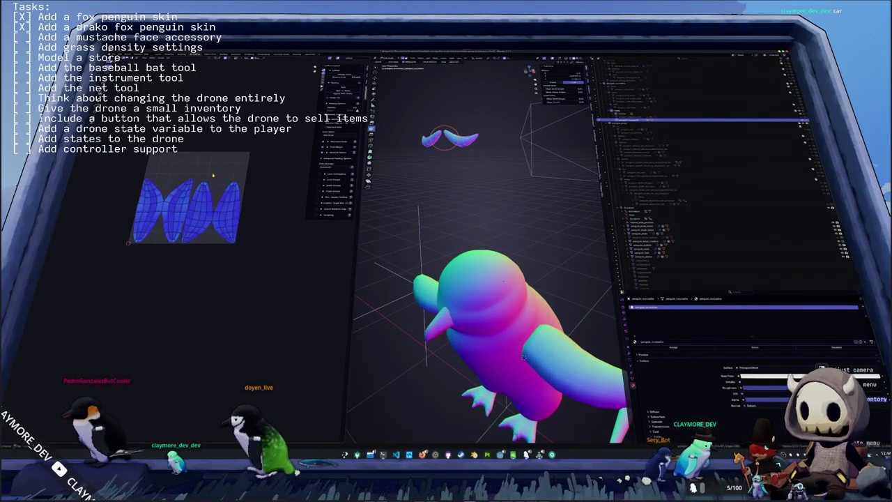
{"action": "mouse_move", "coordinate": [524, 357]}
{"action": "middle_mouse_down"}
{"action": "mouse_move", "coordinate": [528, 389]}
{"action": "mouse_move", "coordinate": [517, 377]}
{"action": "mouse_move", "coordinate": [488, 376]}
{"action": "middle_mouse_up"}
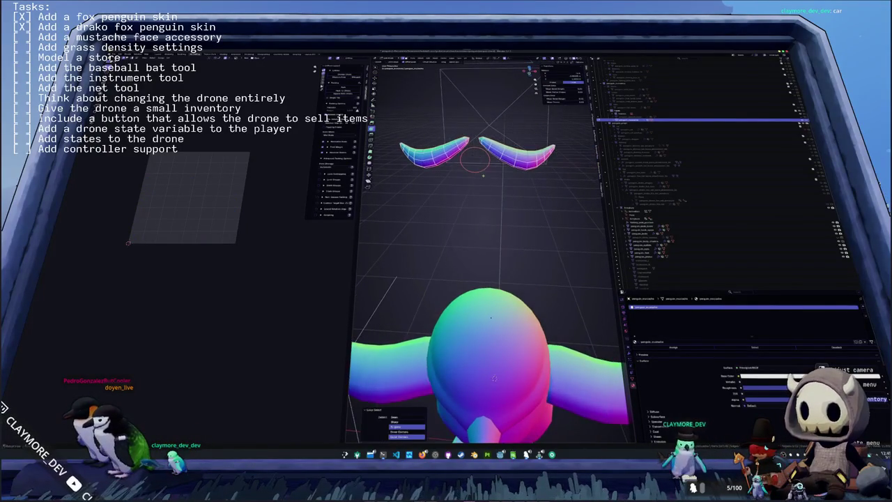
- Mark the chosen mustache edges as seams and unwrap along them
{"action": "right_click", "coordinate": [477, 188]}
{"action": "left_click", "coordinate": [461, 248]}
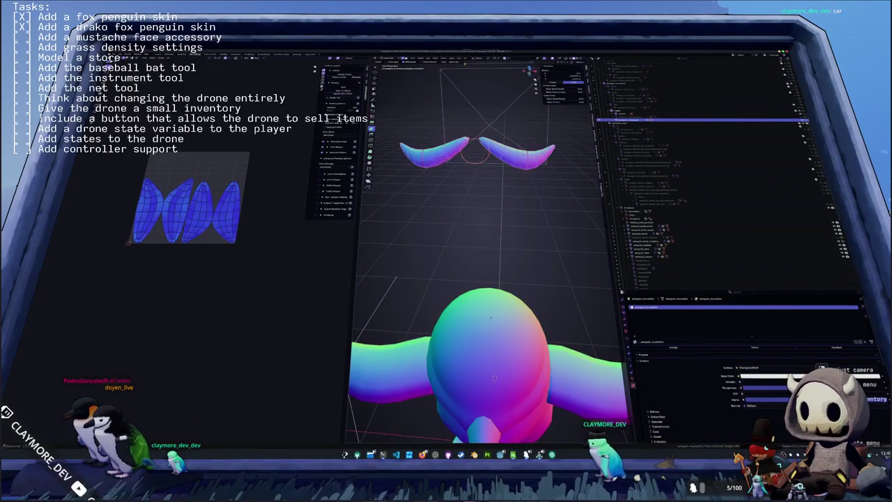
{"action": "left_click", "coordinate": [467, 58]}
{"action": "left_click", "coordinate": [478, 68]}
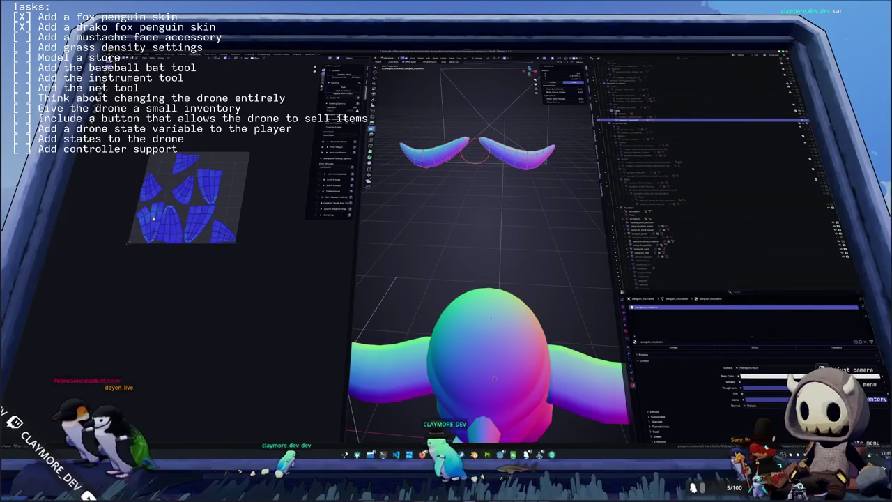
{"action": "key", "text": "Tab"}
- Isolate the mustache pieces in a near-front view with the transform sidebar shown
{"action": "middle_click_drag", "start_coordinate": [494, 378], "coordinate": [519, 407]}
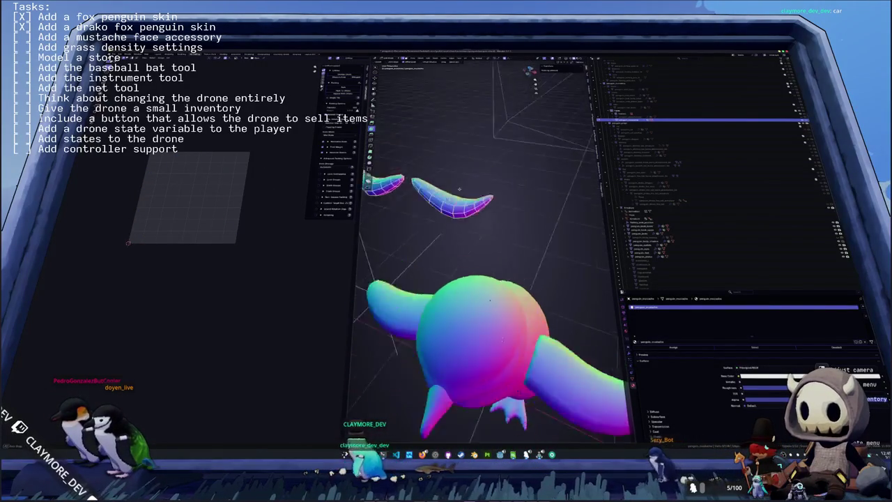
{"action": "key", "text": "slash"}
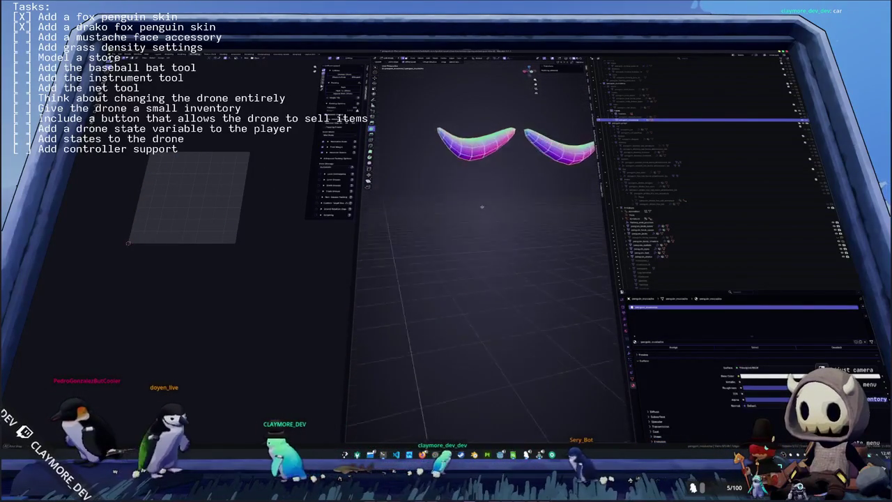
{"action": "middle_click_drag", "start_coordinate": [488, 279], "coordinate": [488, 251]}
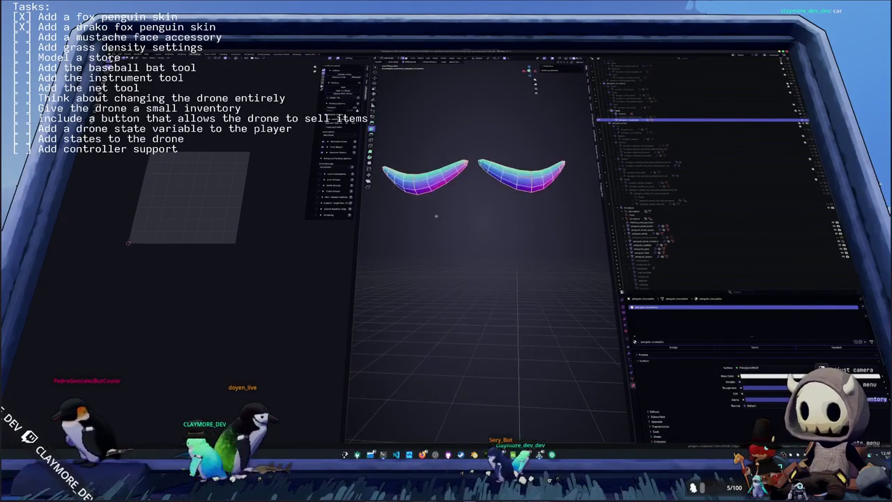
{"action": "key", "text": "n"}
{"action": "right_click", "coordinate": [480, 252]}
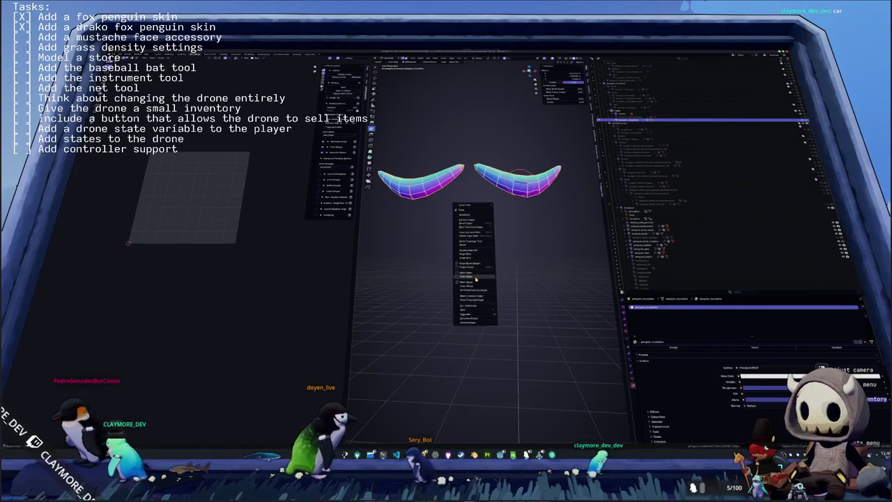
{"action": "key", "text": "Escape"}
- Unwrap with Minimum Stretch, pack all UV islands, and leave Edit Mode
{"action": "key", "text": "u"}
{"action": "key", "text": "Return"}
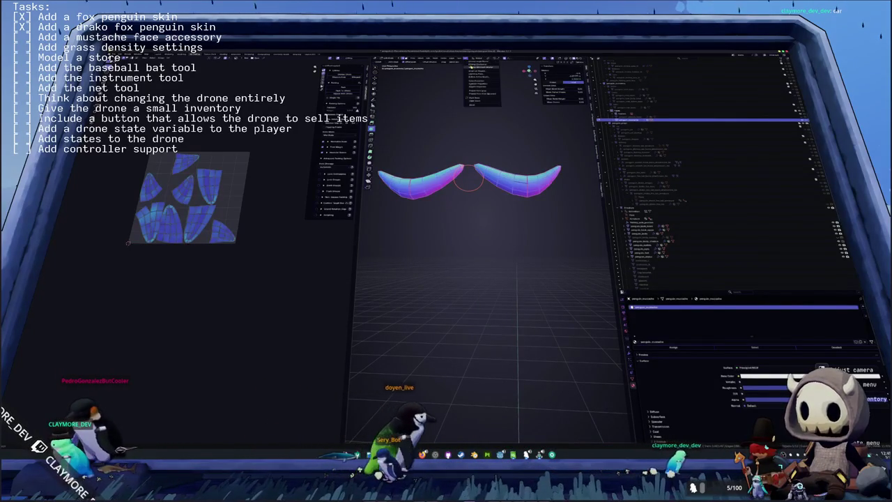
{"action": "key", "text": "a"}
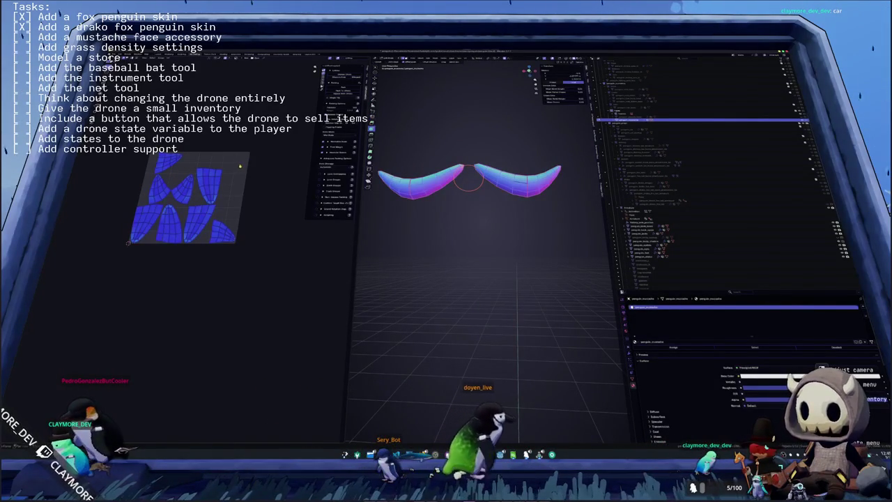
{"action": "key", "text": "ctrl+p"}
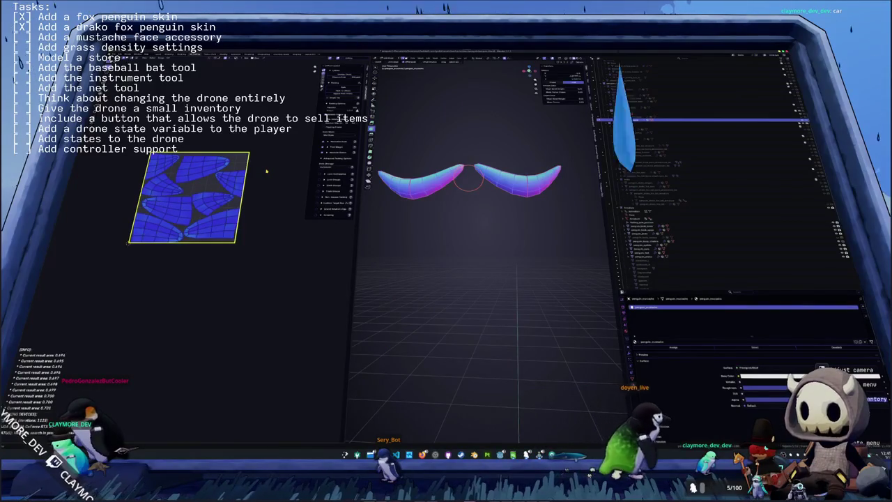
{"action": "scroll", "coordinate": [478, 218], "scroll_direction": "down", "scroll_amount": 2}
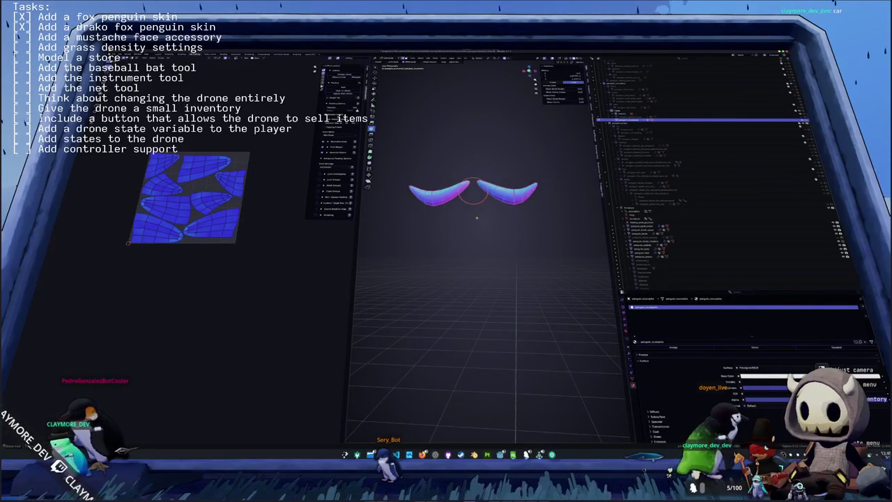
{"action": "key", "text": "Tab"}
{"action": "middle_click_drag", "start_coordinate": [478, 218], "coordinate": [504, 217]}
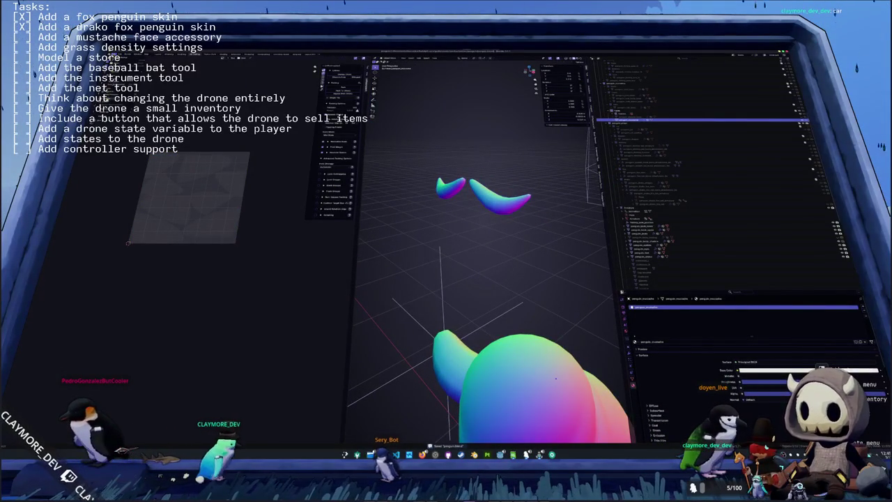
- Export the mustache as an FBX file under an edited file name
{"action": "key", "text": "ctrl+shift+e"}
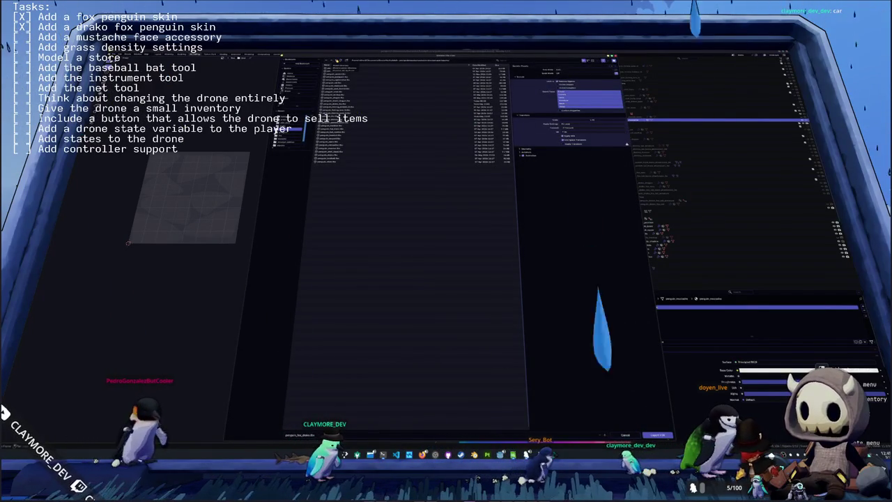
{"action": "double_click", "coordinate": [299, 435]}
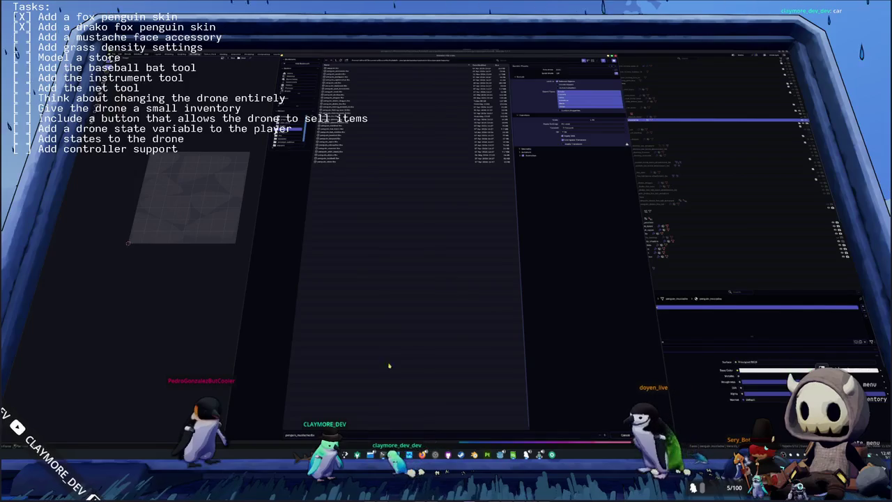
{"action": "key", "text": "Return"}
{"action": "mouse_move", "coordinate": [556, 378]}
{"action": "middle_mouse_down"}
{"action": "mouse_move", "coordinate": [530, 284]}
{"action": "mouse_move", "coordinate": [520, 322]}
{"action": "middle_mouse_up"}
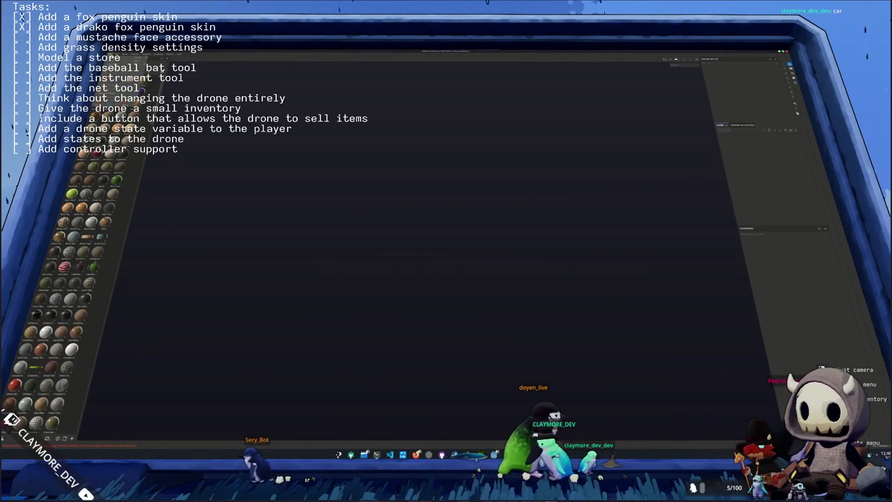
- Create a new project from the exported mustache FBX with a chosen document resolution
{"action": "key", "text": "ctrl+n"}
{"action": "left_click", "coordinate": [486, 173]}
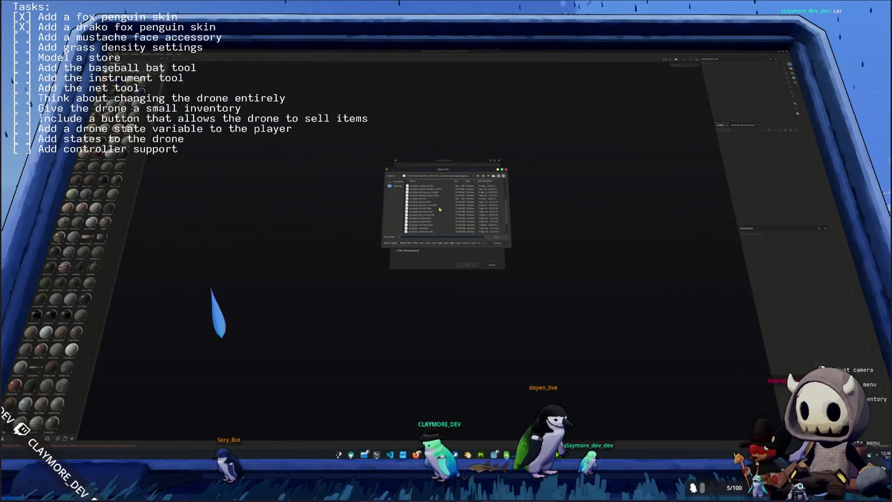
{"action": "type", "text": "s"}
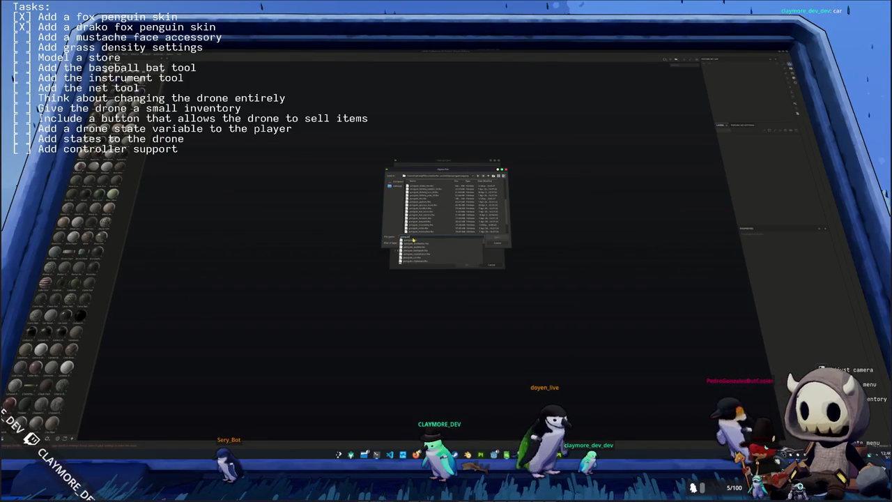
{"action": "left_click", "coordinate": [412, 241]}
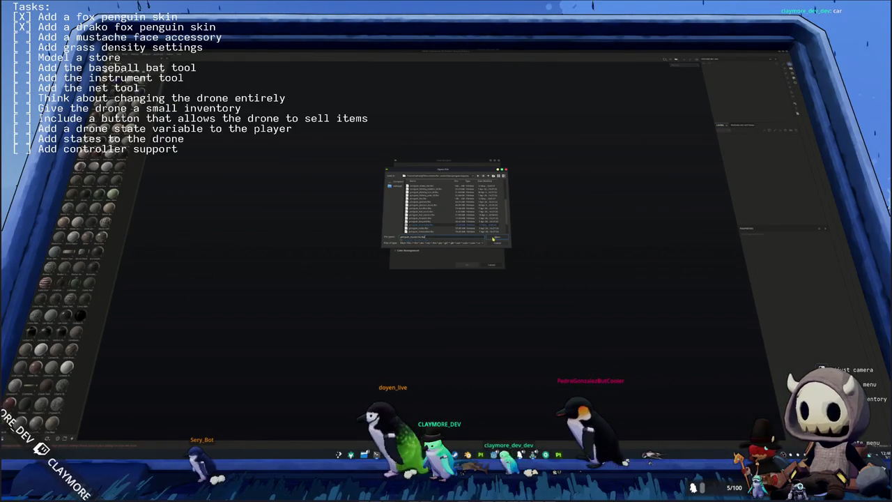
{"action": "left_click", "coordinate": [493, 238]}
{"action": "left_click", "coordinate": [430, 183]}
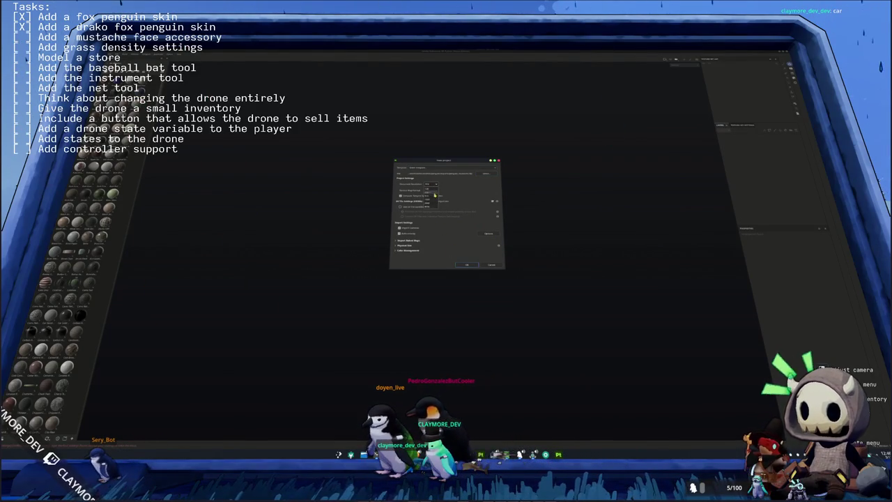
{"action": "left_click", "coordinate": [467, 265]}
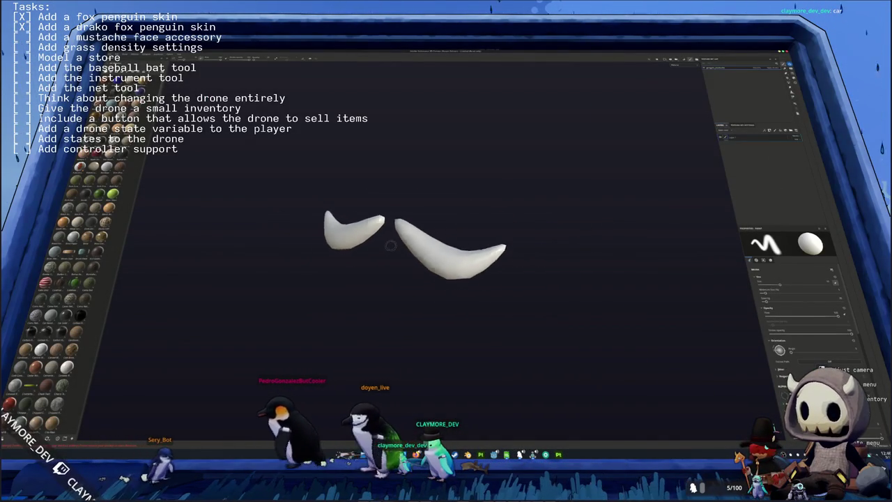
- Bake the mustache's mesh maps and drag a tan material onto its layer stack
{"action": "left_click", "coordinate": [555, 421]}
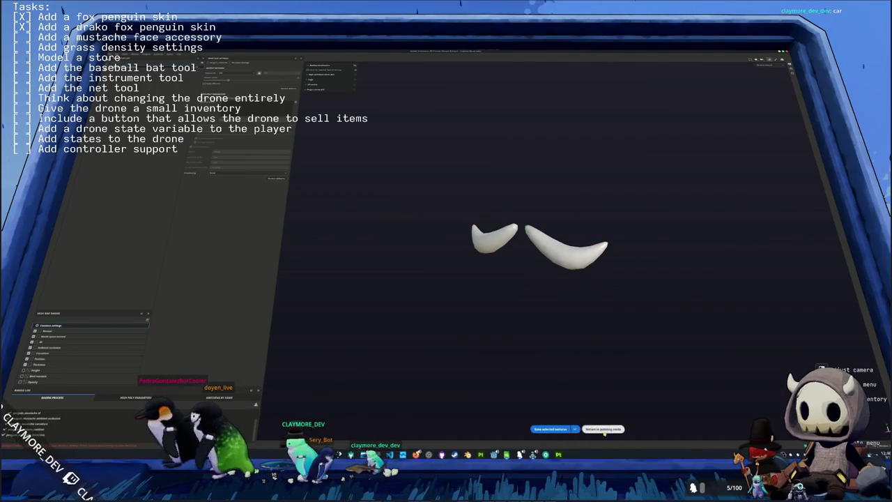
{"action": "left_click", "coordinate": [603, 428]}
{"action": "scroll", "coordinate": [76, 293], "scroll_direction": "down", "scroll_amount": 2}
{"action": "scroll", "coordinate": [77, 292], "scroll_direction": "down", "scroll_amount": 2}
{"action": "scroll", "coordinate": [77, 293], "scroll_direction": "down", "scroll_amount": 1}
{"action": "scroll", "coordinate": [77, 293], "scroll_direction": "down", "scroll_amount": 1}
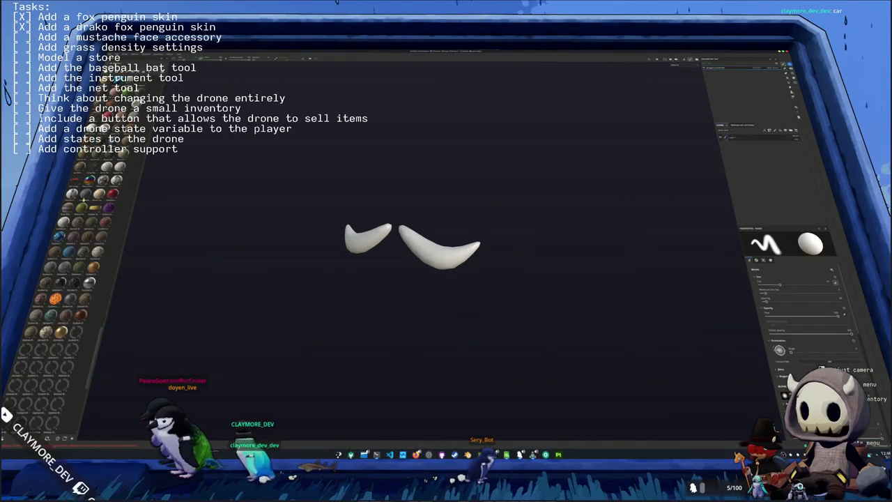
{"action": "scroll", "coordinate": [77, 293], "scroll_direction": "up", "scroll_amount": 3}
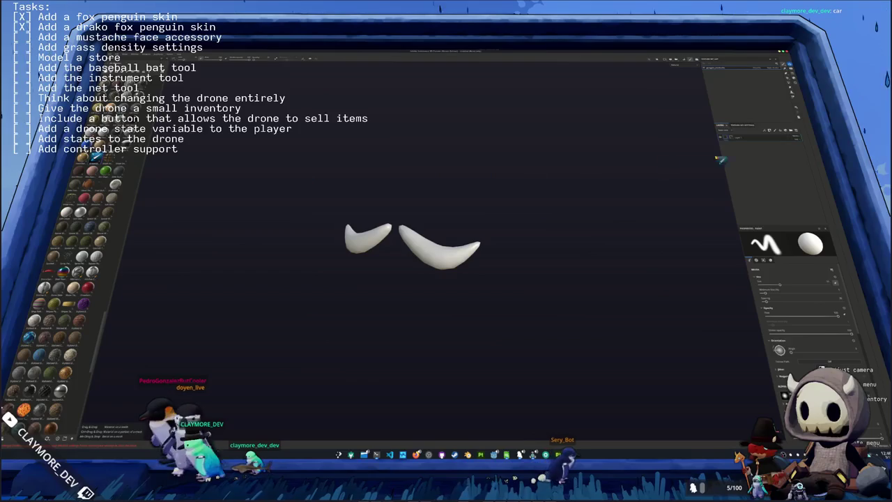
{"action": "left_click_drag", "start_coordinate": [686, 164], "coordinate": [760, 141]}
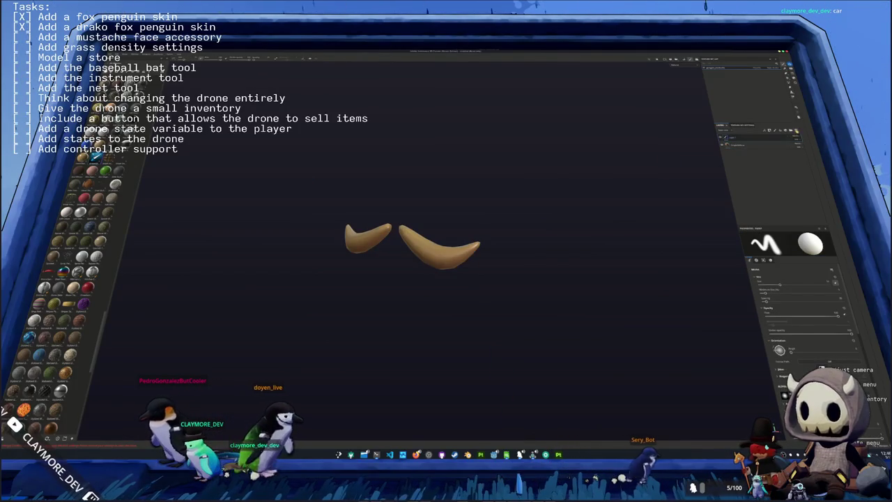
- Darken the mustache material's base colour from tan to brown
{"action": "left_click_drag", "start_coordinate": [534, 175], "coordinate": [649, 81], "text": "alt"}
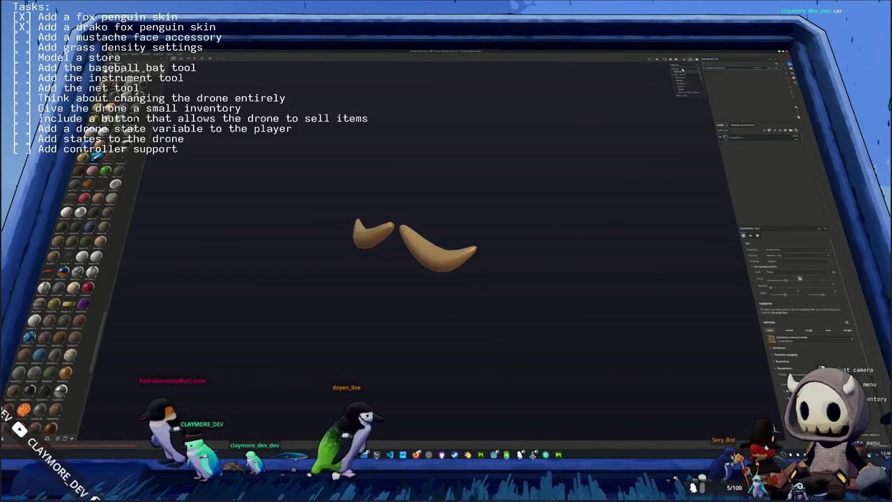
{"action": "scroll", "coordinate": [784, 364], "scroll_direction": "down", "scroll_amount": 2}
{"action": "scroll", "coordinate": [784, 364], "scroll_direction": "down", "scroll_amount": 1}
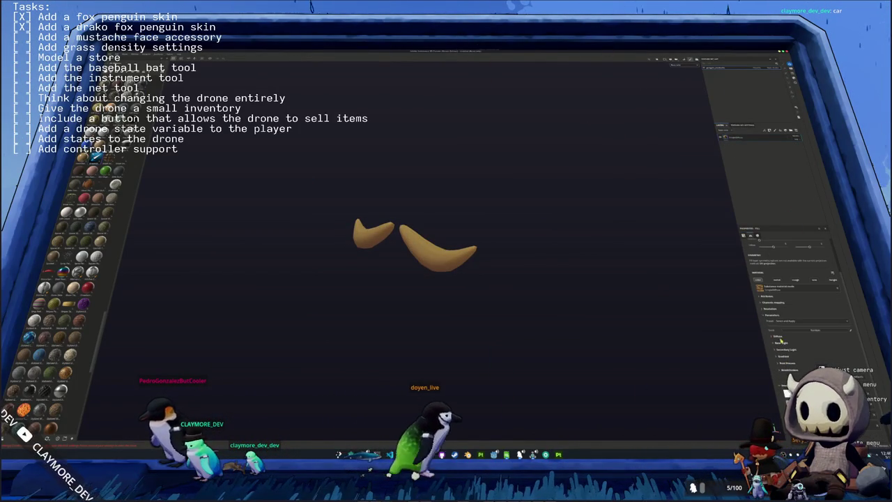
{"action": "left_click", "coordinate": [788, 318]}
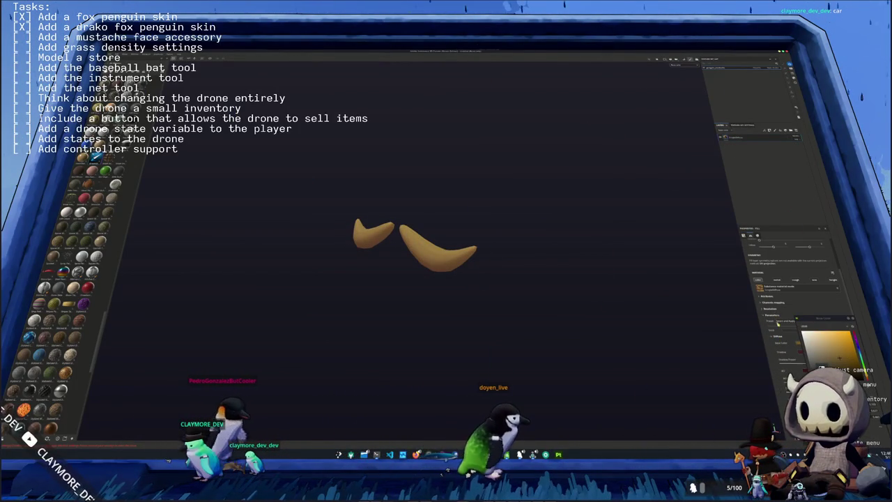
{"action": "left_click_drag", "start_coordinate": [823, 348], "coordinate": [833, 357]}
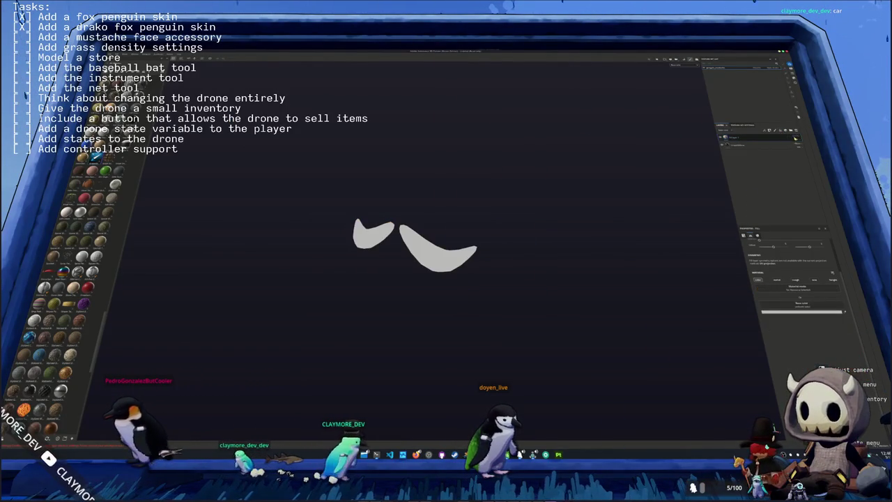
- Add a new fill layer driven by a grayscale generator preset
{"action": "left_click", "coordinate": [797, 131]}
{"action": "left_click", "coordinate": [802, 165]}
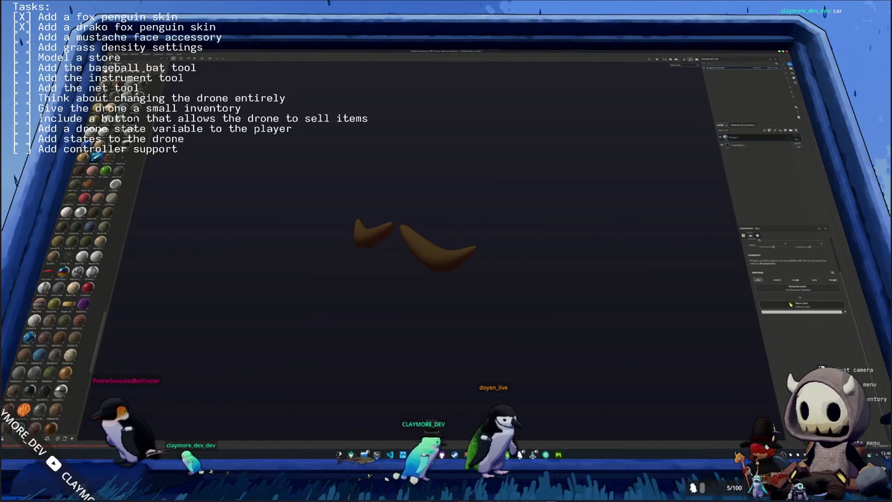
{"action": "left_click", "coordinate": [786, 311]}
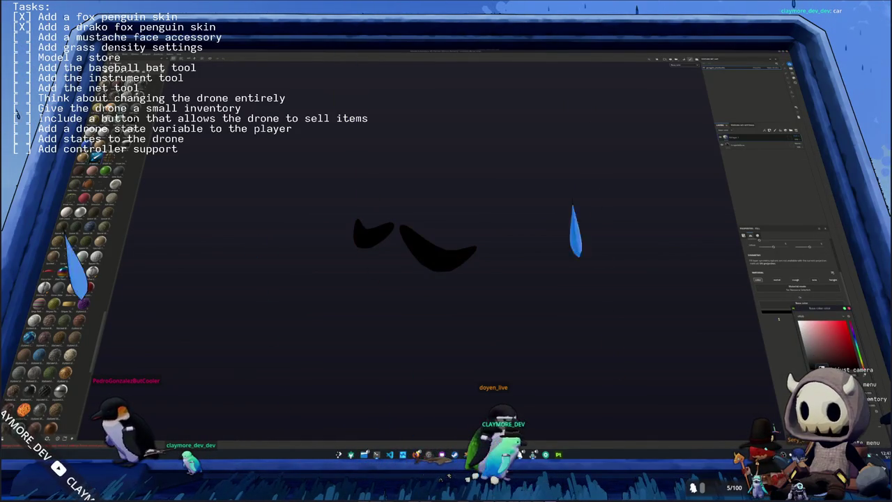
{"action": "right_click", "coordinate": [743, 145]}
{"action": "left_click", "coordinate": [740, 162]}
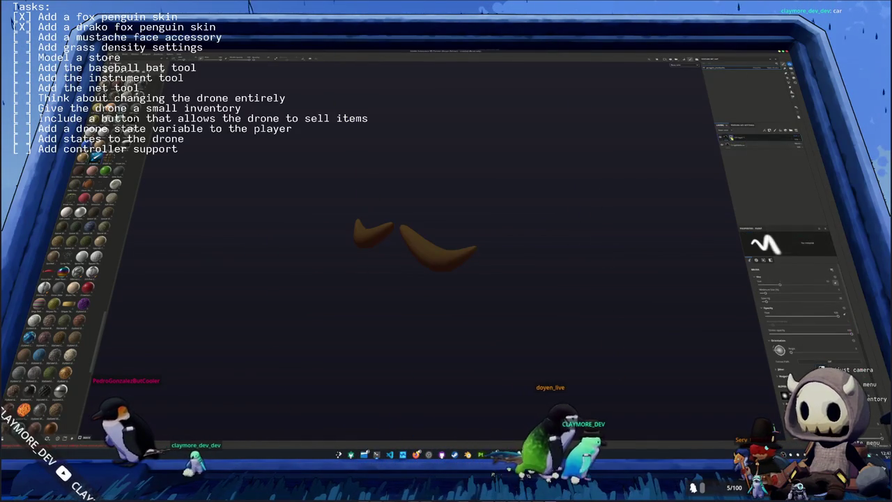
{"action": "right_click", "coordinate": [737, 139]}
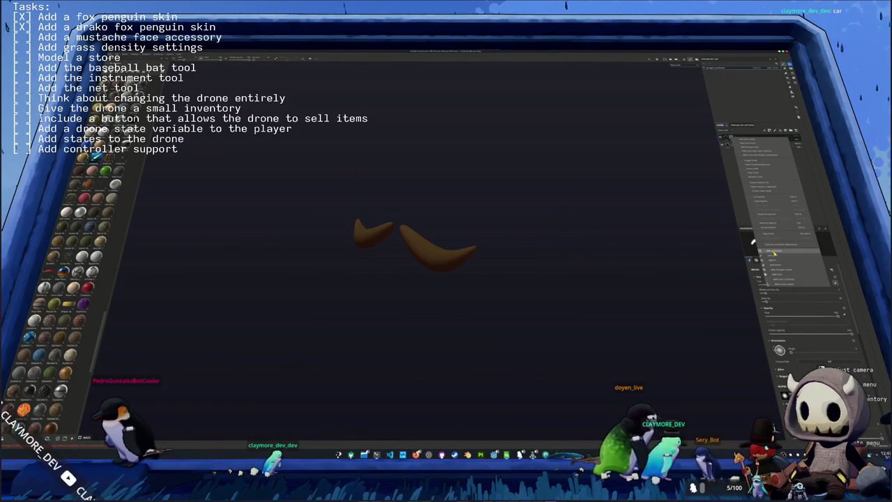
{"action": "left_click", "coordinate": [773, 255]}
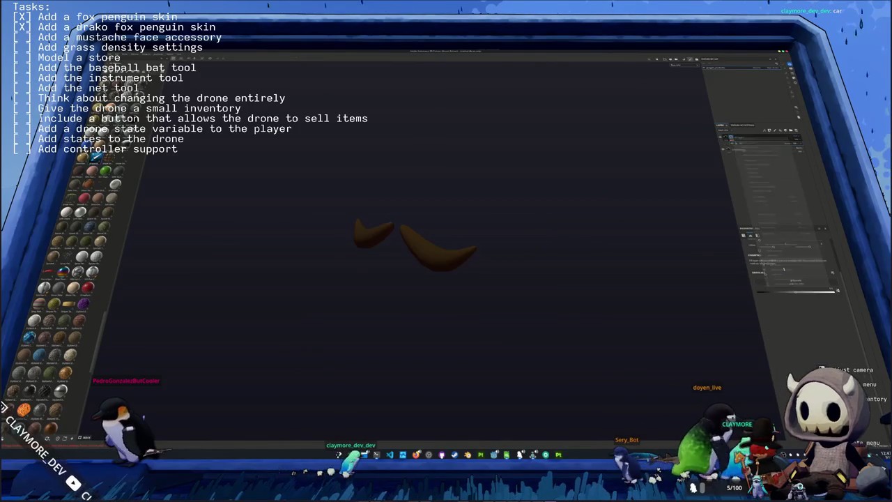
{"action": "left_click", "coordinate": [795, 281]}
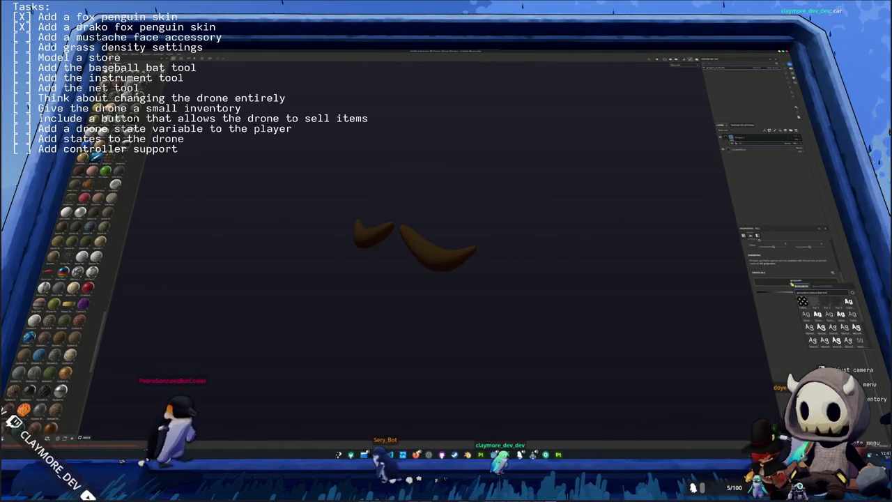
{"action": "left_click", "coordinate": [812, 301]}
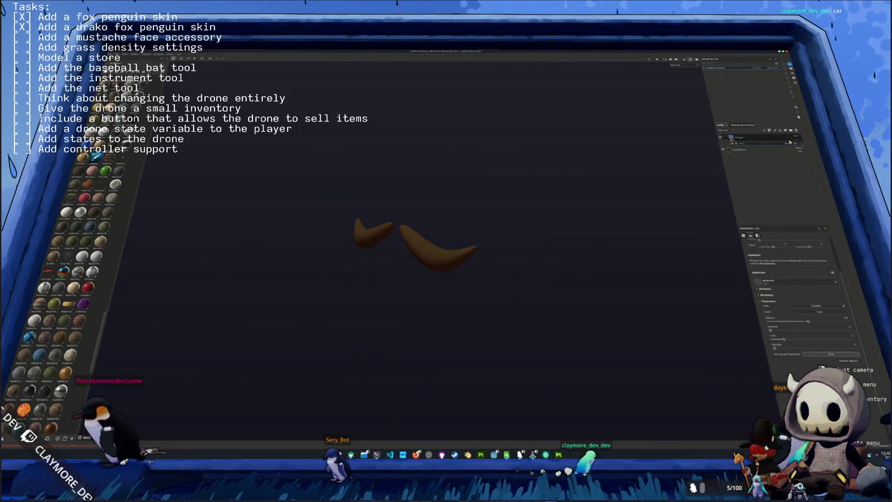
{"action": "left_click", "coordinate": [767, 143]}
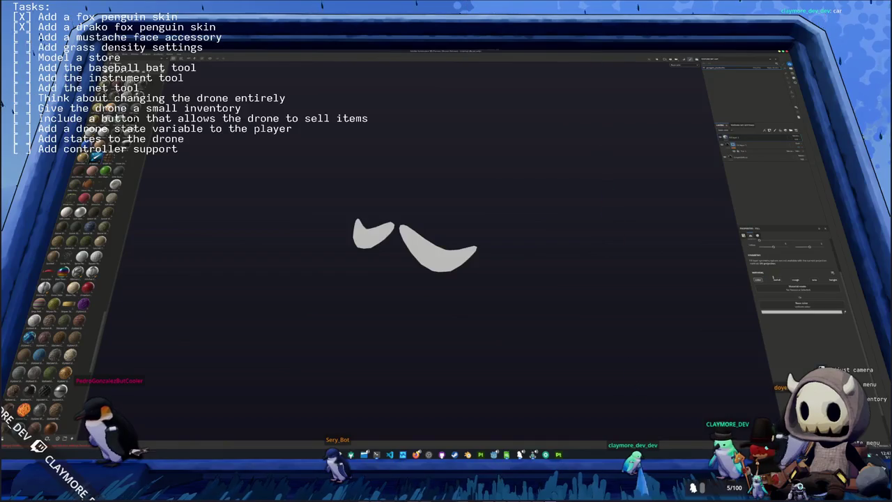
- Set the new layer's base colour to white and add a mask to it
{"action": "left_click", "coordinate": [801, 311]}
{"action": "left_click", "coordinate": [801, 322]}
{"action": "right_click", "coordinate": [792, 138]}
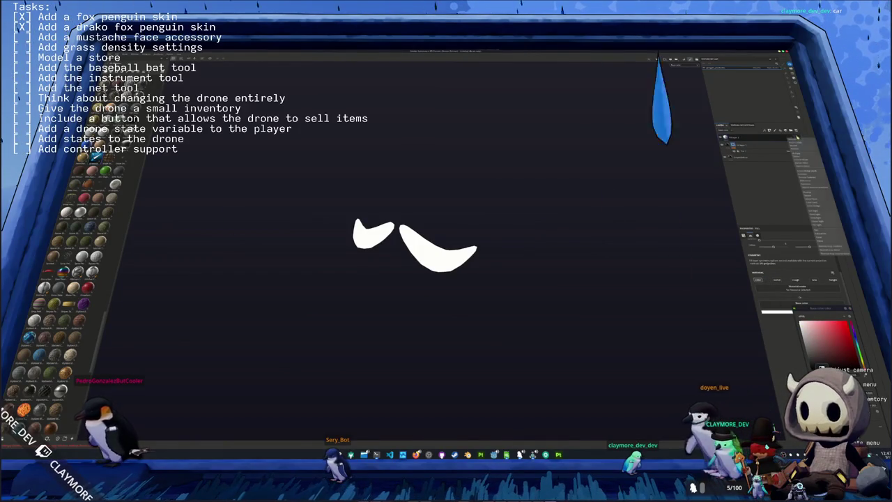
{"action": "left_click", "coordinate": [815, 192]}
{"action": "right_click", "coordinate": [743, 138]}
{"action": "left_click", "coordinate": [763, 143]}
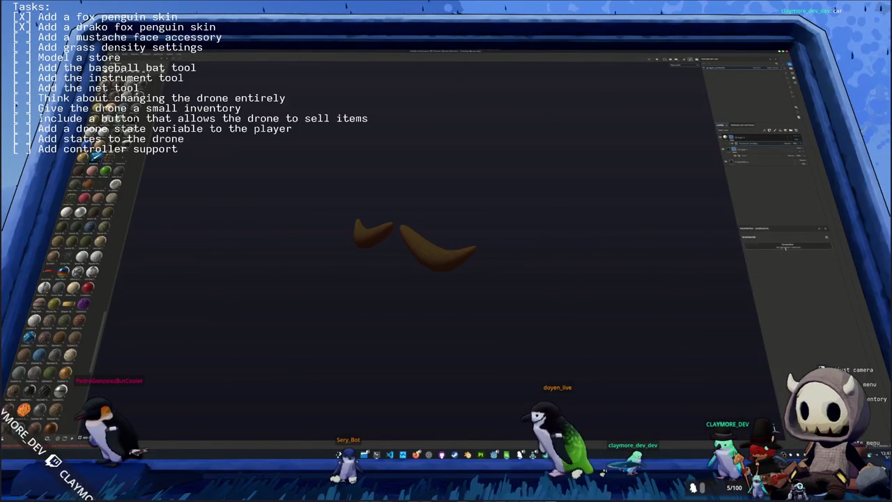
- Add a generator to the layer's mask, then add a filter layer to the stack
{"action": "left_click", "coordinate": [813, 285]}
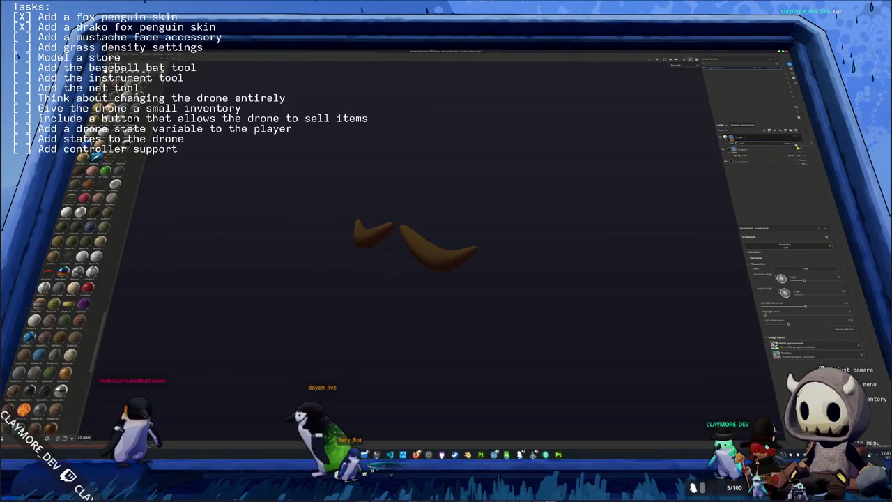
{"action": "left_click_drag", "start_coordinate": [637, 170], "coordinate": [633, 89]}
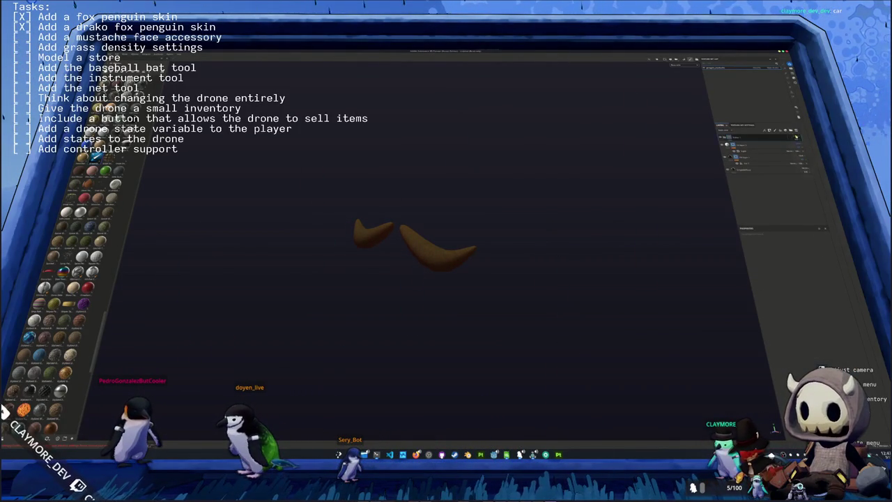
{"action": "right_click", "coordinate": [770, 139]}
{"action": "left_click", "coordinate": [814, 294]}
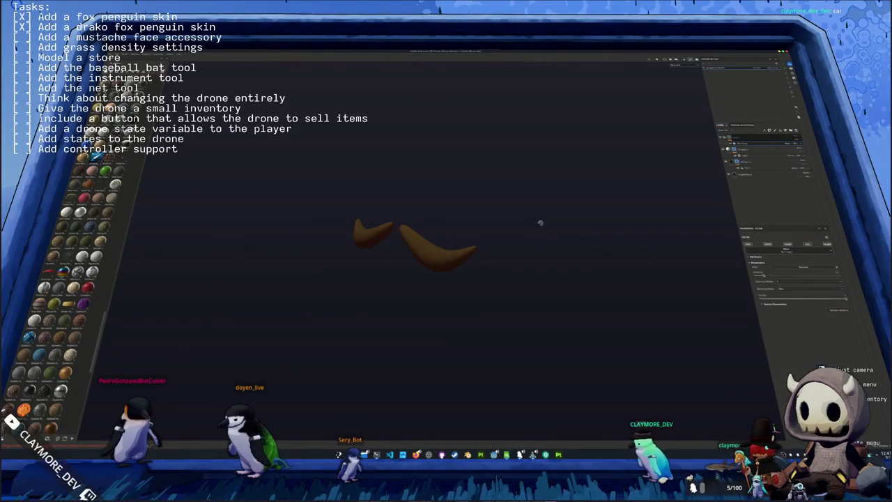
- Save the project as 'penguin_mod' and open Export Textures to pick the output folder
{"action": "key", "text": "ctrl+s"}
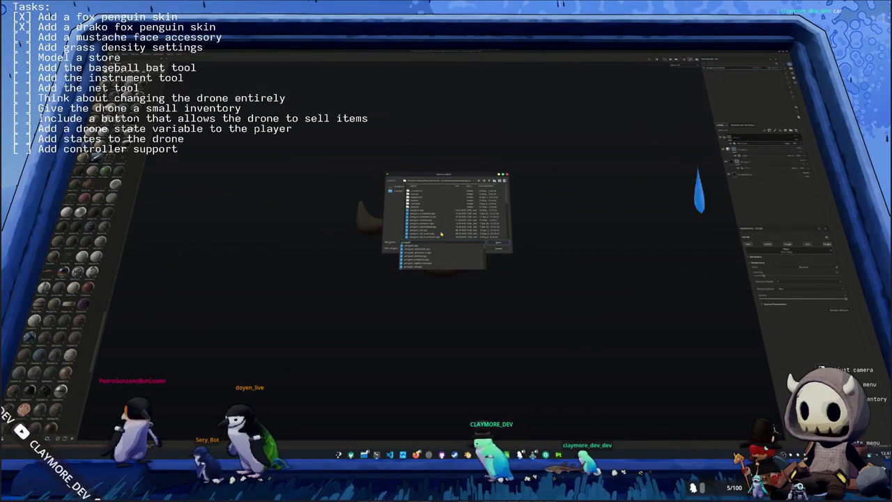
{"action": "type", "text": "penguin_mod"}
{"action": "key", "text": "Return"}
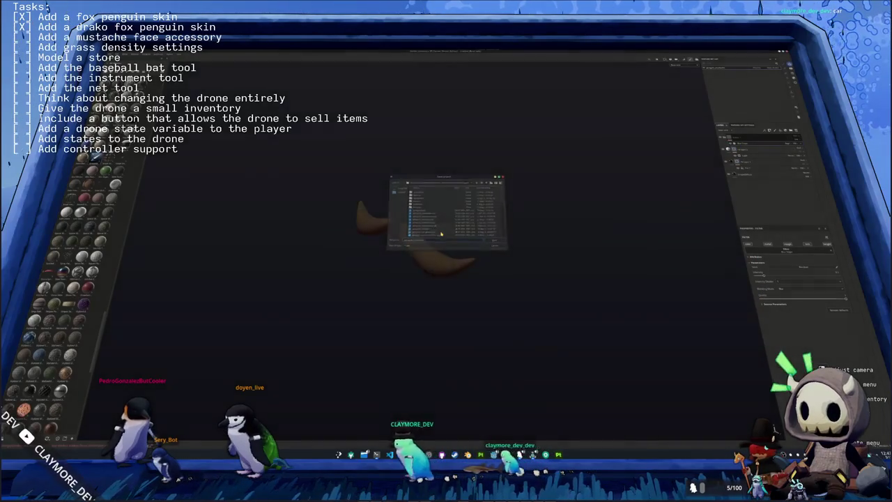
{"action": "left_click", "coordinate": [755, 70]}
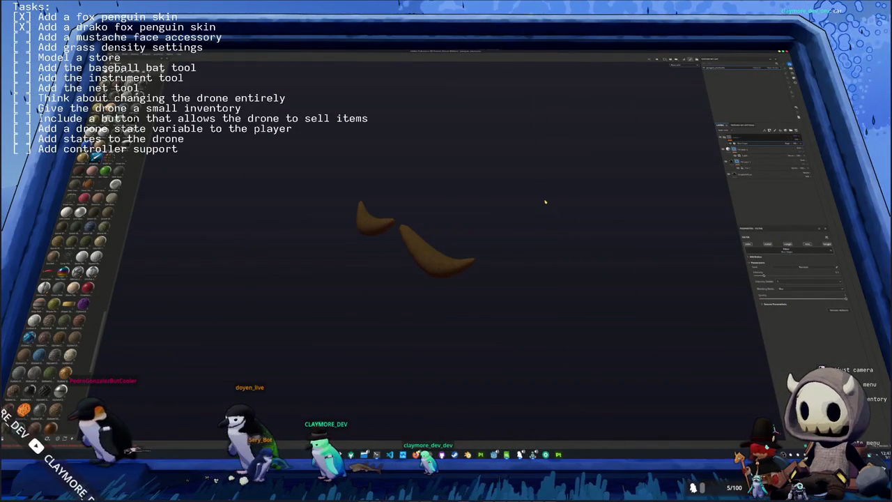
{"action": "left_click", "coordinate": [498, 171]}
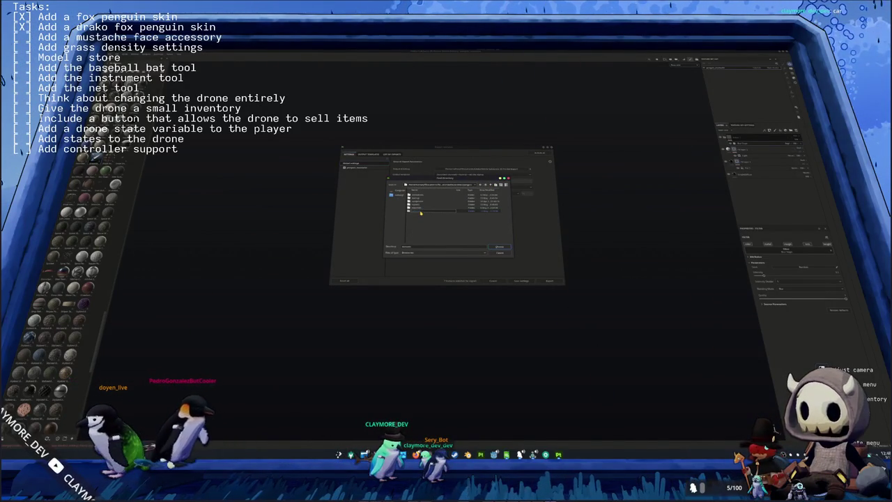
- Choose the target output folder and export the mustache's texture maps
{"action": "double_click", "coordinate": [420, 213]}
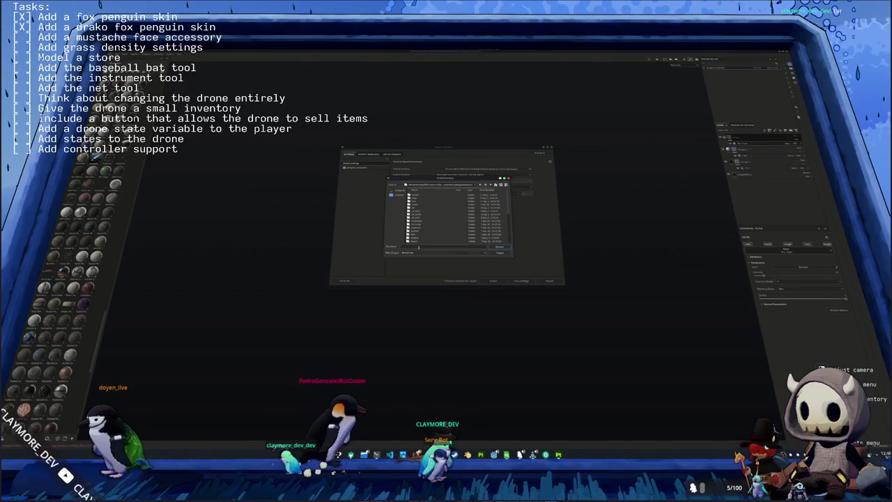
{"action": "key", "text": "Return"}
{"action": "left_click", "coordinate": [364, 168]}
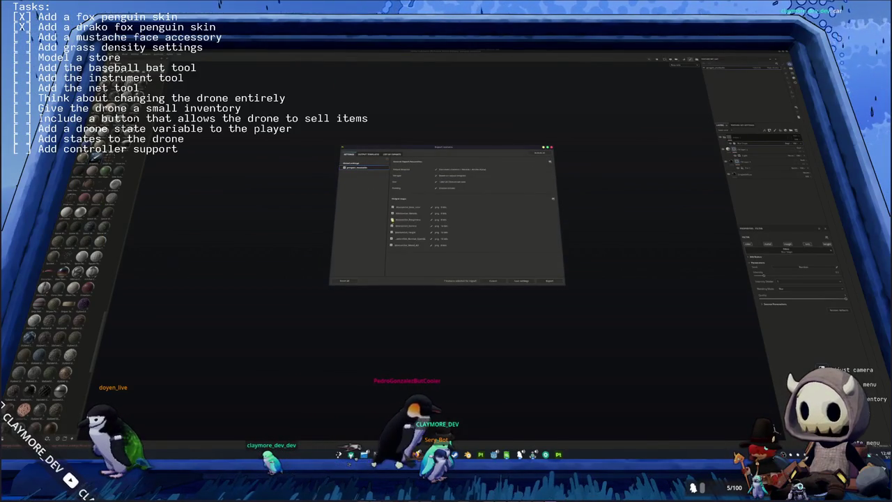
{"action": "left_click", "coordinate": [381, 241]}
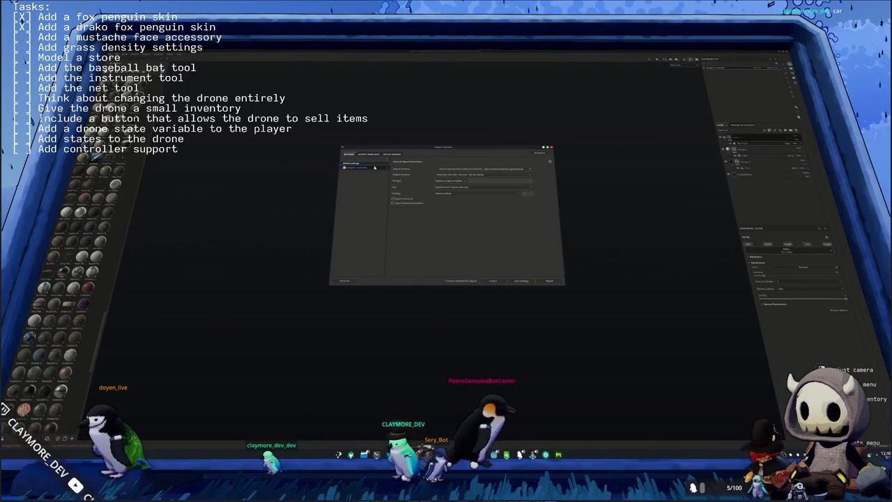
{"action": "left_click", "coordinate": [486, 169]}
{"action": "double_click", "coordinate": [425, 204]}
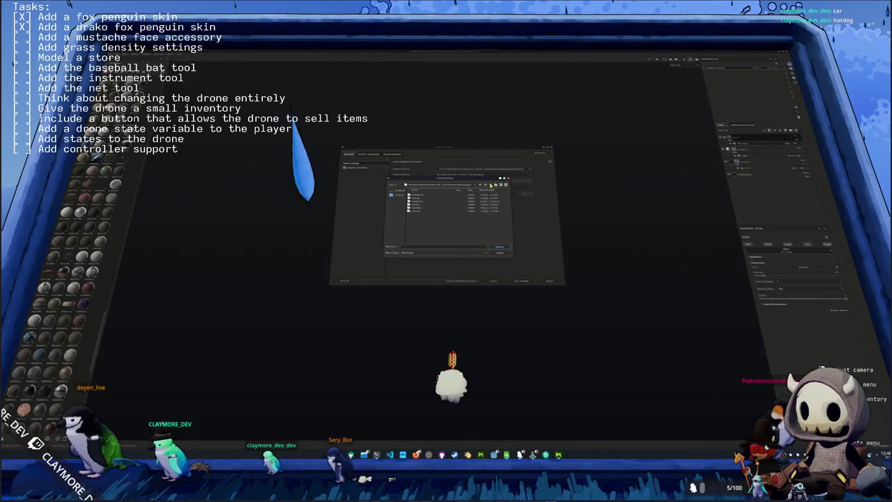
{"action": "left_click", "coordinate": [503, 247]}
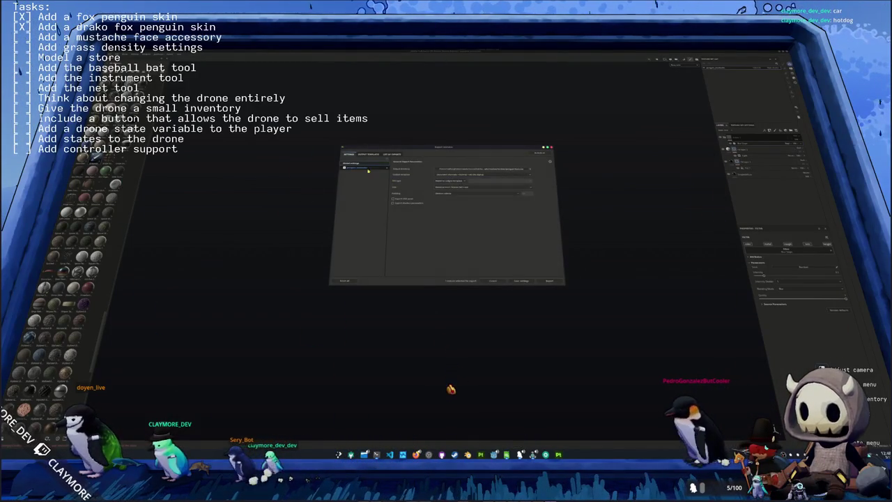
{"action": "left_click", "coordinate": [544, 281]}
{"action": "key", "text": "alt+Tab"}
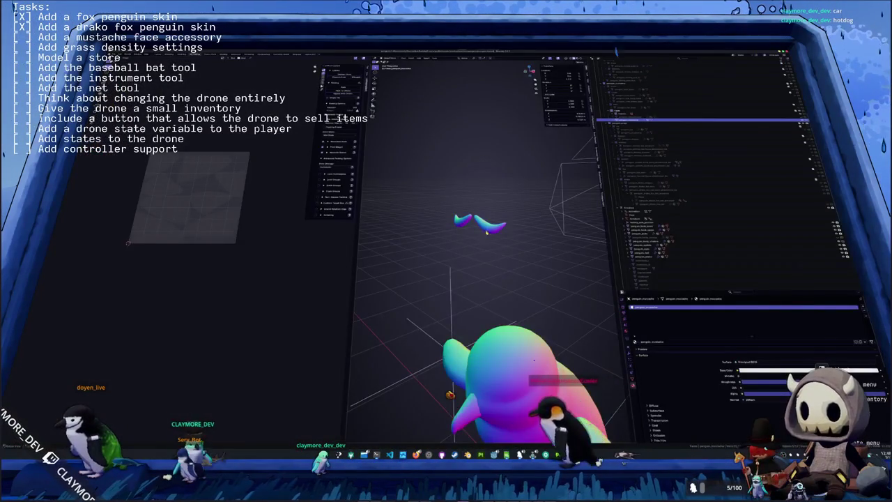
- Move the camera and look through it at the mustache
{"action": "scroll", "coordinate": [488, 209], "scroll_direction": "down", "scroll_amount": 3}
{"action": "scroll", "coordinate": [491, 181], "scroll_direction": "down", "scroll_amount": 2}
{"action": "scroll", "coordinate": [494, 152], "scroll_direction": "down", "scroll_amount": 2}
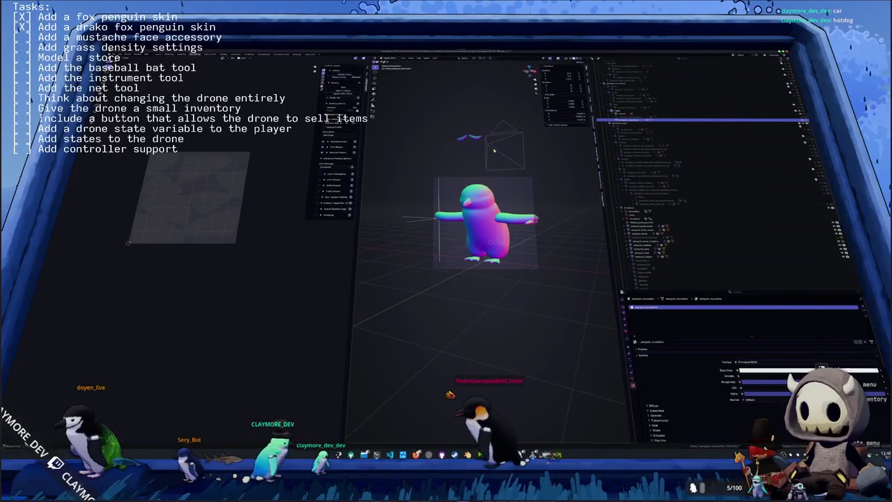
{"action": "left_click", "coordinate": [493, 152]}
{"action": "scroll", "coordinate": [666, 155], "scroll_direction": "down", "scroll_amount": 3}
{"action": "scroll", "coordinate": [665, 155], "scroll_direction": "up", "scroll_amount": 1}
{"action": "scroll", "coordinate": [621, 72], "scroll_direction": "up", "scroll_amount": 1}
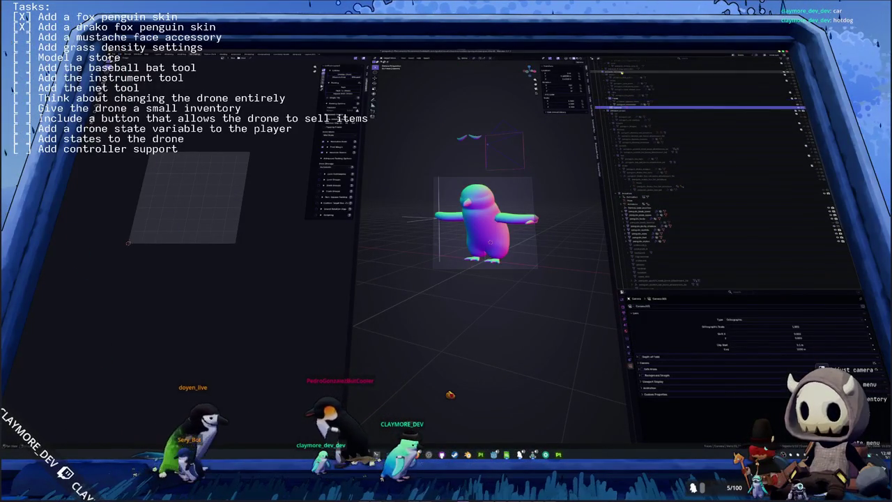
{"action": "key", "text": "g"}
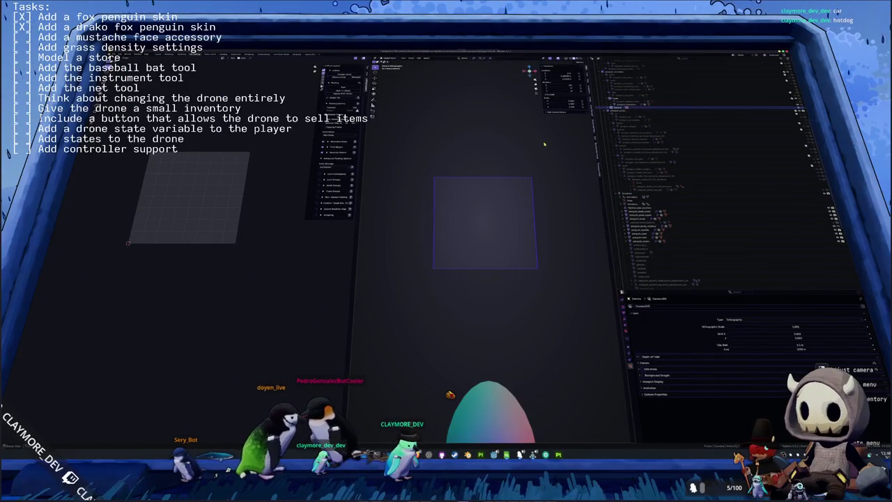
{"action": "middle_click_drag", "start_coordinate": [544, 144], "coordinate": [517, 186]}
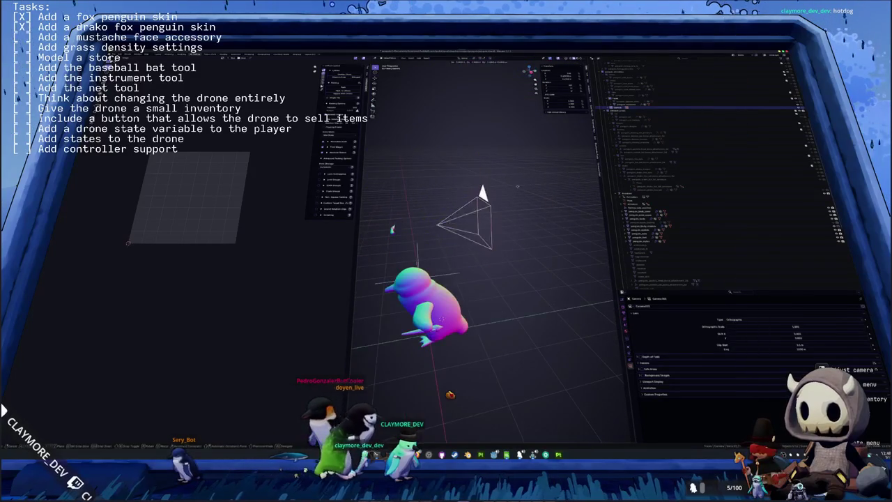
{"action": "middle_click_drag", "start_coordinate": [408, 201], "coordinate": [488, 223]}
{"action": "key", "text": "KP_0"}
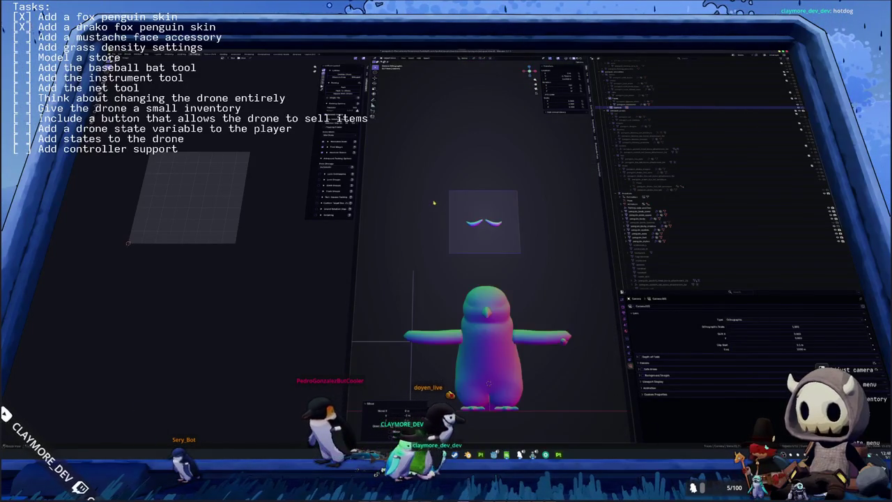
{"action": "scroll", "coordinate": [509, 235], "scroll_direction": "up", "scroll_amount": 2}
- Review the render, output resolution and camera settings, and shift the camera framing slightly
{"action": "left_click", "coordinate": [506, 230]}
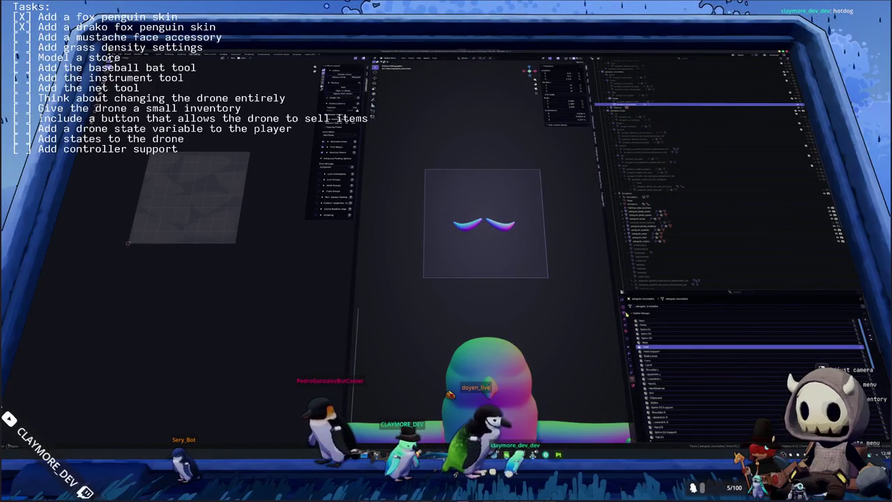
{"action": "left_click", "coordinate": [624, 309]}
{"action": "left_click", "coordinate": [623, 314]}
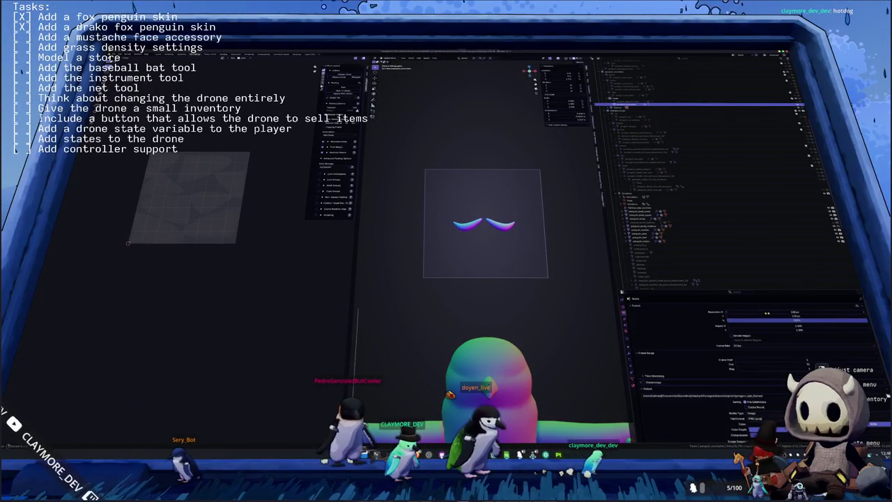
{"action": "left_click", "coordinate": [546, 254]}
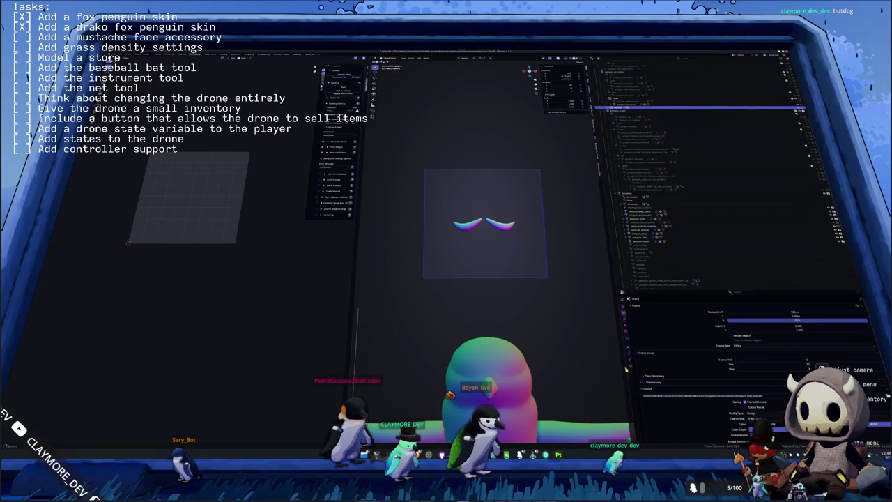
{"action": "left_click", "coordinate": [622, 356]}
{"action": "left_click_drag", "start_coordinate": [580, 244], "coordinate": [559, 246]}
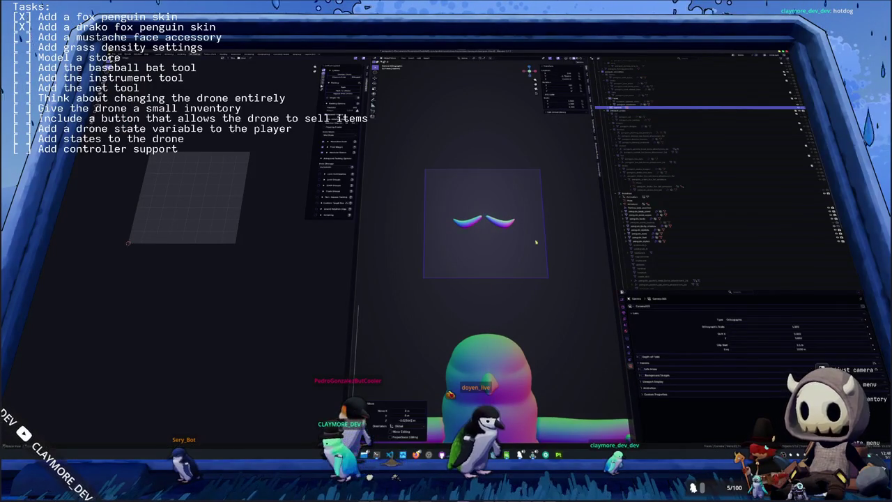
- Show the selected mustache through the camera in the Shading workspace
{"action": "left_click", "coordinate": [510, 223]}
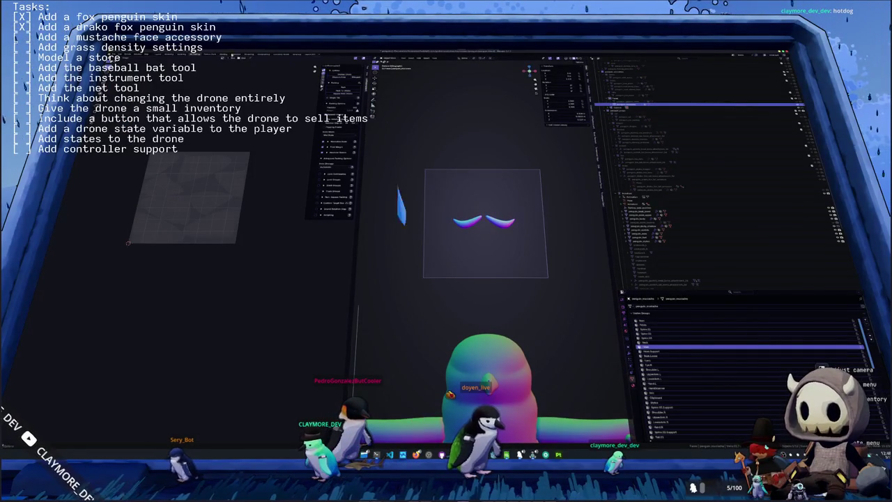
{"action": "key", "text": "ctrl+Page_Down"}
{"action": "key", "text": "KP_0"}
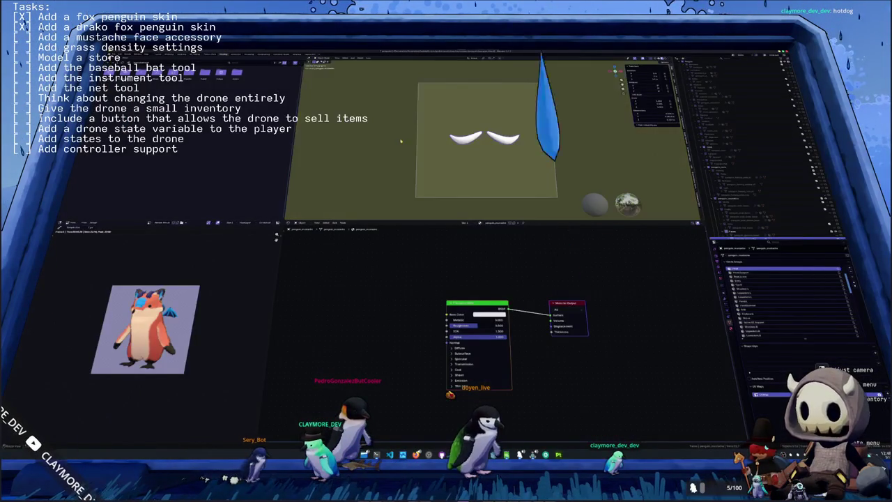
- Replace the Principled BSDF with an Image Texture using the exported mustache colour PNG
{"action": "scroll", "coordinate": [451, 154], "scroll_direction": "up", "scroll_amount": 2}
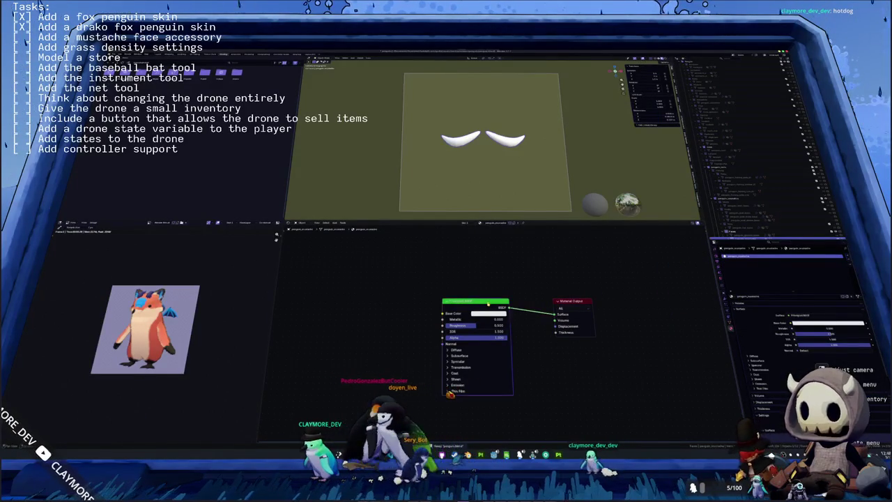
{"action": "key", "text": "x"}
{"action": "key", "text": "ctrl+z"}
{"action": "left_click", "coordinate": [528, 333]}
{"action": "double_click", "coordinate": [328, 84]}
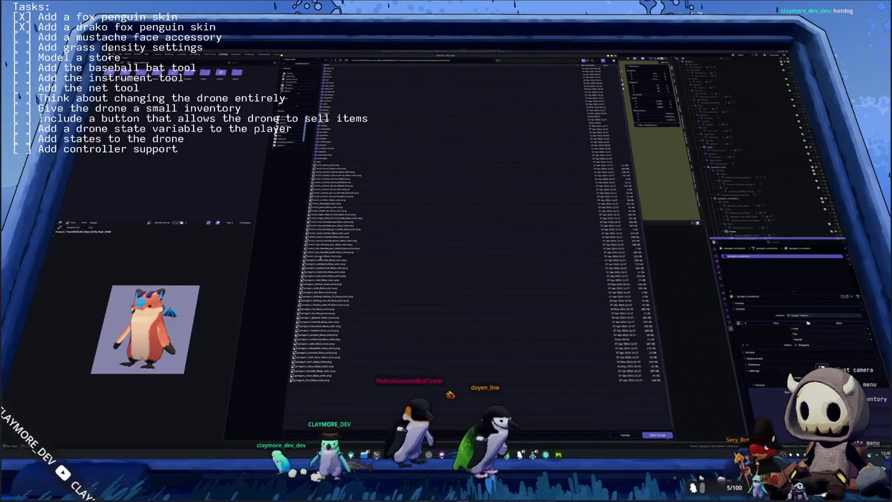
{"action": "double_click", "coordinate": [481, 162]}
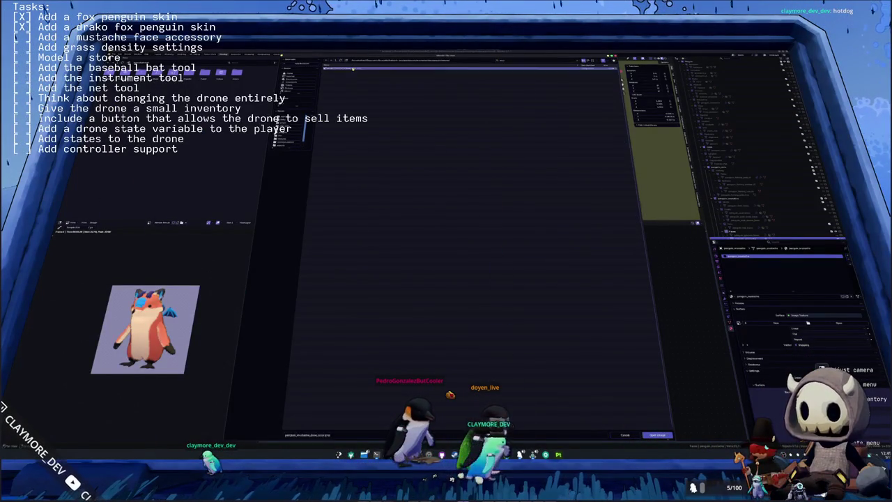
{"action": "double_click", "coordinate": [353, 69]}
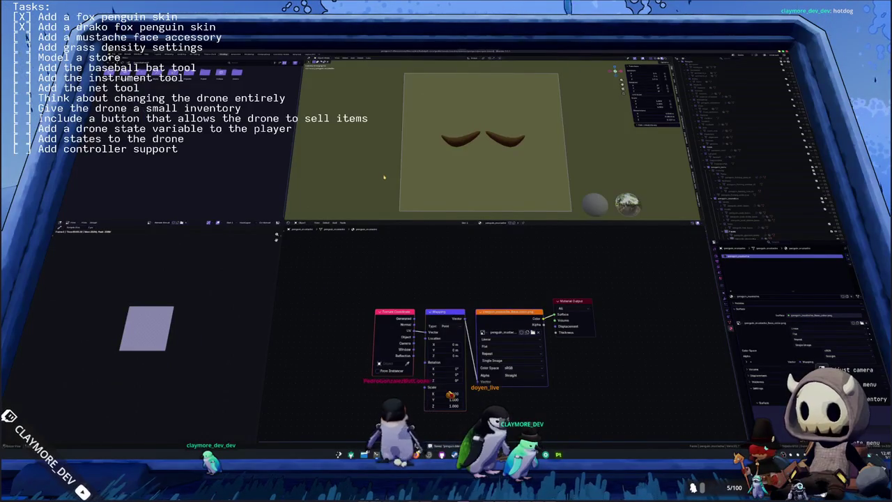
- Render the mustache icon and start saving it via Image > Save As
{"action": "left_click", "coordinate": [770, 209]}
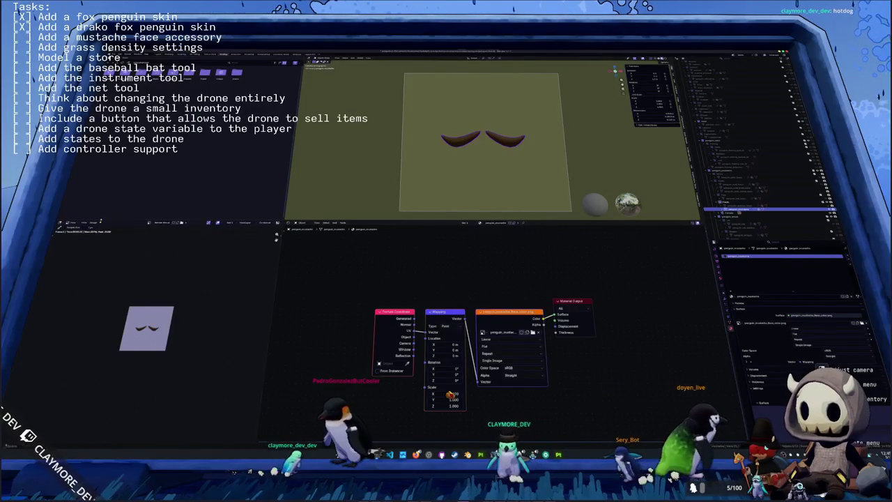
{"action": "left_click", "coordinate": [93, 224]}
{"action": "left_click", "coordinate": [94, 235]}
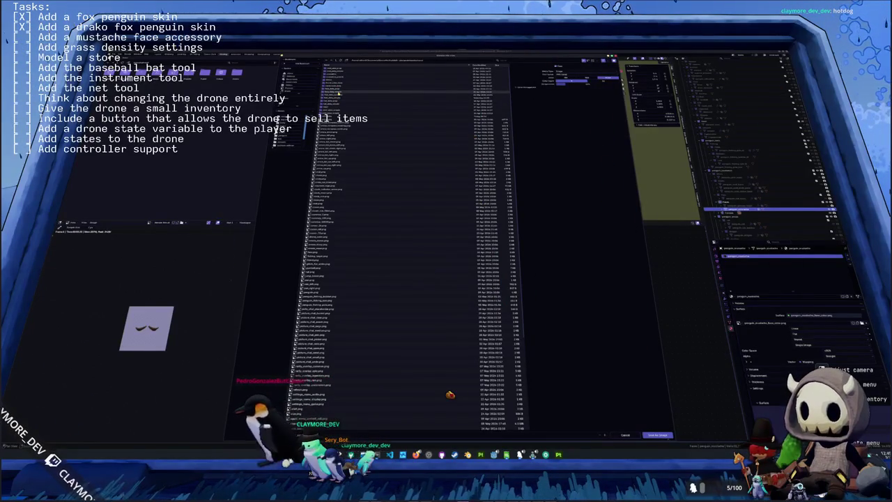
- Save the rendered icon as penguin_face_mustache.png in the icons folder
{"action": "double_click", "coordinate": [338, 92]}
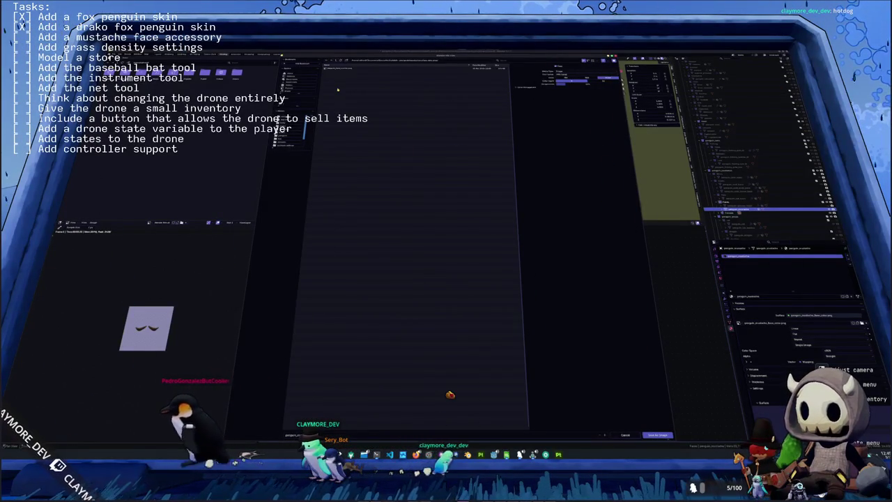
{"action": "left_click", "coordinate": [331, 434]}
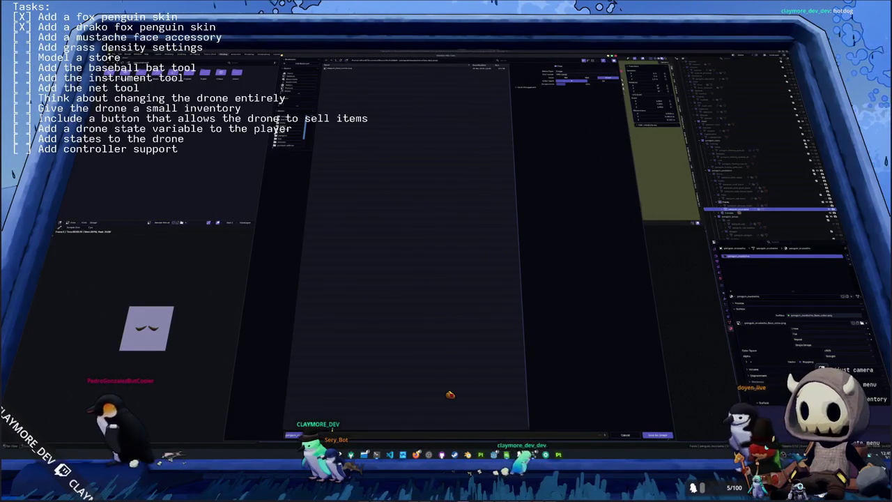
{"action": "type", "text": "penguin_face_m"}
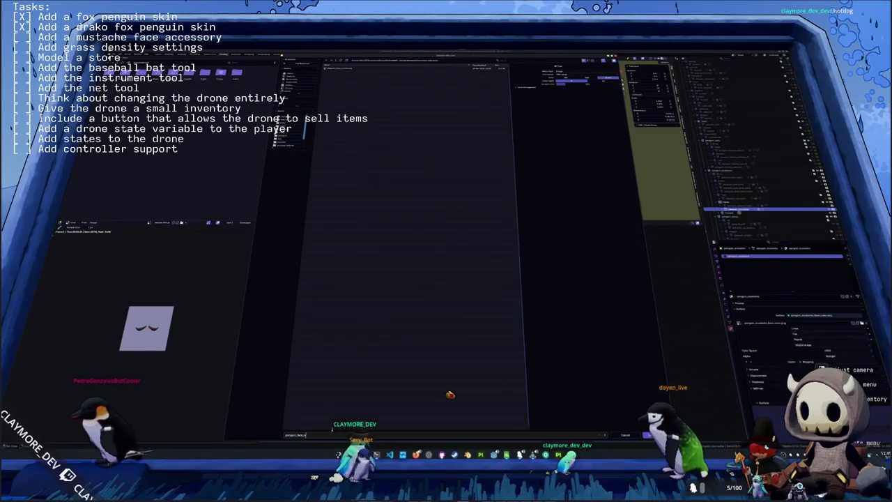
{"action": "type", "text": "ustache.png"}
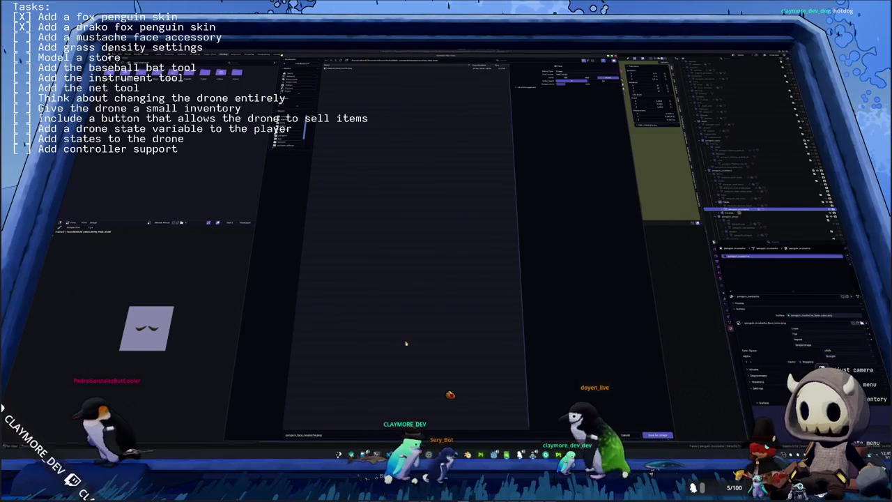
{"action": "left_click", "coordinate": [658, 435]}
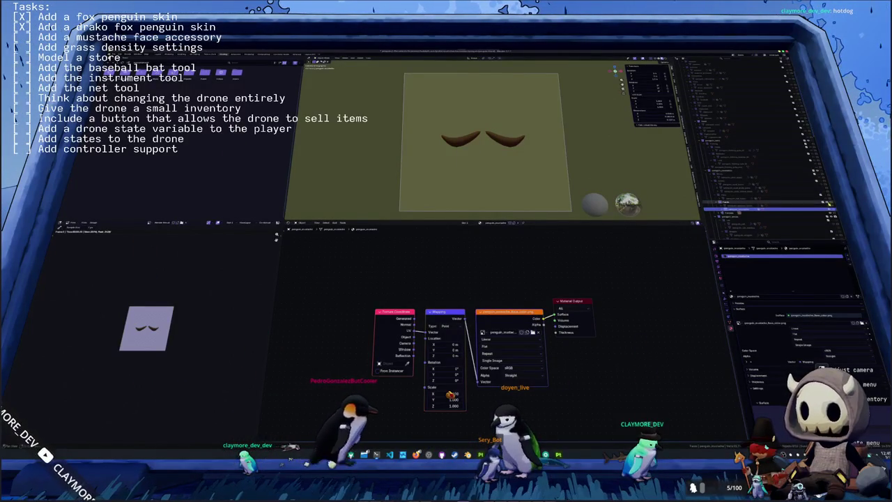
- Parent the mustache to the penguin's armature with Ctrl+P
{"action": "scroll", "coordinate": [488, 139], "scroll_direction": "down", "scroll_amount": 2}
{"action": "scroll", "coordinate": [488, 139], "scroll_direction": "down", "scroll_amount": 2}
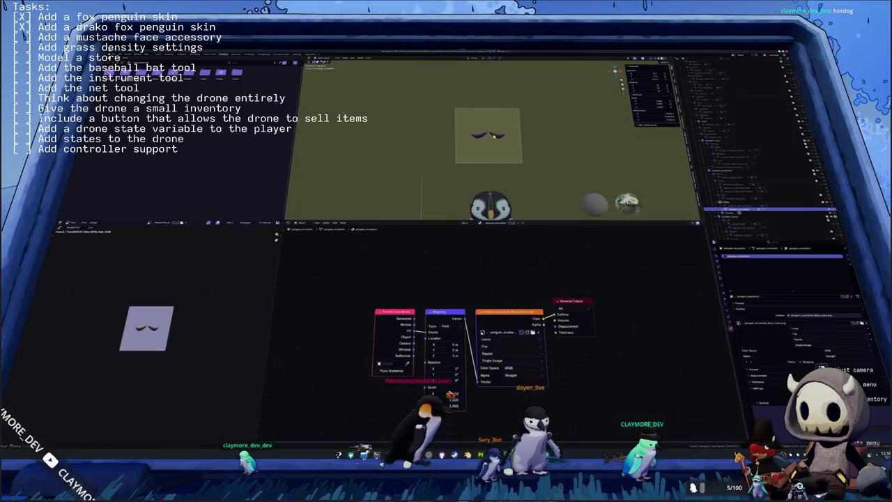
{"action": "key", "text": "KP_Decimal"}
{"action": "scroll", "coordinate": [493, 140], "scroll_direction": "down", "scroll_amount": 3}
{"action": "scroll", "coordinate": [493, 140], "scroll_direction": "up", "scroll_amount": 3}
{"action": "middle_click_drag", "start_coordinate": [493, 140], "coordinate": [530, 132]}
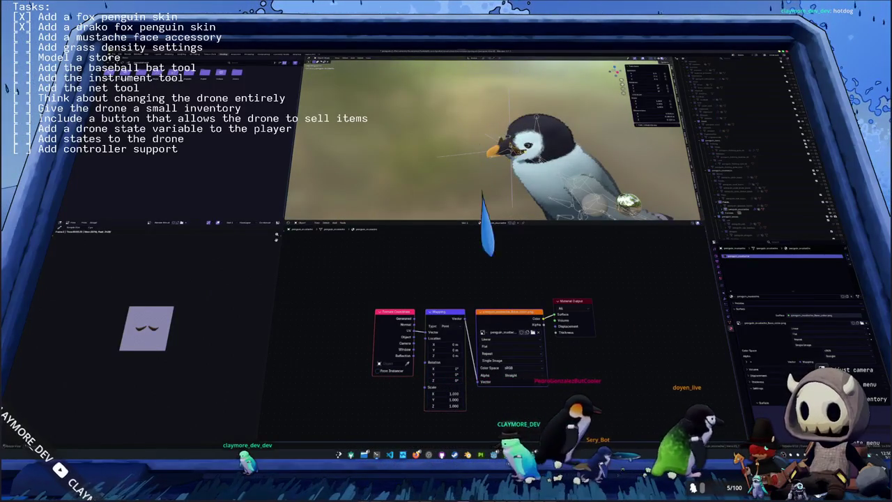
{"action": "key", "text": "h"}
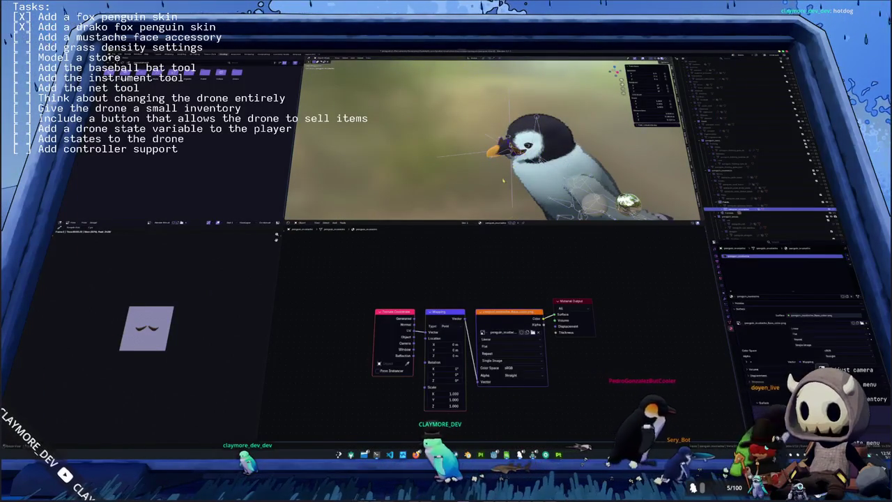
{"action": "middle_click_drag", "start_coordinate": [506, 177], "coordinate": [433, 152]}
{"action": "left_click", "coordinate": [432, 153]}
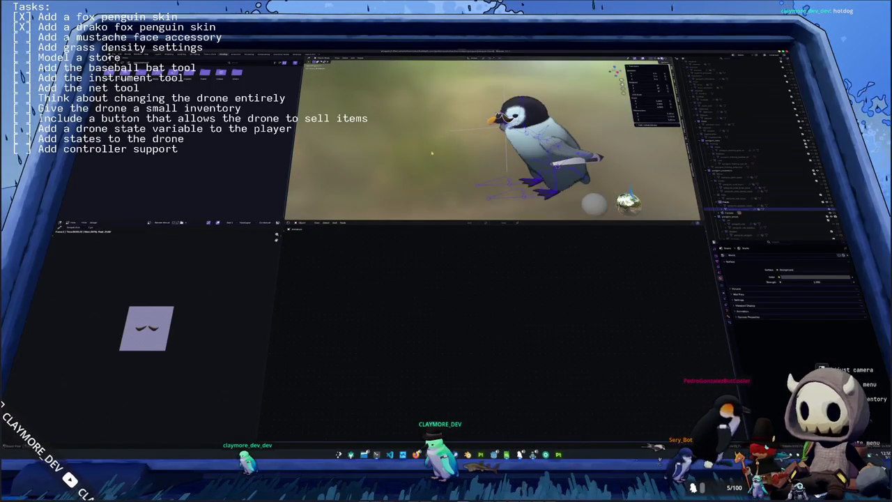
{"action": "key", "text": "ctrl+p"}
{"action": "left_click", "coordinate": [431, 152]}
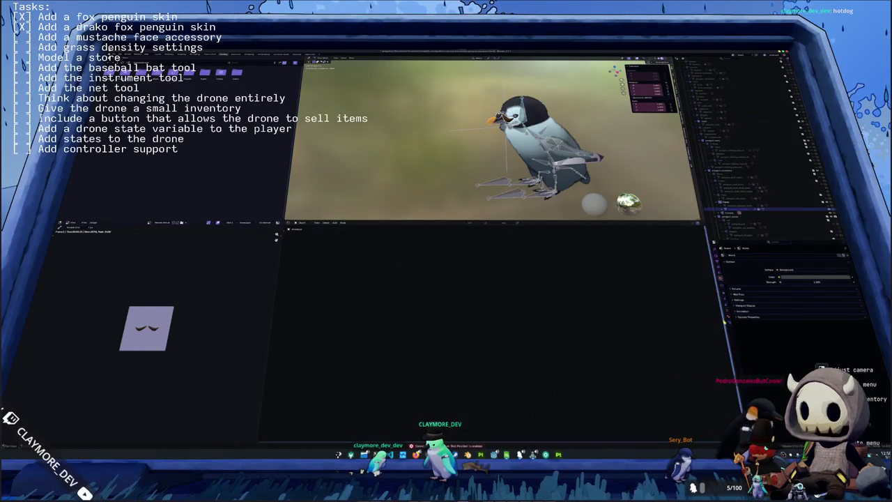
- Check the armature in pose mode, then open the glTF model export dialog
{"action": "left_click", "coordinate": [729, 311]}
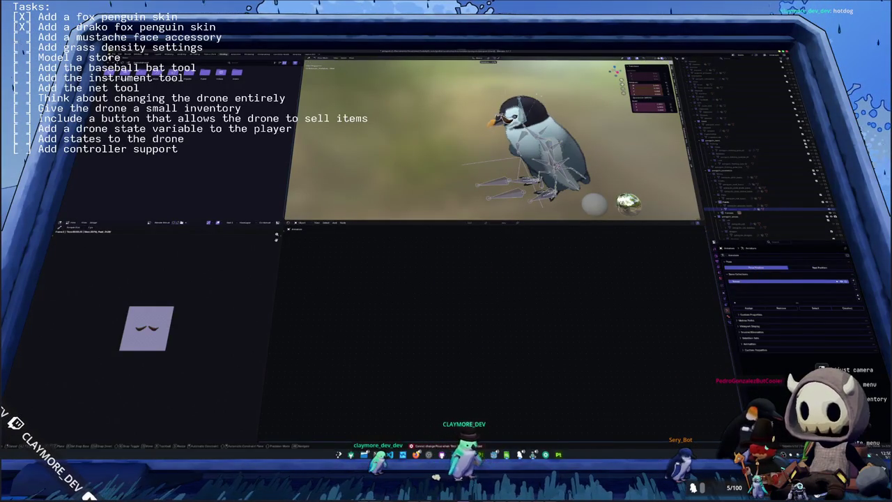
{"action": "key", "text": "ctrl+Tab"}
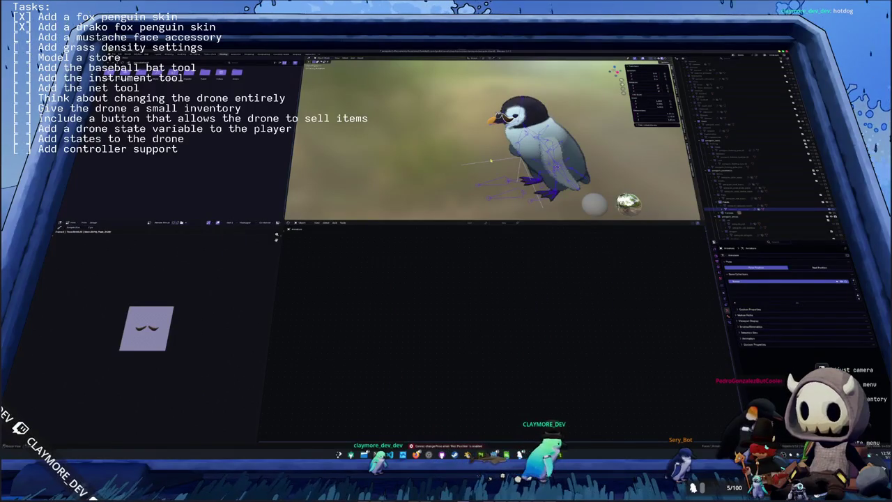
{"action": "key", "text": "ctrl+Tab"}
{"action": "left_click", "coordinate": [499, 152]}
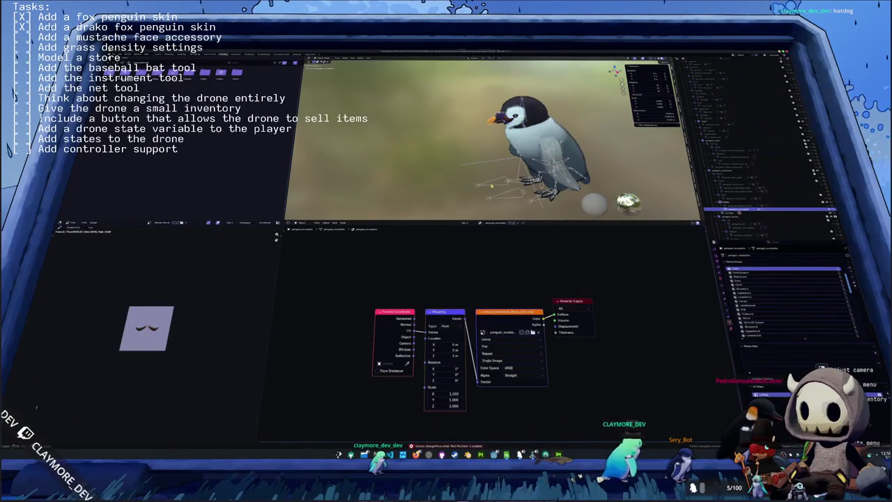
{"action": "left_click", "coordinate": [537, 164]}
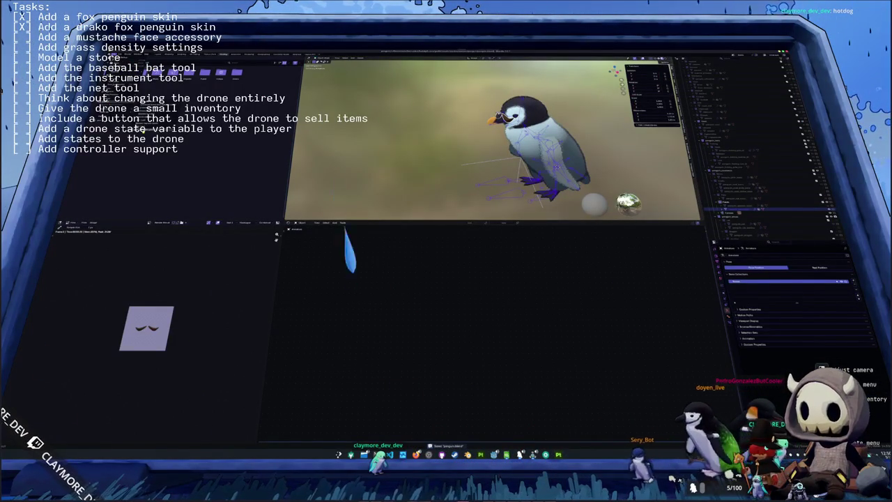
{"action": "key", "text": "ctrl+shift+e"}
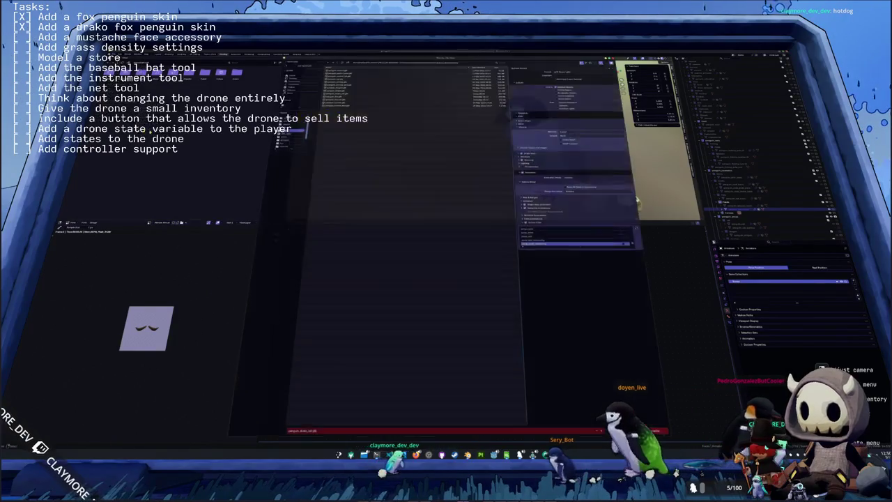
- Browse into the export destination folder for the penguin model
{"action": "double_click", "coordinate": [333, 72]}
{"action": "left_click", "coordinate": [334, 74]}
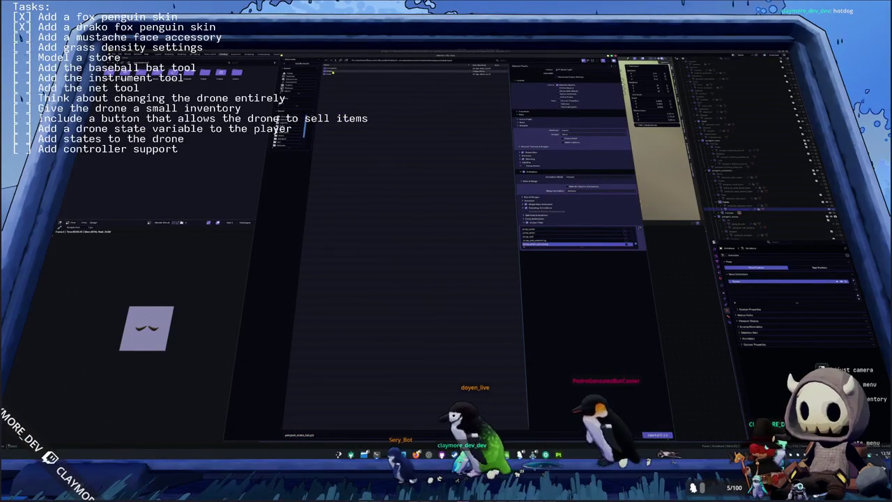
{"action": "double_click", "coordinate": [333, 73]}
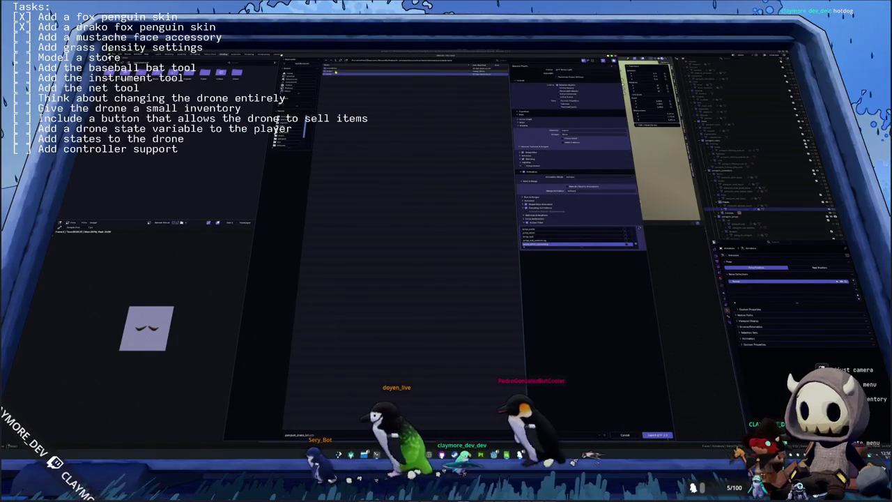